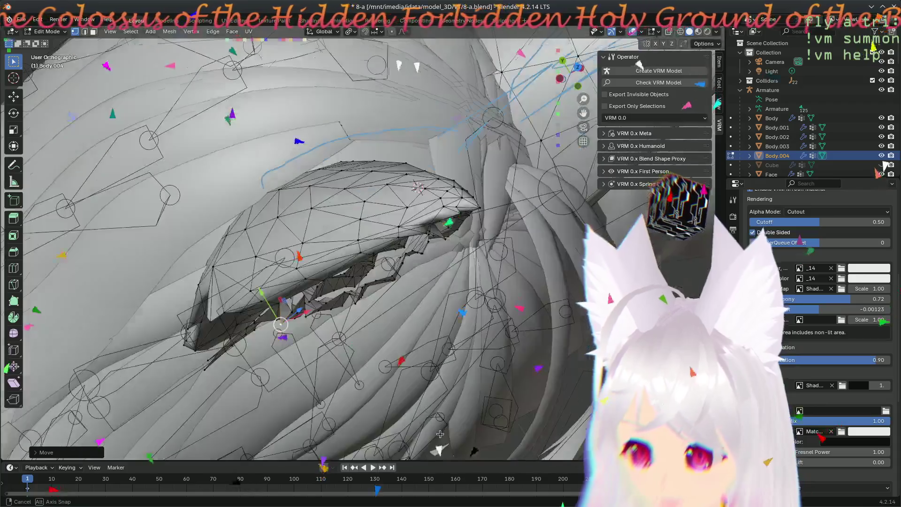
- Move the first two lower ear-edge vertices onto the blue outline
scroll(308, 198, "up", 6)
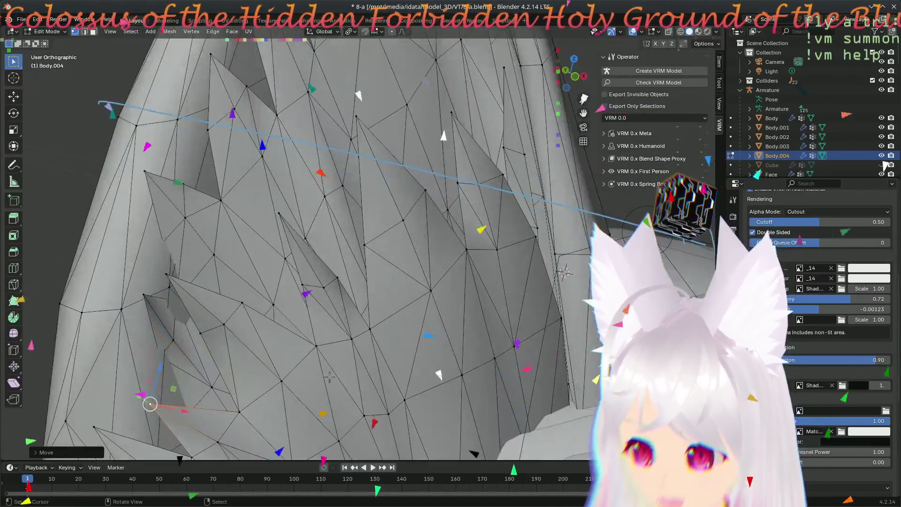
left_click(328, 195)
key("g")
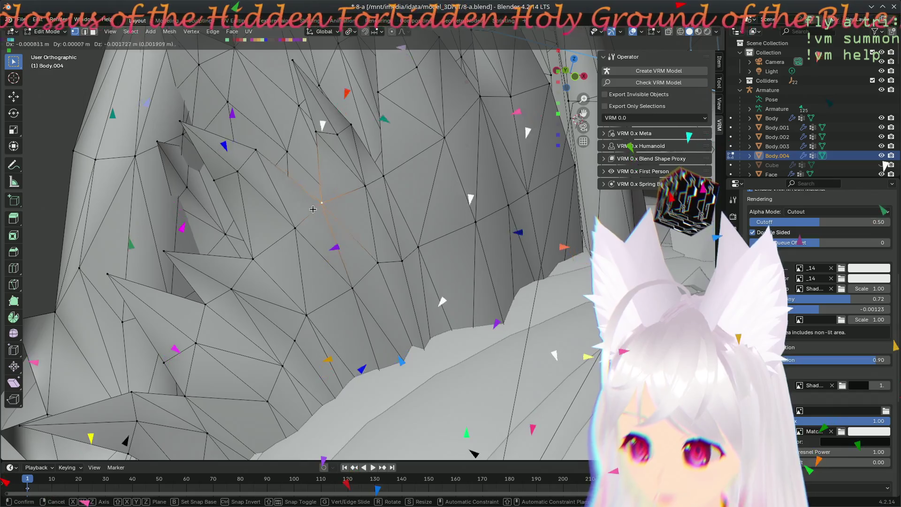
left_click(310, 211)
left_click(261, 261)
key("g")
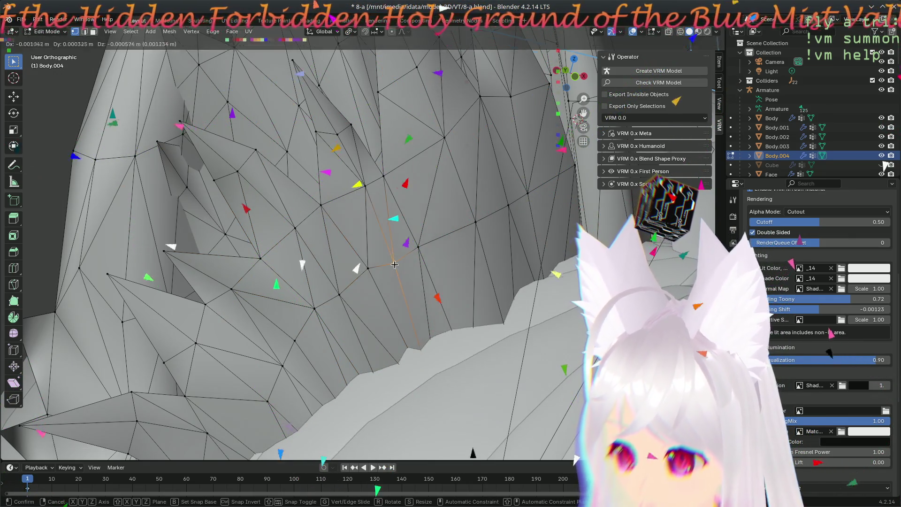
left_click(345, 196)
- Pull a higher ear vertex up and right, then reposition another edge vertex
left_click(337, 135)
key("g")
left_click(352, 124)
middle_click_drag(439, 273, 348, 208)
left_click(347, 208)
key("g")
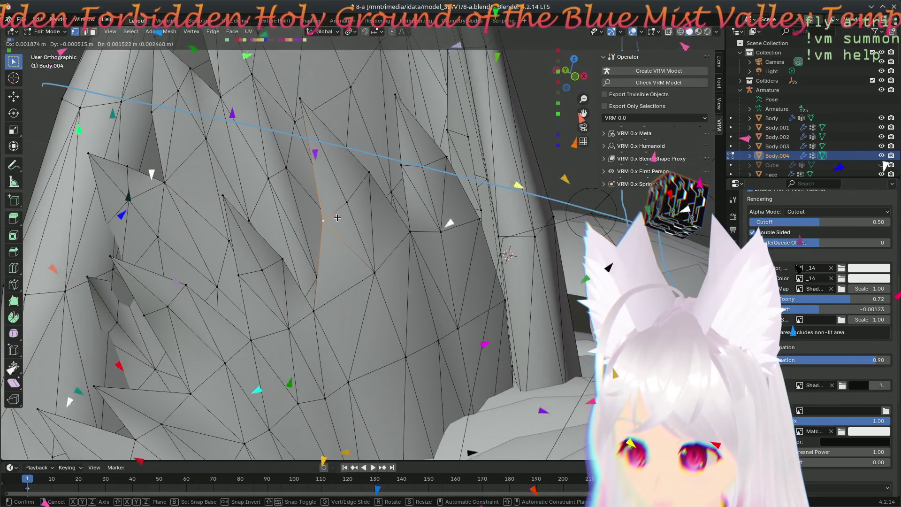
left_click(333, 217)
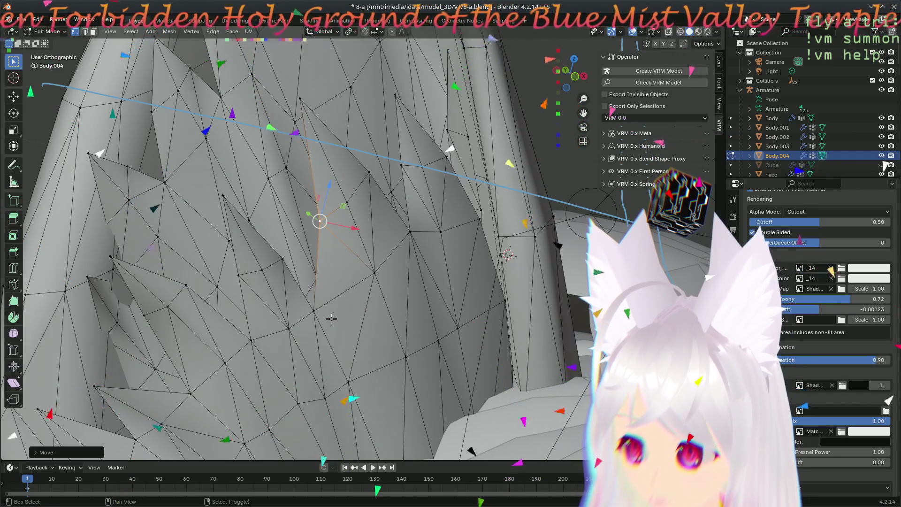
- Nudge the selected vertex lower so it sits along the blue line
scroll(331, 319, "down", 3)
scroll(376, 270, "up", 3)
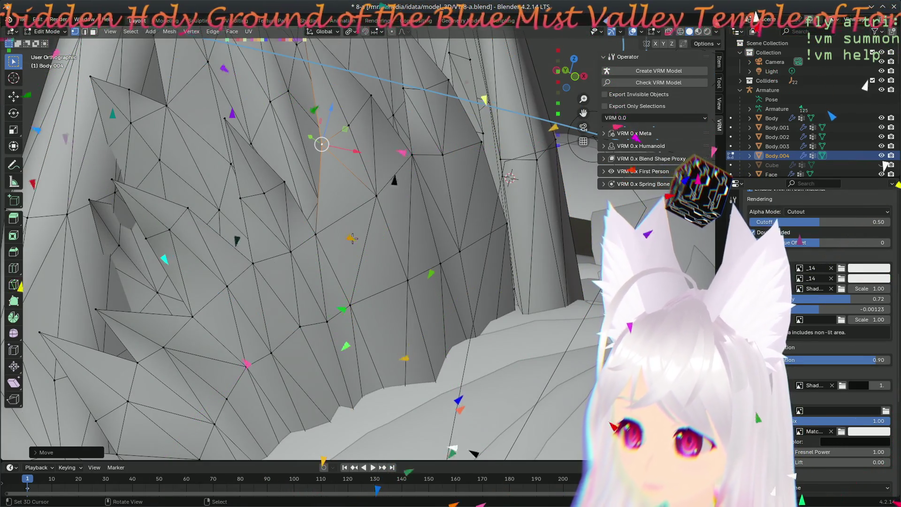
middle_click_drag(353, 238, 398, 280, "shift")
left_click_drag(345, 94, 328, 102)
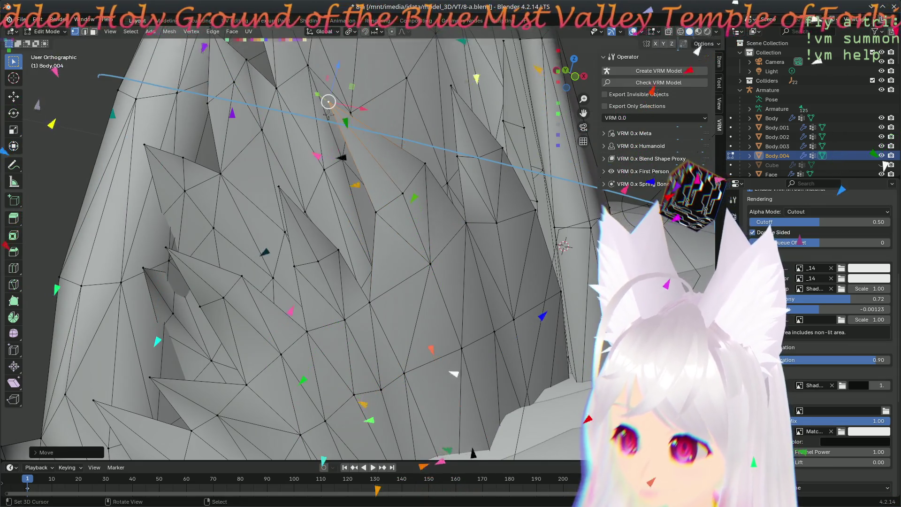
key("g")
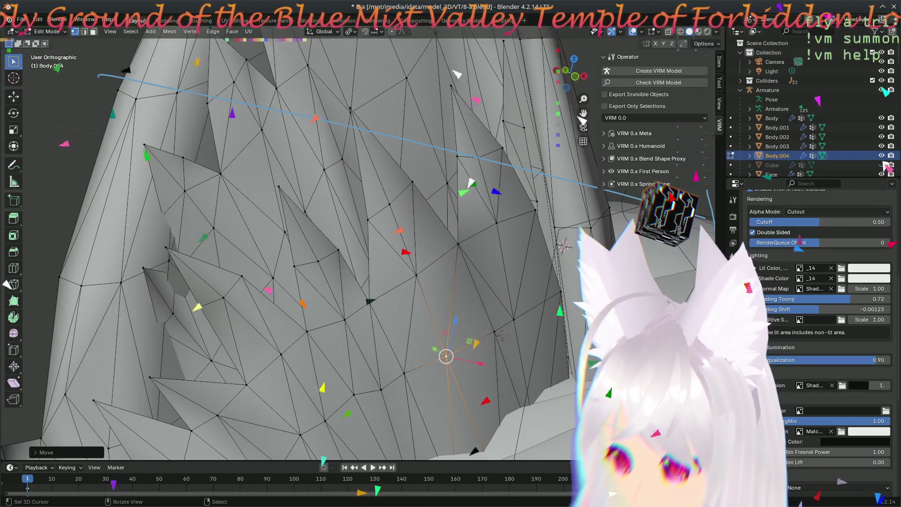
left_click(488, 347)
- Move one more selected vertex into place along the ear's outline
mouse_move(487, 346)
middle_mouse_down()
mouse_move(430, 356)
mouse_move(384, 286)
mouse_move(369, 334)
mouse_move(352, 328)
mouse_move(403, 282)
middle_mouse_up()
scroll(404, 282, "up", 3)
key("g")
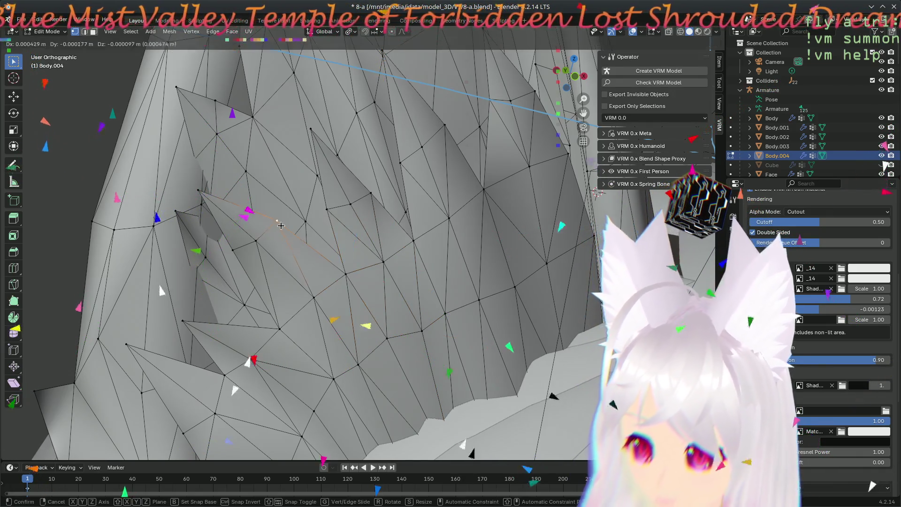
left_click(249, 255)
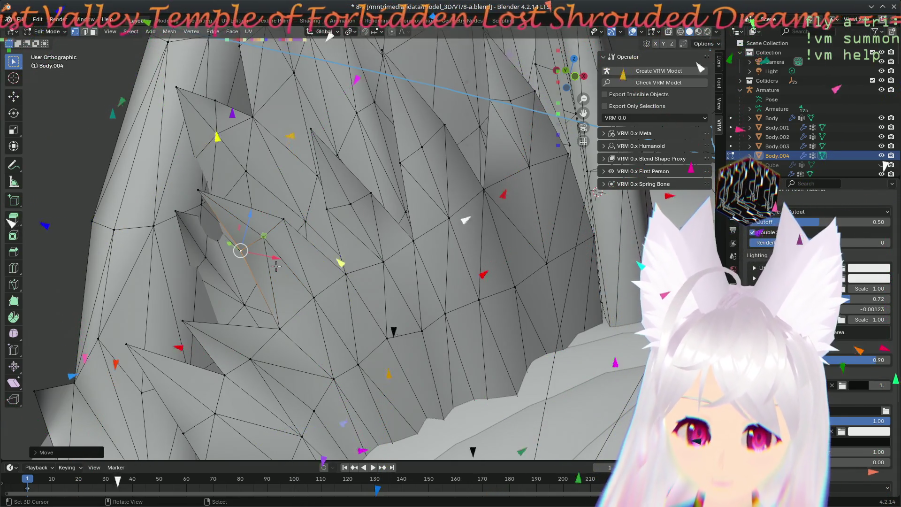
scroll(404, 258, "down", 5)
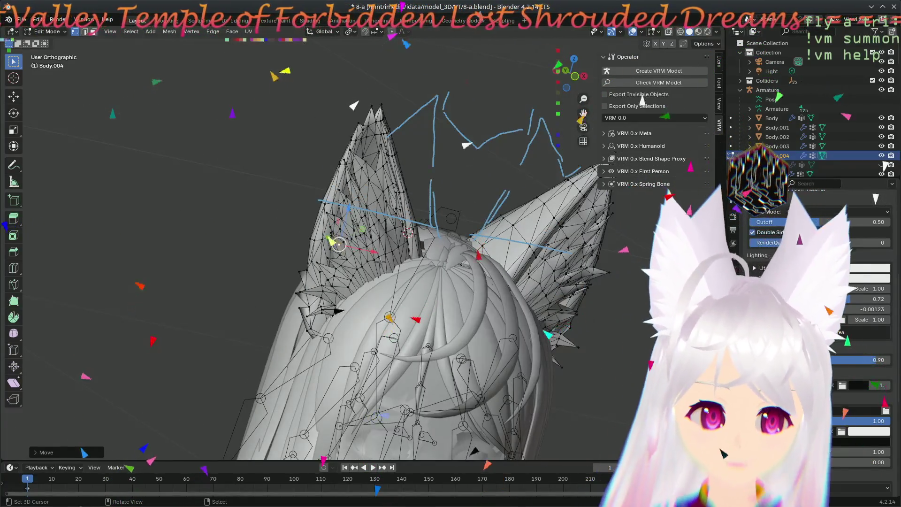
middle_click_drag(348, 88, 375, 153)
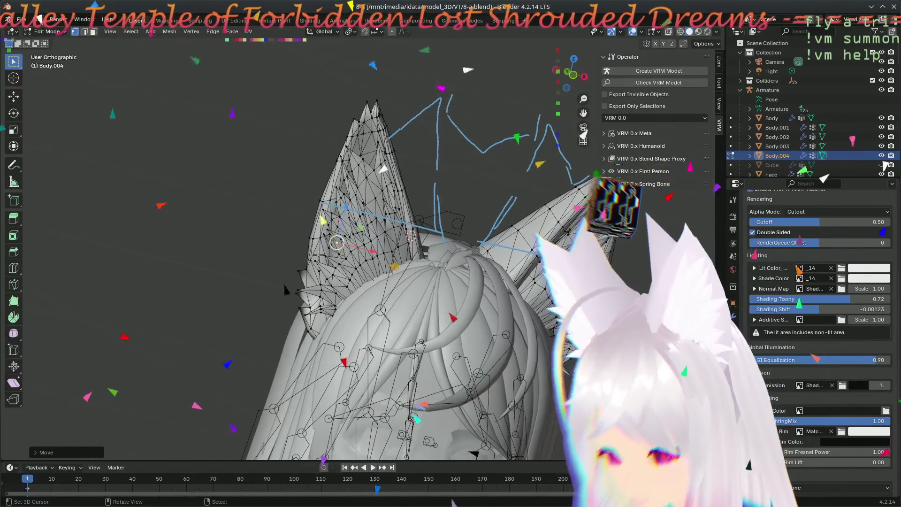
key("KP_1")
scroll(396, 198, "up", 2)
mouse_move(396, 198)
middle_mouse_down("shift")
mouse_move(357, 249)
mouse_move(367, 250)
middle_mouse_up("shift")
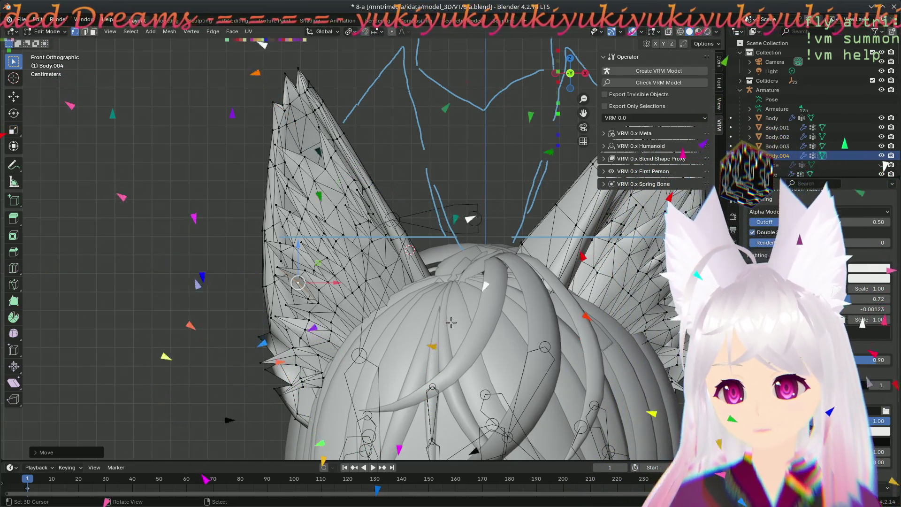
middle_click_drag(479, 136, 373, 90, "shift")
scroll(303, 234, "up", 1)
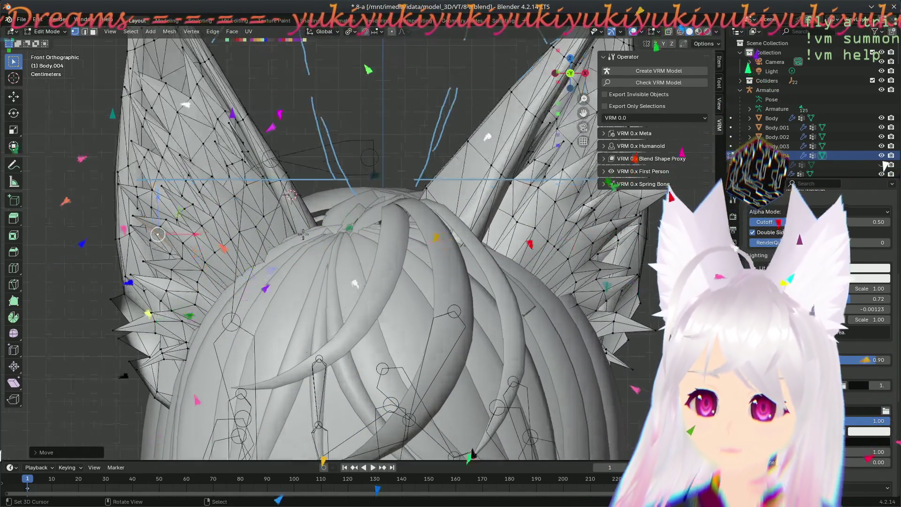
scroll(302, 236, "down", 1)
middle_click_drag(310, 230, 364, 238, "shift")
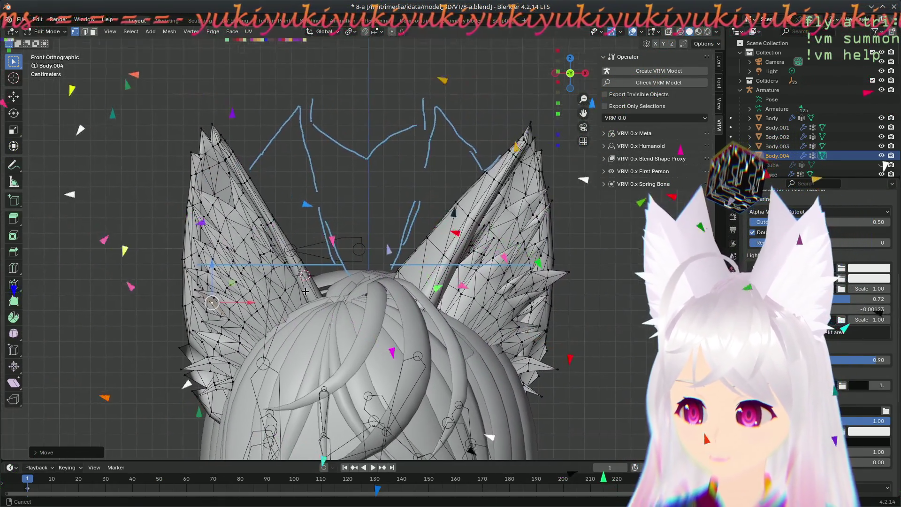
scroll(308, 289, "up", 4)
middle_click_drag(308, 288, 451, 281, "shift")
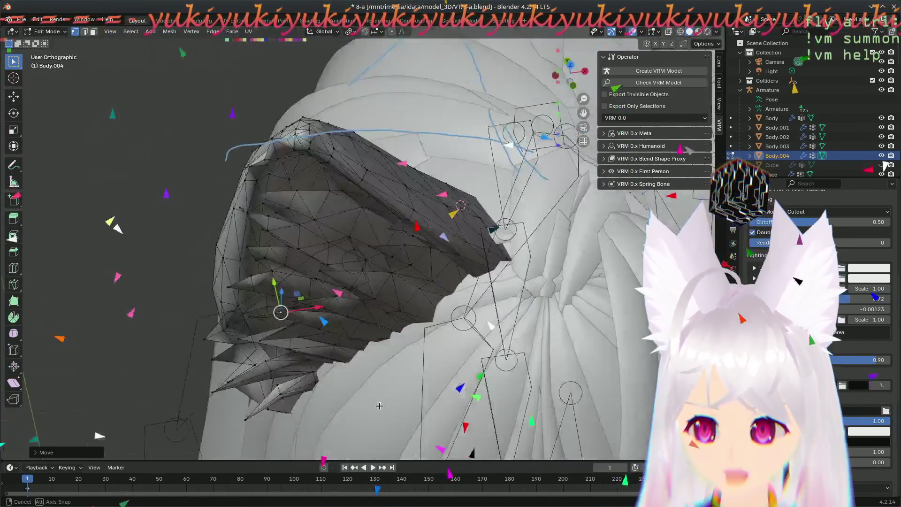
middle_click_drag(379, 405, 438, 408)
middle_click_drag(455, 307, 374, 364)
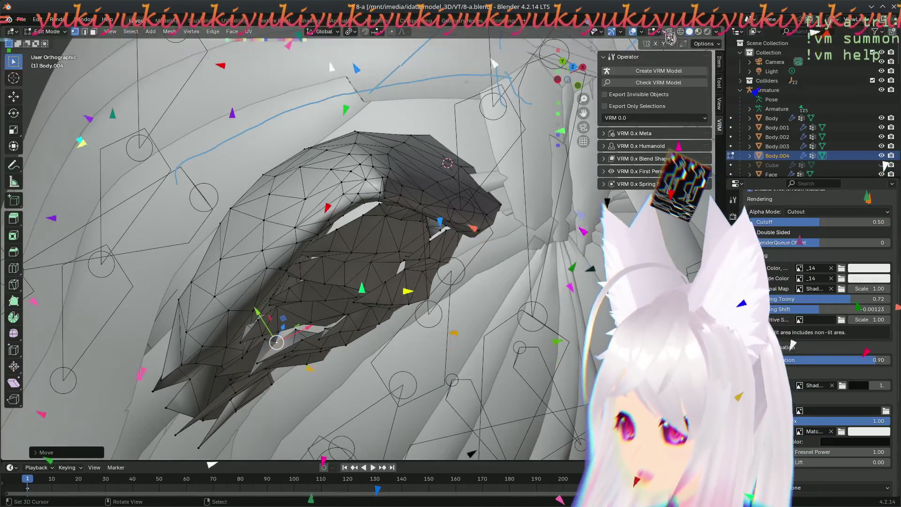
left_click(668, 32)
- Shift the selected upper-edge ear vertices toward the blue outline from a new angle
mouse_move(424, 220)
middle_mouse_down()
mouse_move(420, 247)
mouse_move(438, 273)
middle_mouse_up()
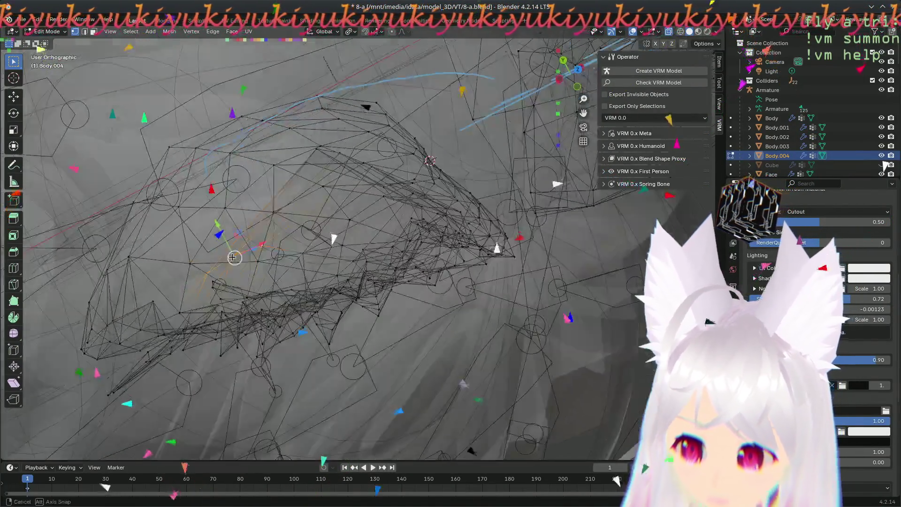
mouse_move(233, 257)
middle_mouse_down()
mouse_move(317, 252)
mouse_move(314, 301)
middle_mouse_up()
key("g")
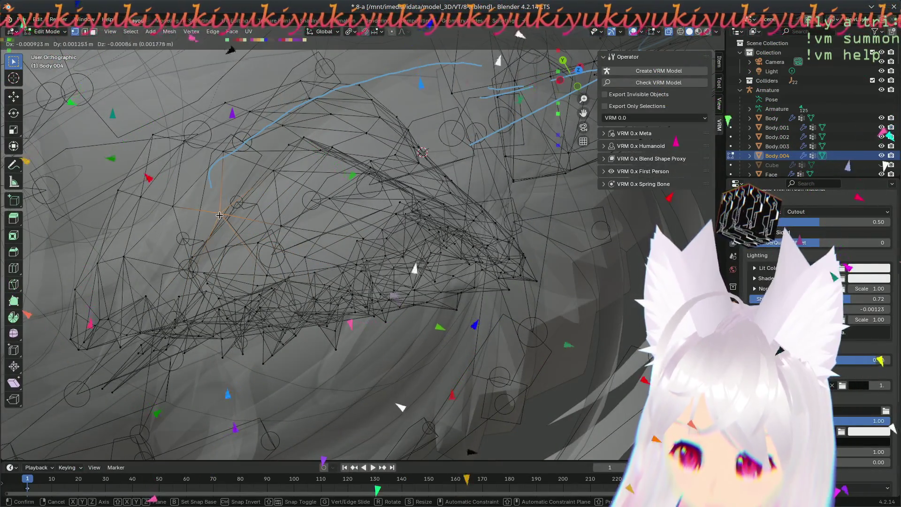
left_click(220, 215)
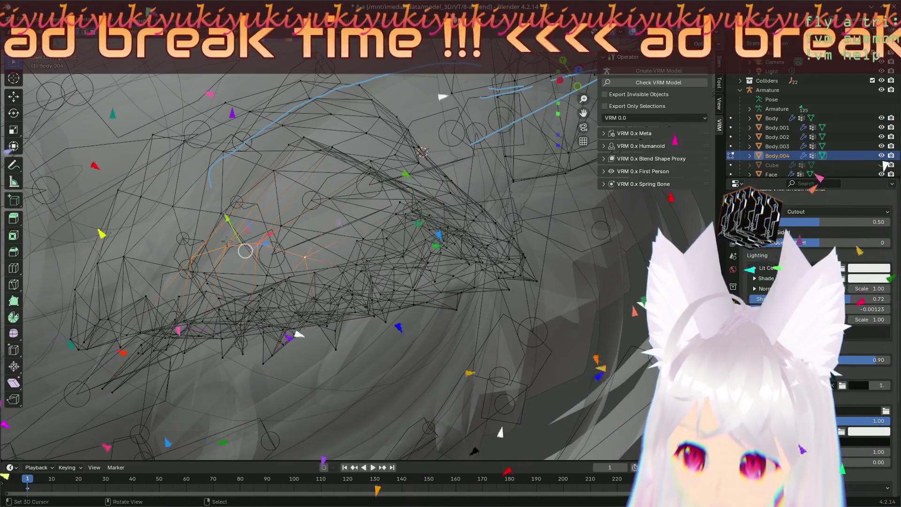
mouse_move(229, 219)
middle_mouse_down()
mouse_move(266, 277)
mouse_move(13, 333)
middle_mouse_up()
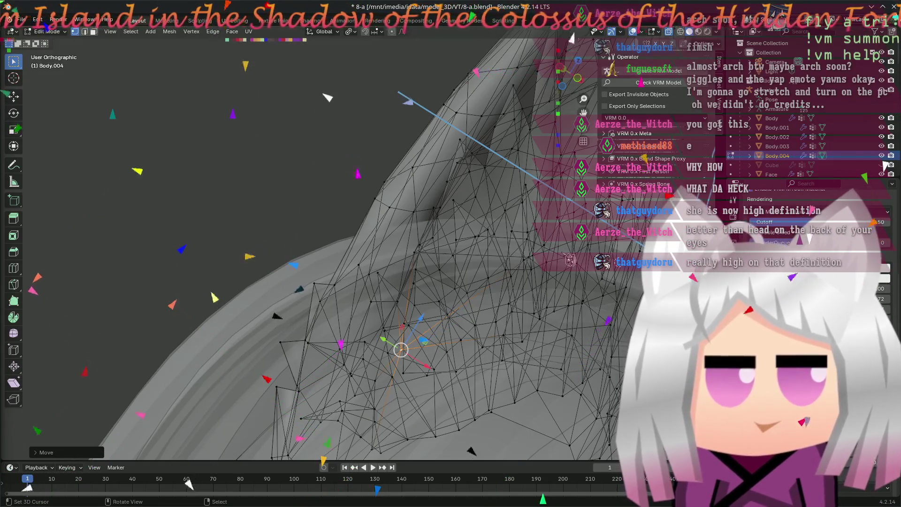
middle_click_drag(530, 298, 418, 248)
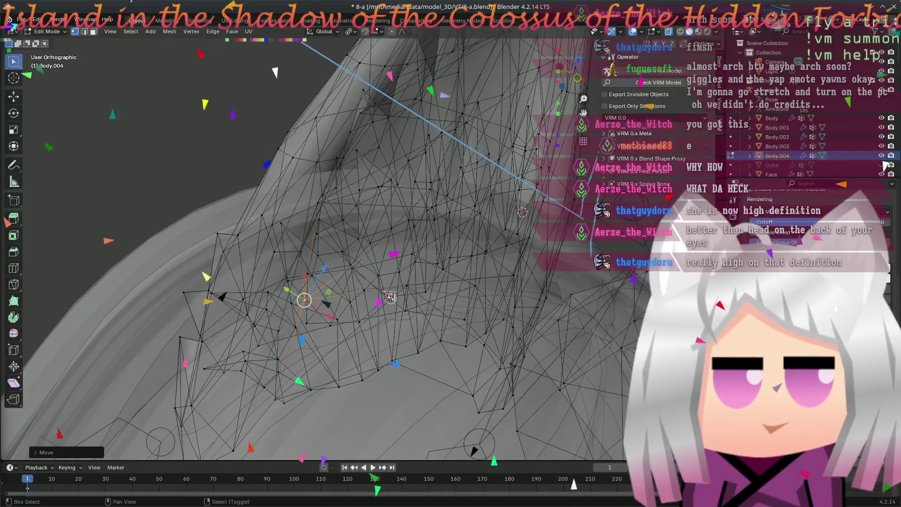
scroll(403, 293, "down", 6)
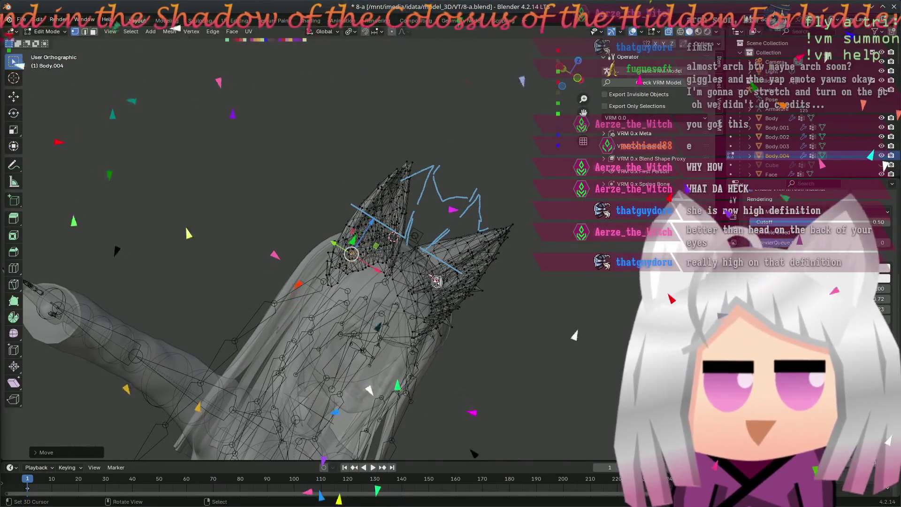
scroll(439, 282, "up", 3)
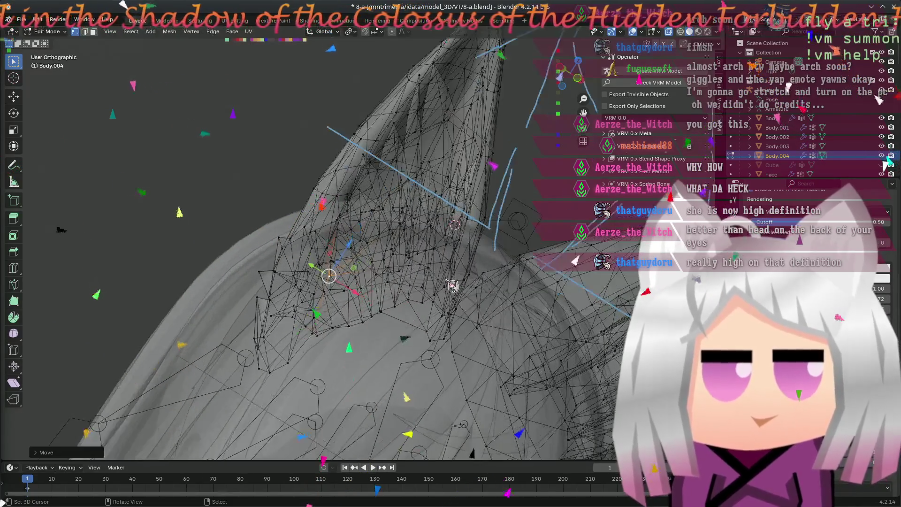
mouse_move(453, 285)
middle_mouse_down("shift")
mouse_move(388, 266)
mouse_move(379, 250)
mouse_move(268, 255)
mouse_move(336, 261)
mouse_move(255, 249)
mouse_move(326, 245)
middle_mouse_up("shift")
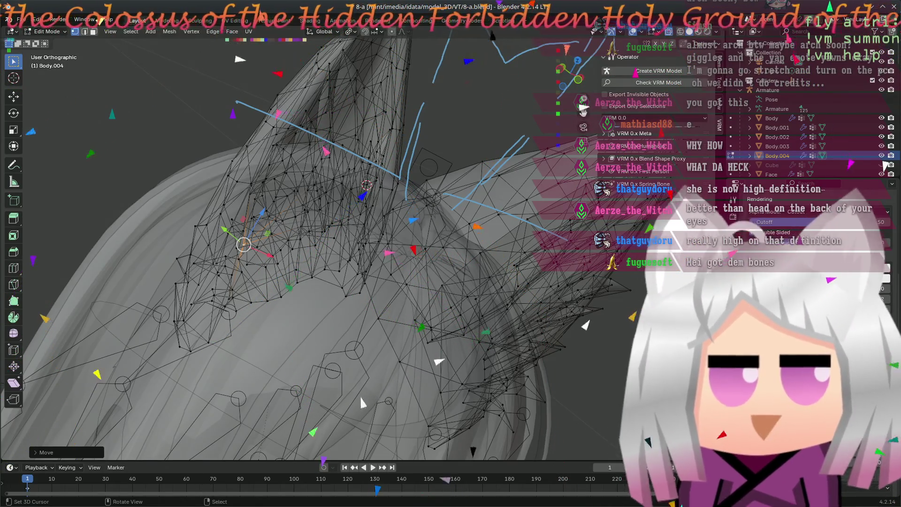
middle_click_drag(324, 258, 311, 268)
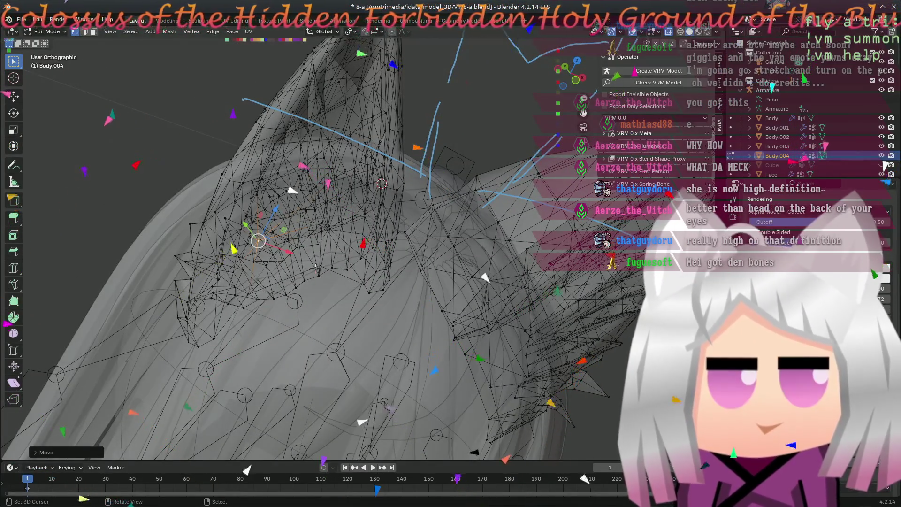
scroll(317, 268, "down", 4)
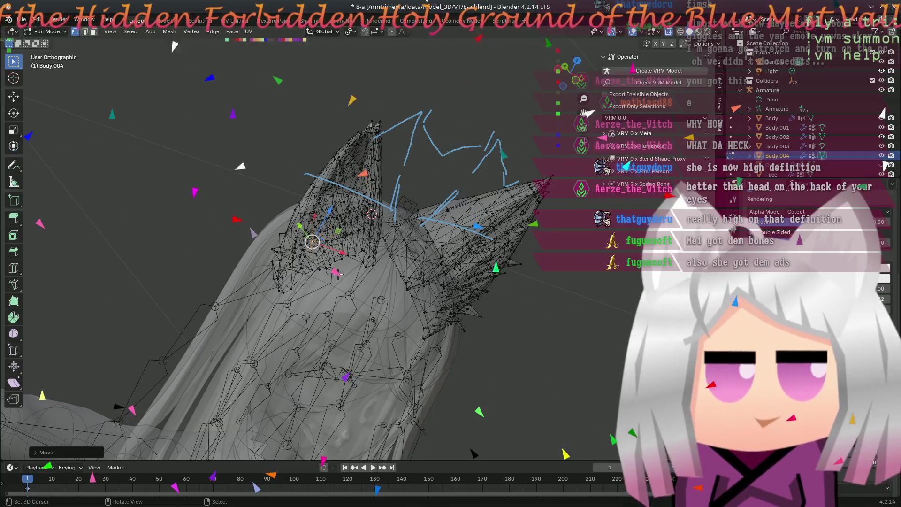
scroll(393, 270, "up", 2)
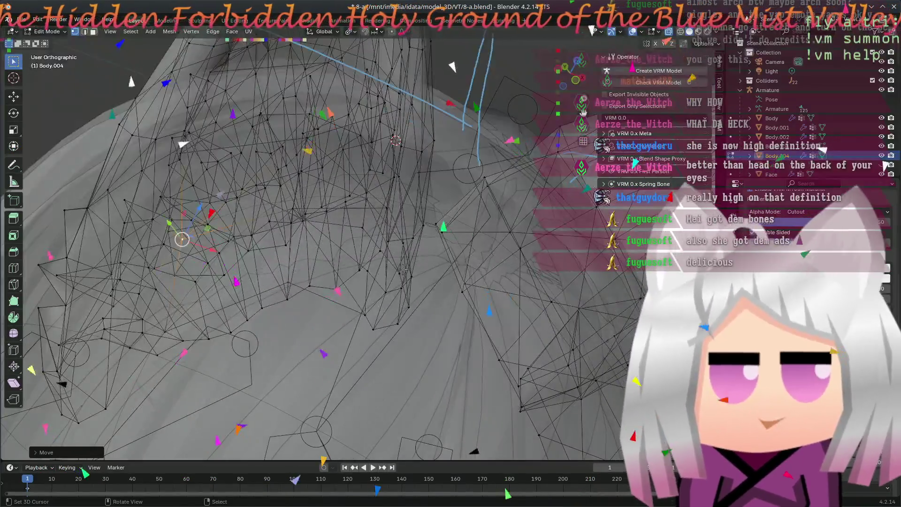
scroll(403, 268, "up", 4)
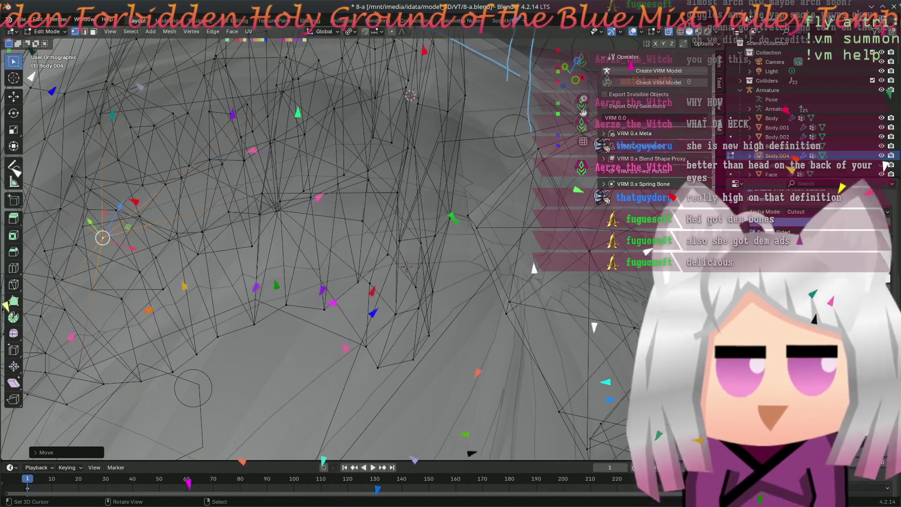
middle_click_drag(410, 266, 464, 267)
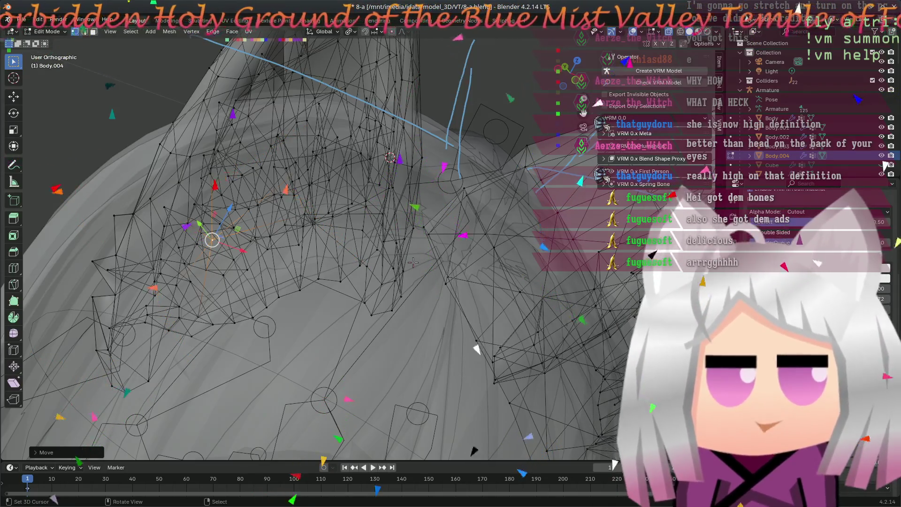
mouse_move(413, 262)
middle_mouse_down()
mouse_move(341, 277)
mouse_move(309, 317)
mouse_move(241, 267)
mouse_move(389, 311)
mouse_move(382, 315)
middle_mouse_up()
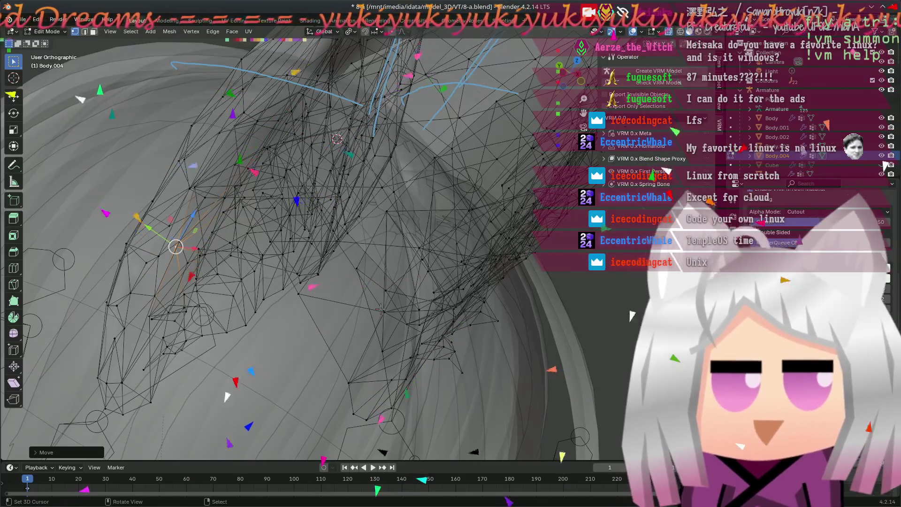
- Save the .blend file, inspect the ear wireframe, and return to front view
key("ctrl+s")
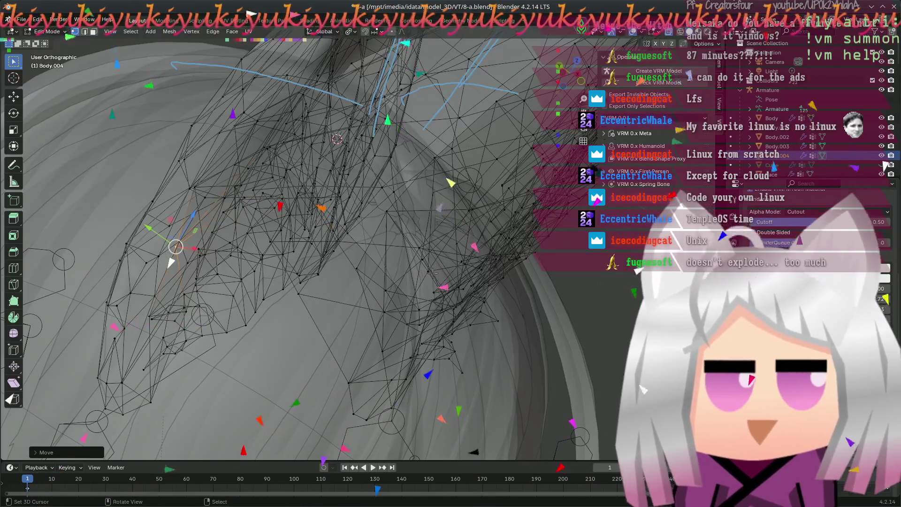
mouse_move(359, 296)
middle_mouse_down()
mouse_move(354, 274)
mouse_move(513, 396)
middle_mouse_up()
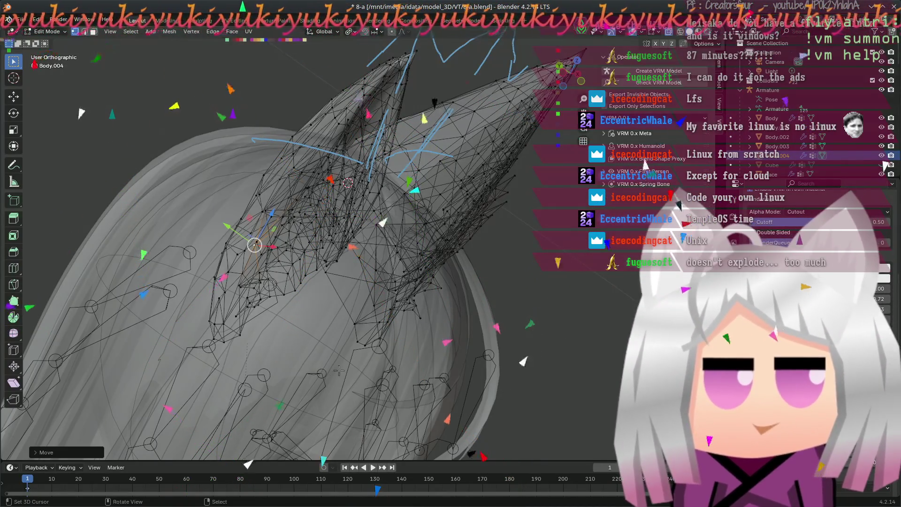
scroll(336, 374, "up", 4)
mouse_move(299, 313)
middle_mouse_down()
mouse_move(607, 396)
mouse_move(276, 240)
mouse_move(182, 206)
mouse_move(178, 186)
mouse_move(330, 203)
middle_mouse_up()
scroll(317, 259, "up", 2)
key("KP_1")
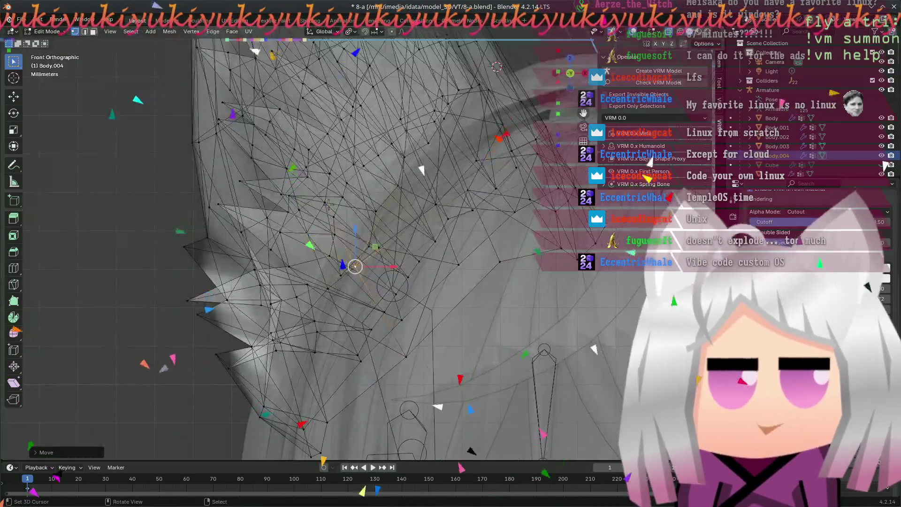
- Frame the left ear's outer edge and box-select its edge vertices
scroll(431, 195, "down", 2)
scroll(431, 194, "up", 5)
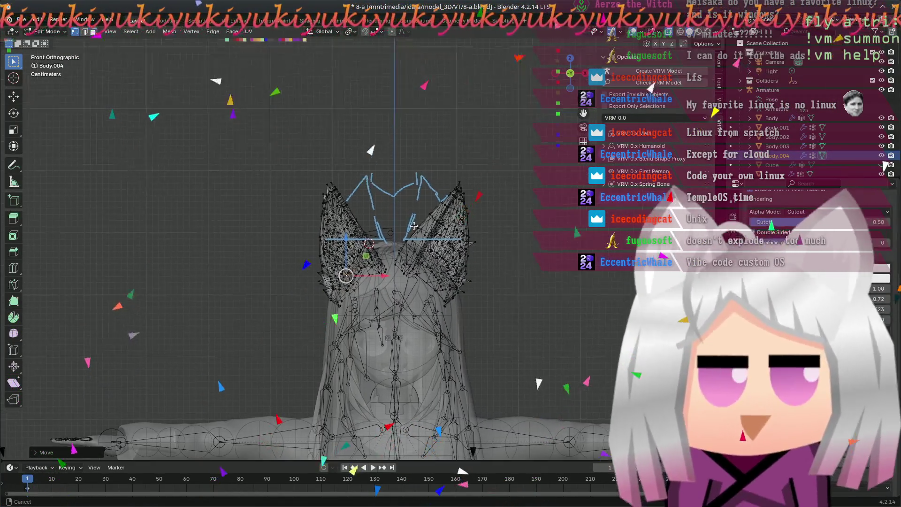
middle_click_drag(364, 326, 350, 284, "shift")
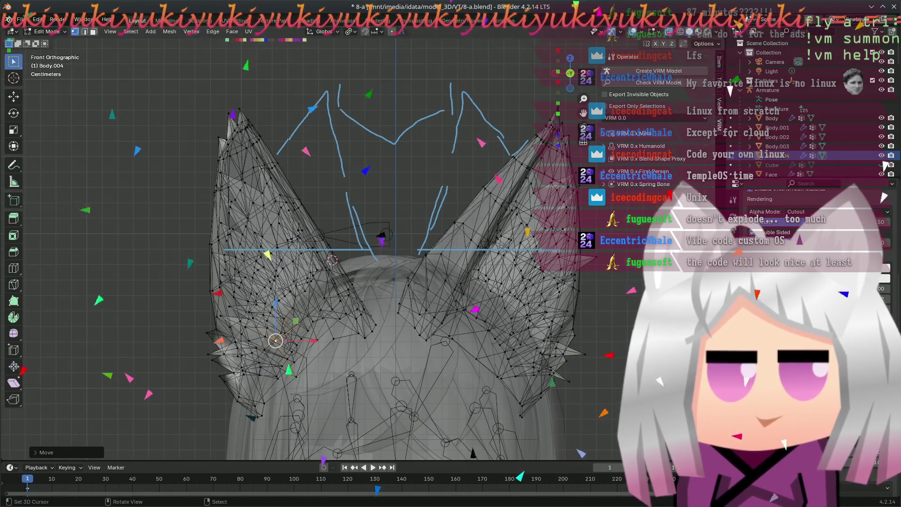
scroll(287, 309, "up", 4)
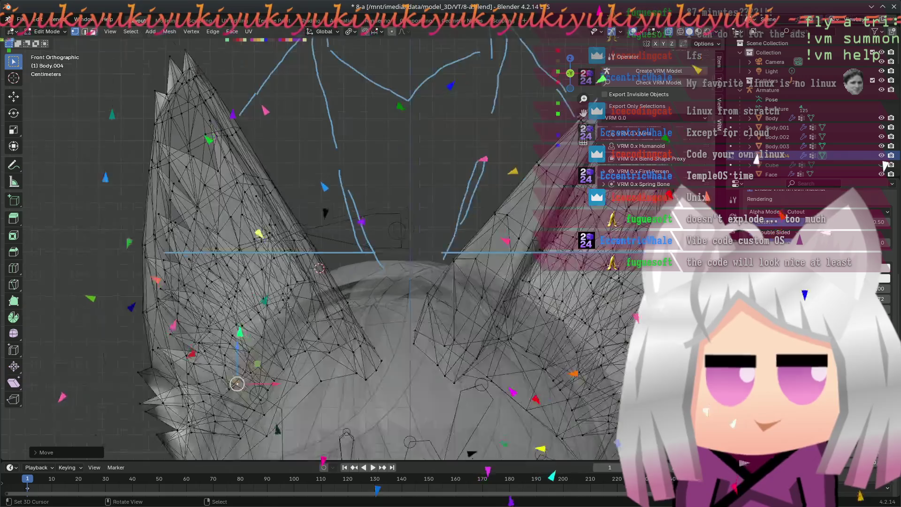
scroll(287, 308, "down", 4)
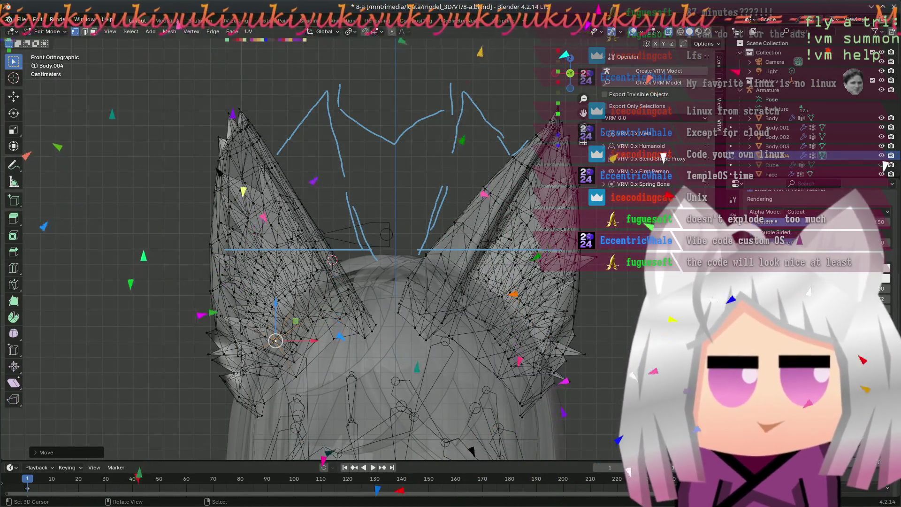
scroll(260, 329, "up", 3)
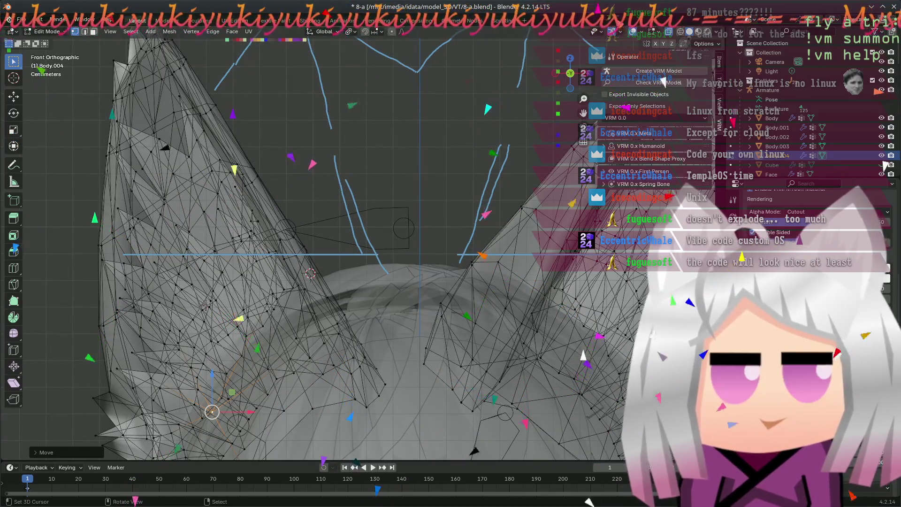
middle_click_drag(191, 306, 304, 272, "shift")
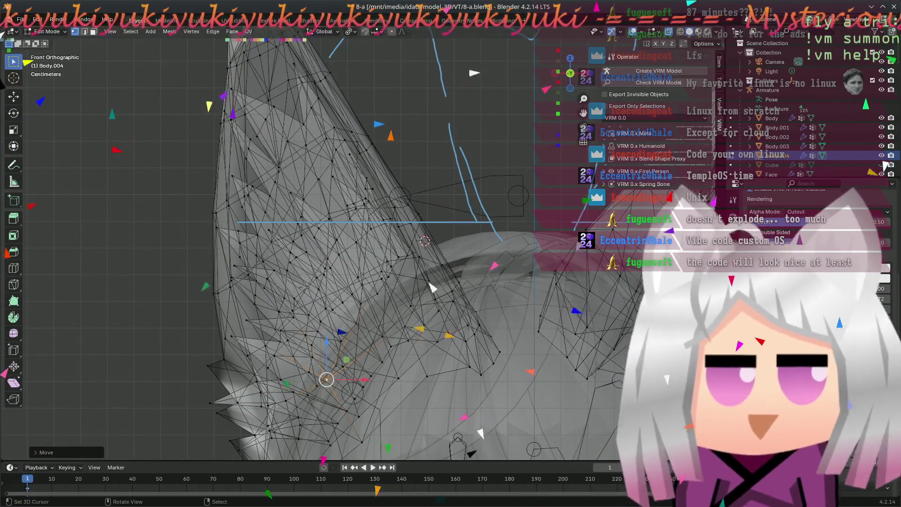
middle_click_drag(297, 291, 341, 272, "shift")
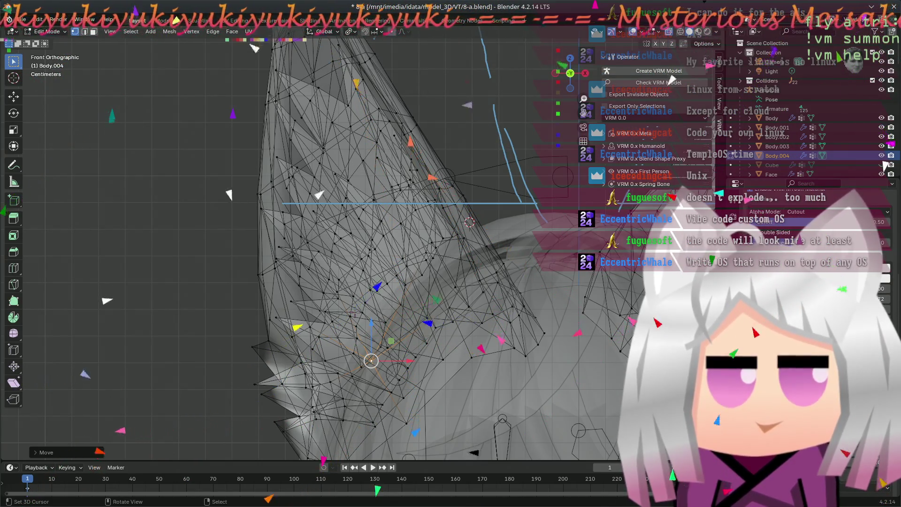
scroll(333, 273, "up", 3)
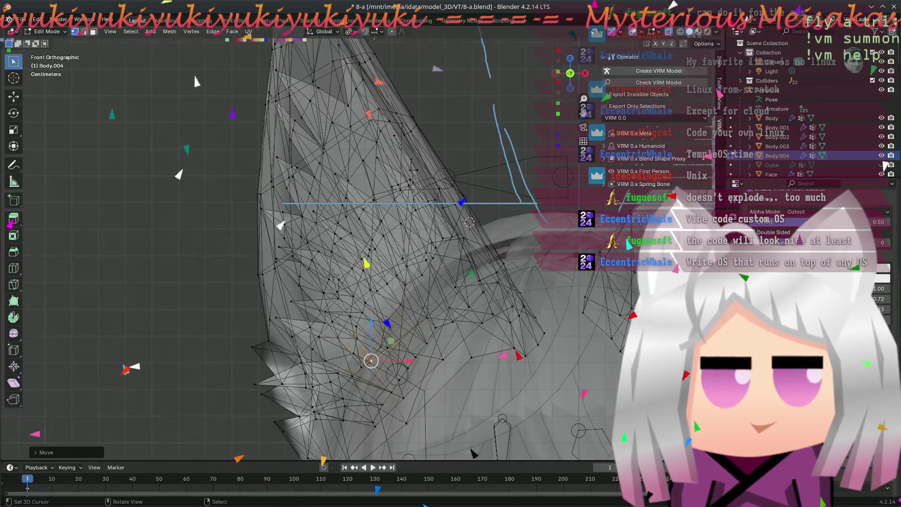
scroll(333, 273, "down", 2)
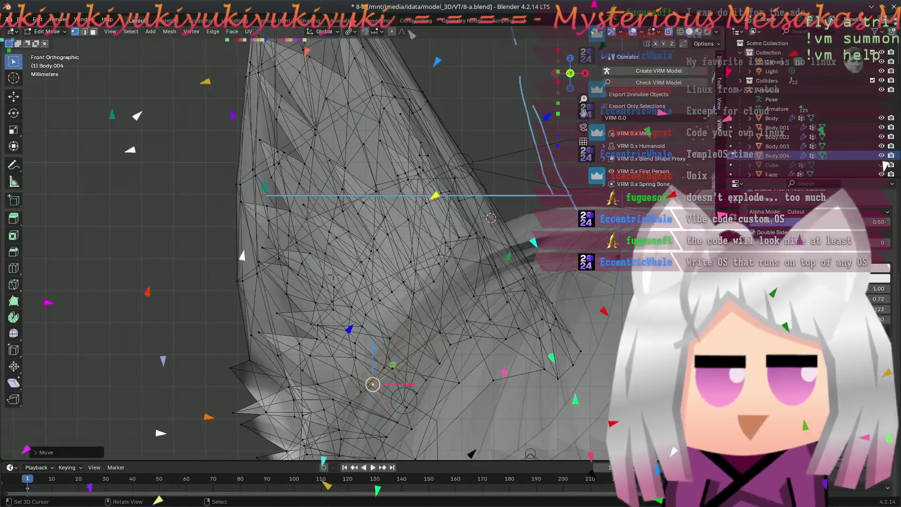
middle_click_drag(333, 273, 346, 267, "shift")
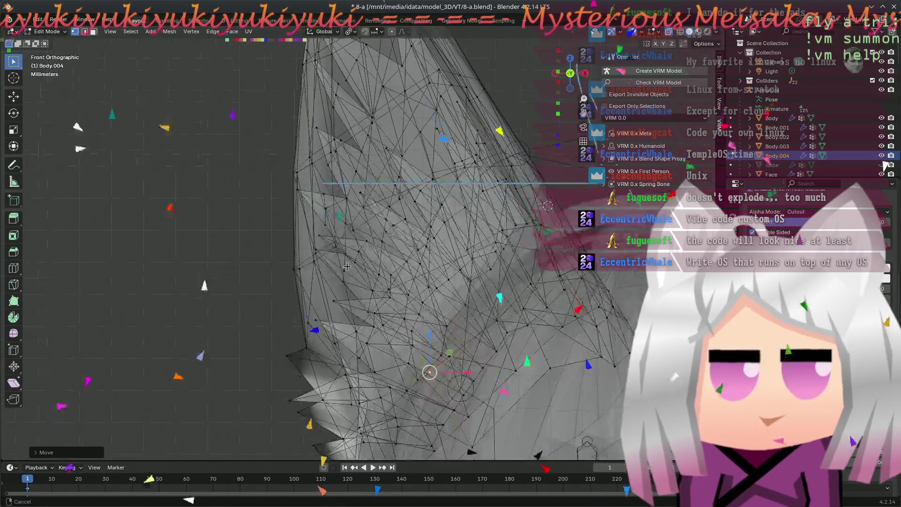
key("b")
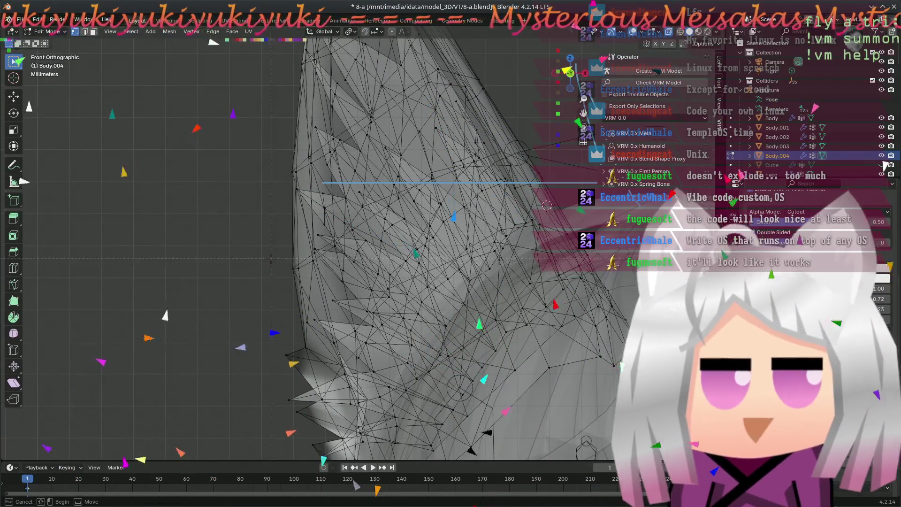
left_click_drag(282, 177, 322, 345)
- Shift the selected edge vertices outward to the left toward the guide
scroll(303, 314, "up", 2)
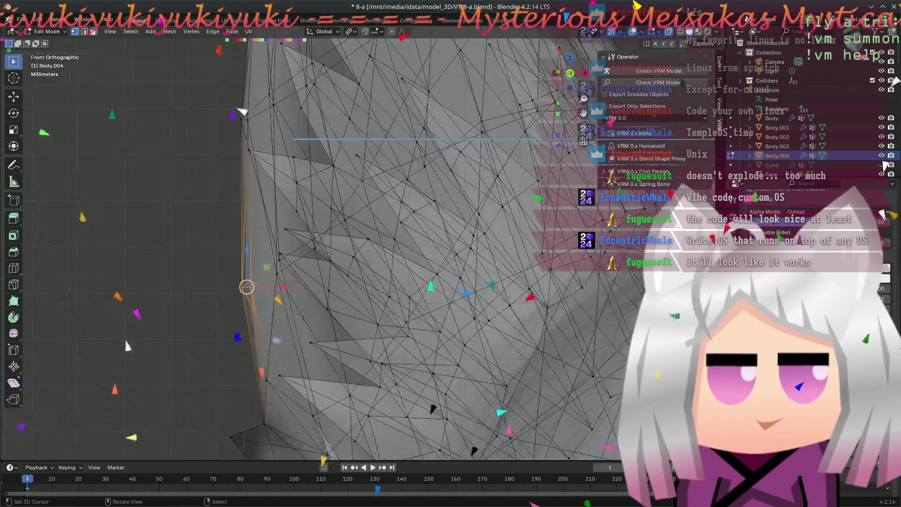
scroll(302, 314, "up", 1)
middle_click_drag(259, 295, 314, 240, "shift")
mouse_move(314, 240)
left_mouse_down()
mouse_move(270, 240)
mouse_move(317, 240)
left_mouse_up()
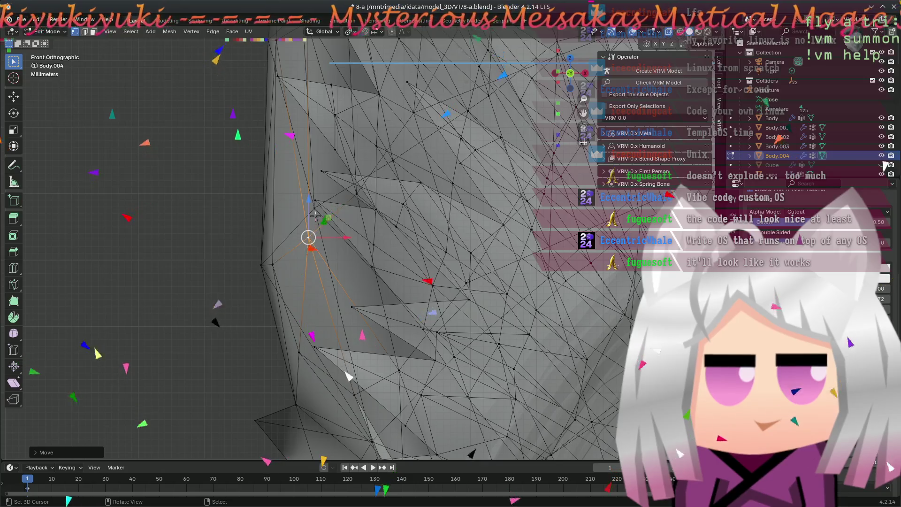
key("g")
scroll(307, 229, "down", 2)
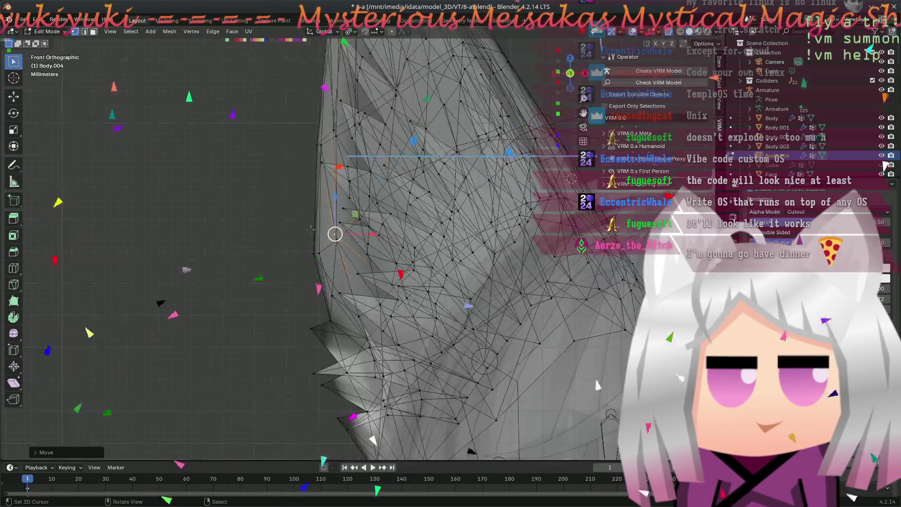
scroll(319, 246, "up", 2)
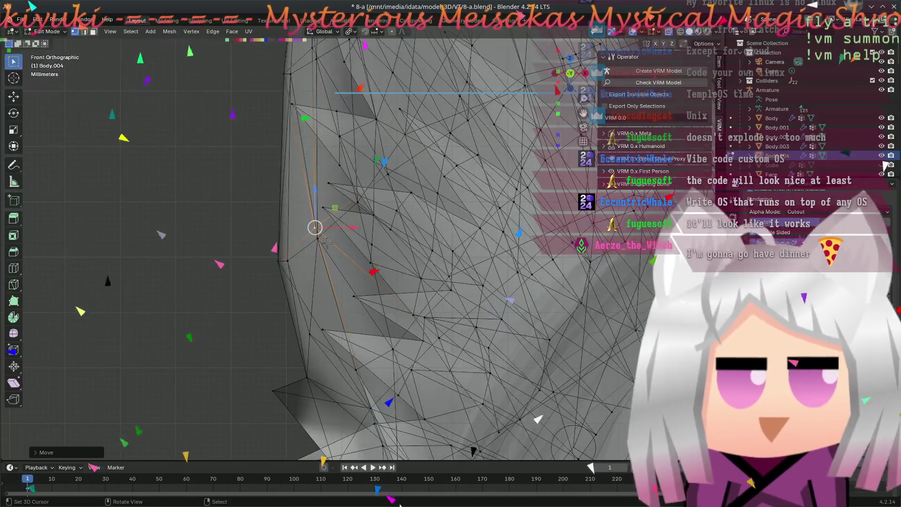
middle_click_drag(284, 205, 283, 320, "shift")
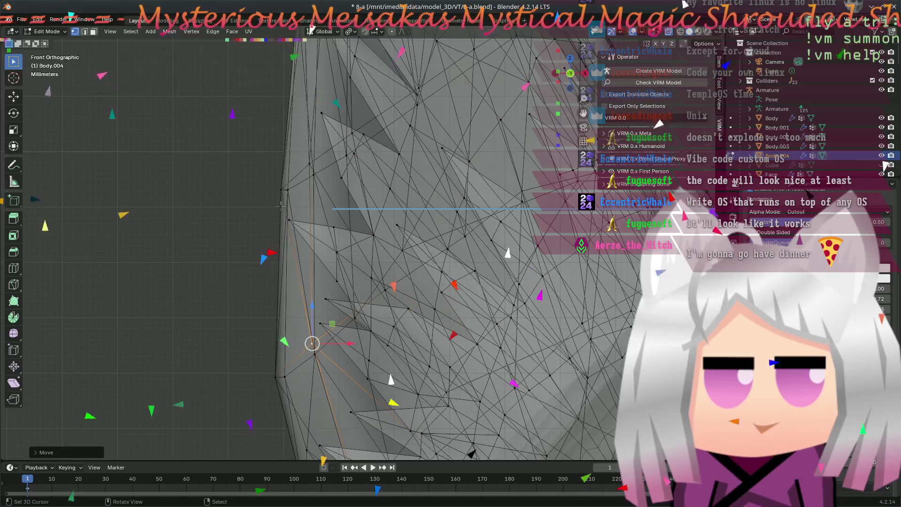
- Select a single outer-edge vertex and settle its move using undo and redo
left_click(290, 185)
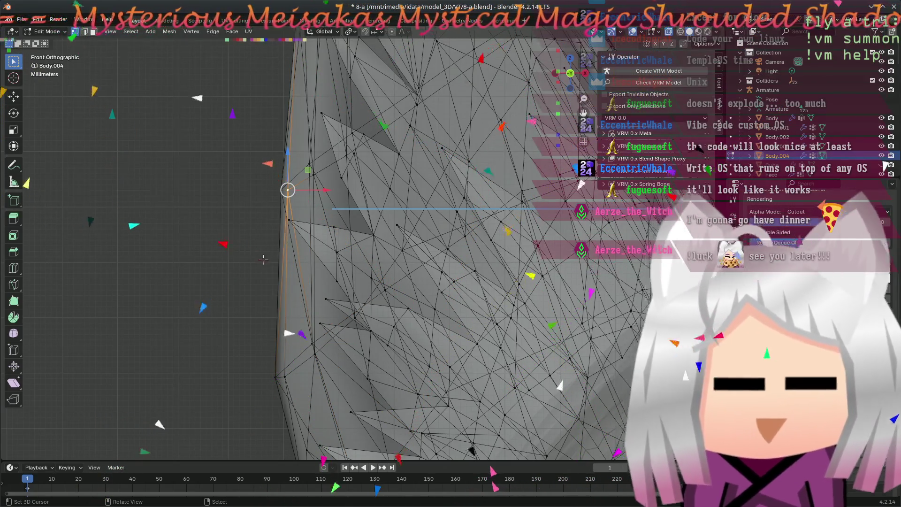
key("ctrl+z")
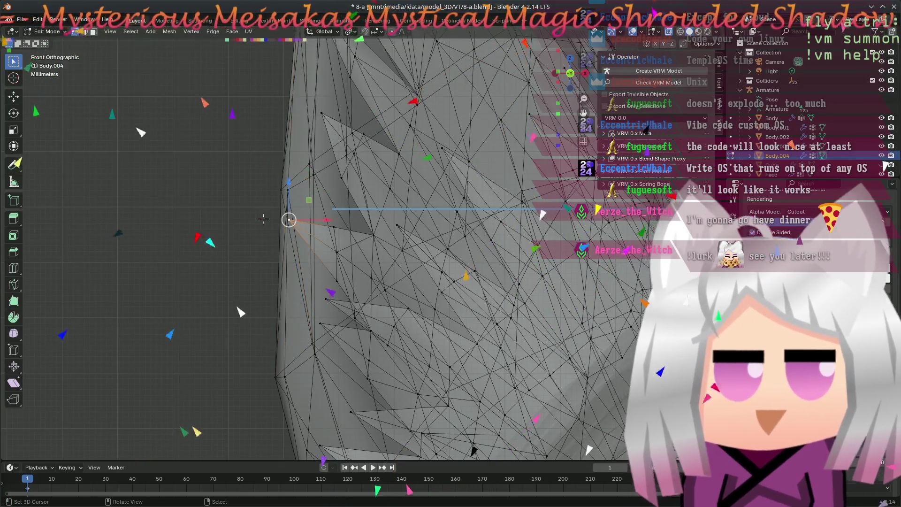
key("ctrl+shift+z")
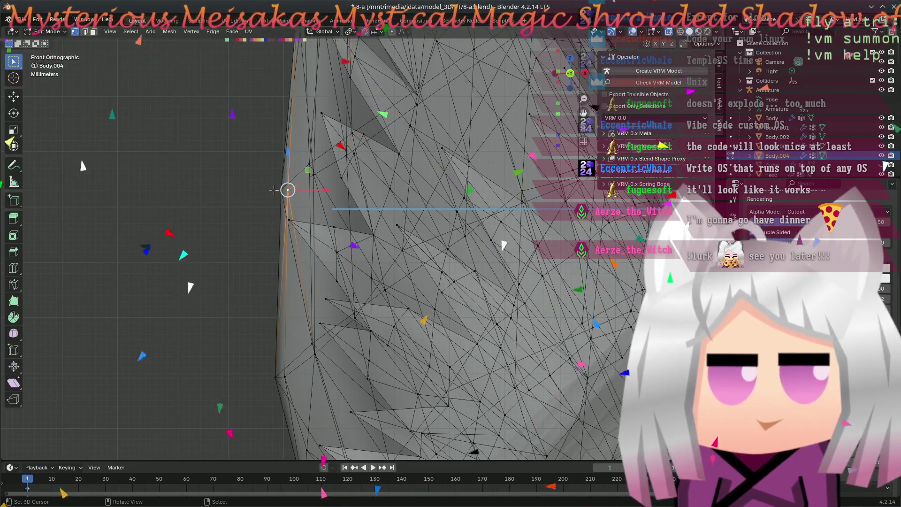
key("ctrl+z")
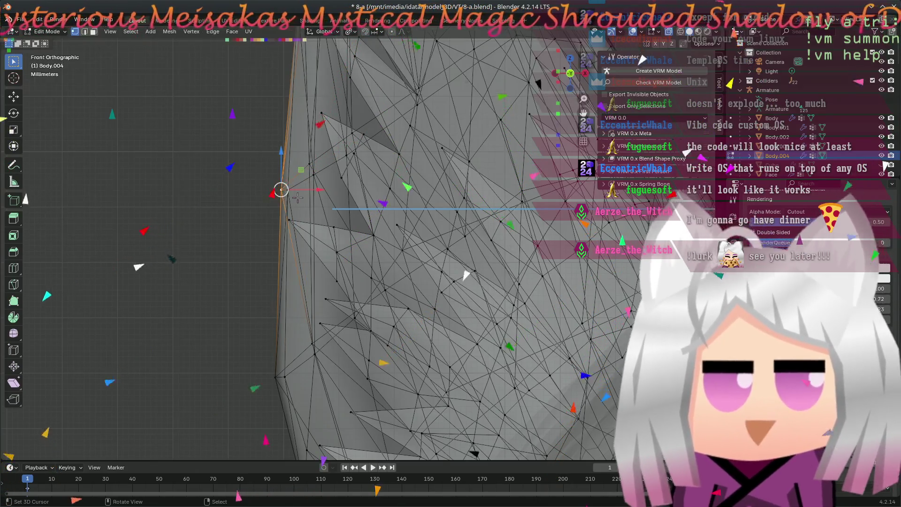
key("ctrl+shift+z")
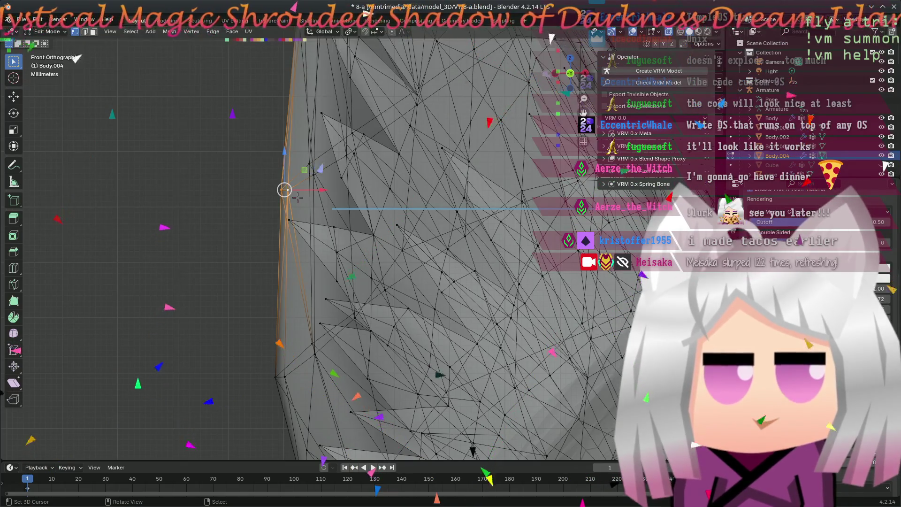
scroll(305, 207, "down", 5)
scroll(338, 225, "up", 5)
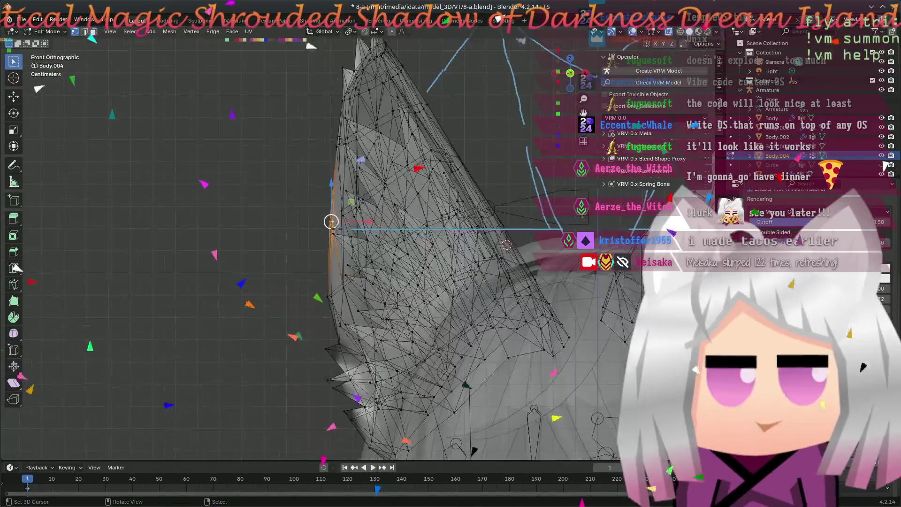
key("g")
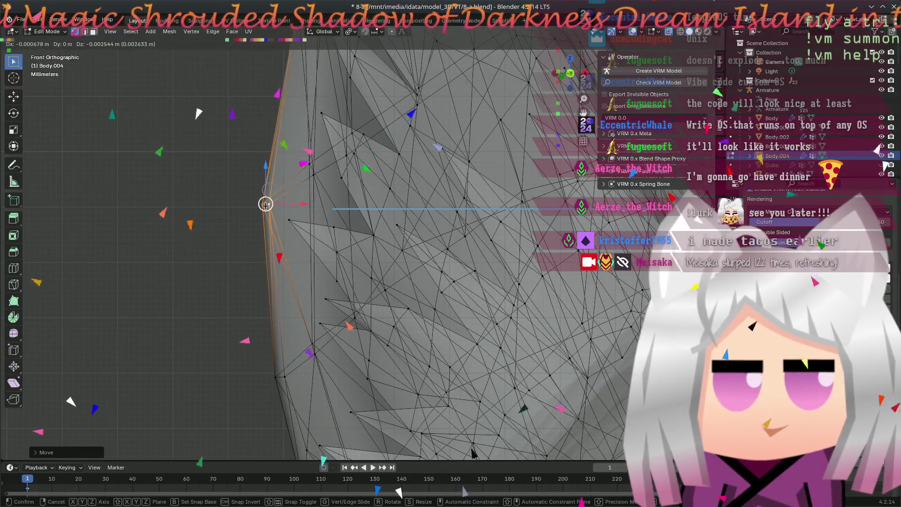
left_click(265, 201)
scroll(316, 240, "down", 3)
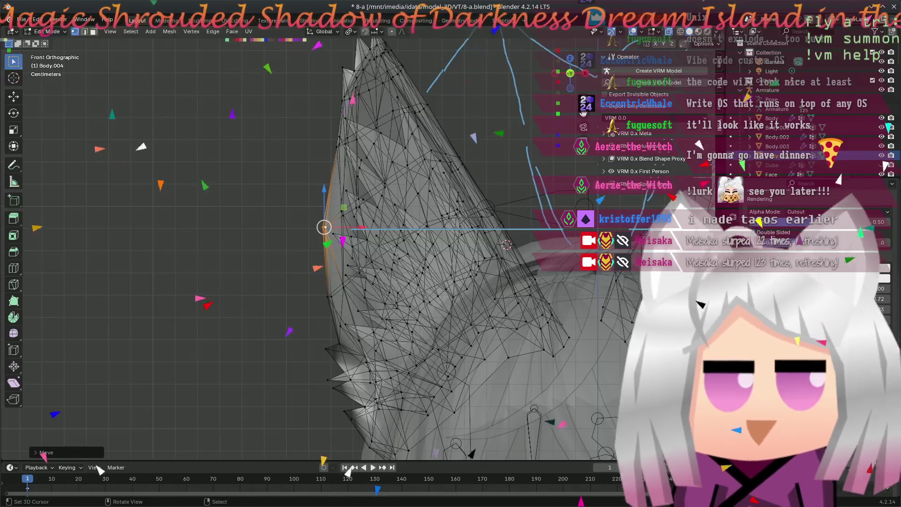
scroll(316, 240, "up", 4)
middle_click_drag(350, 166, 425, 270, "shift")
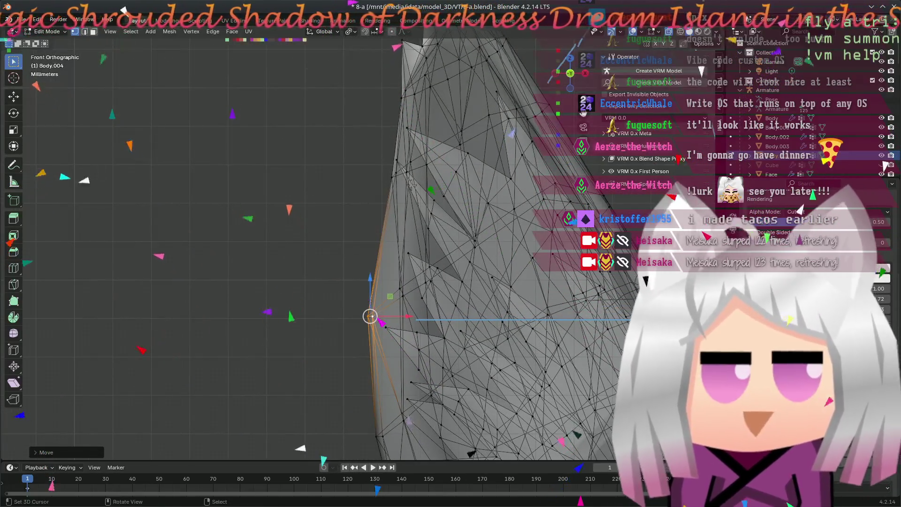
scroll(404, 212, "up", 2)
right_click(428, 101, "shift")
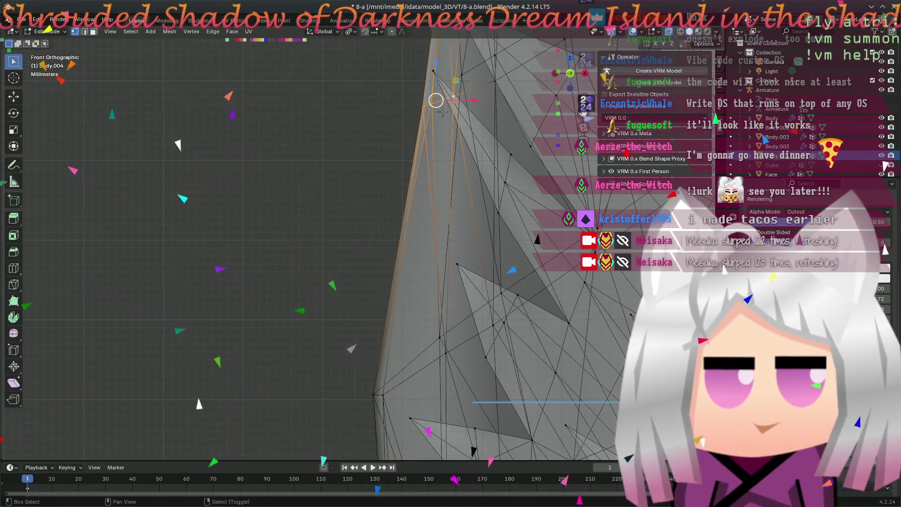
key("g")
left_click(406, 143)
scroll(410, 169, "down", 4)
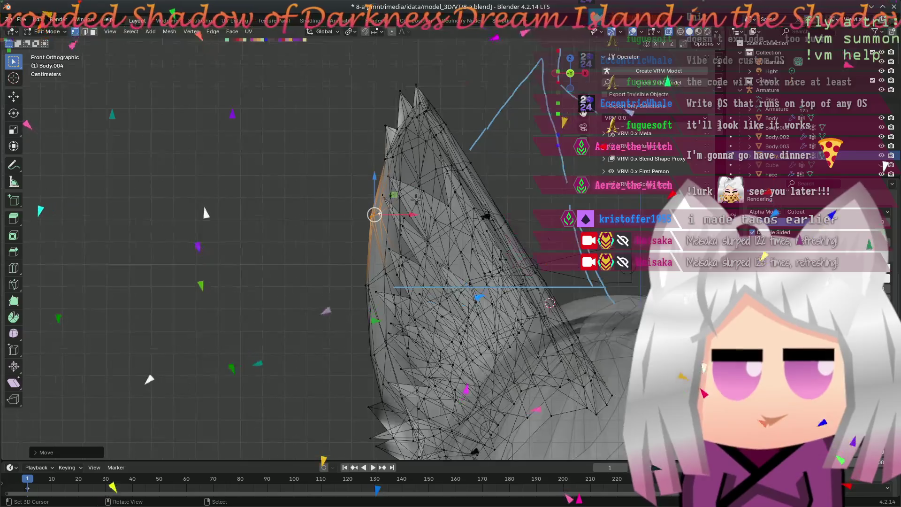
scroll(403, 219, "up", 3)
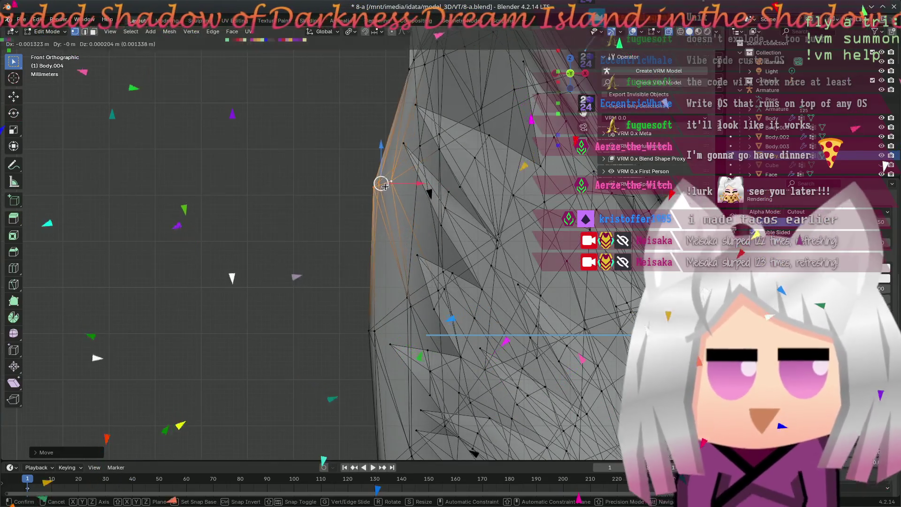
left_click(354, 226)
right_click(349, 233, "shift")
mouse_move(349, 233)
middle_mouse_down()
mouse_move(363, 163)
mouse_move(390, 220)
mouse_move(265, 194)
middle_mouse_up()
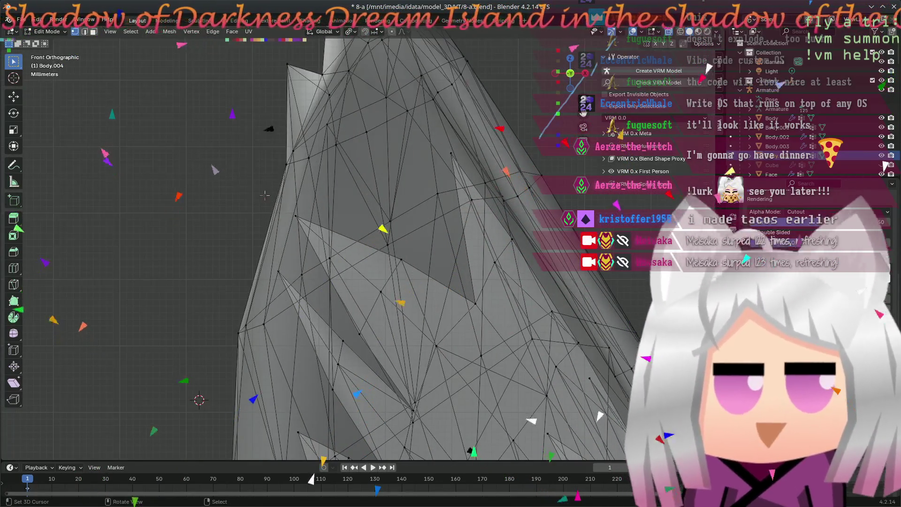
scroll(266, 195, "down", 2)
key("a")
key("alt+a")
mouse_move(291, 142)
left_mouse_down()
mouse_move(368, 276)
mouse_move(366, 255)
left_mouse_up()
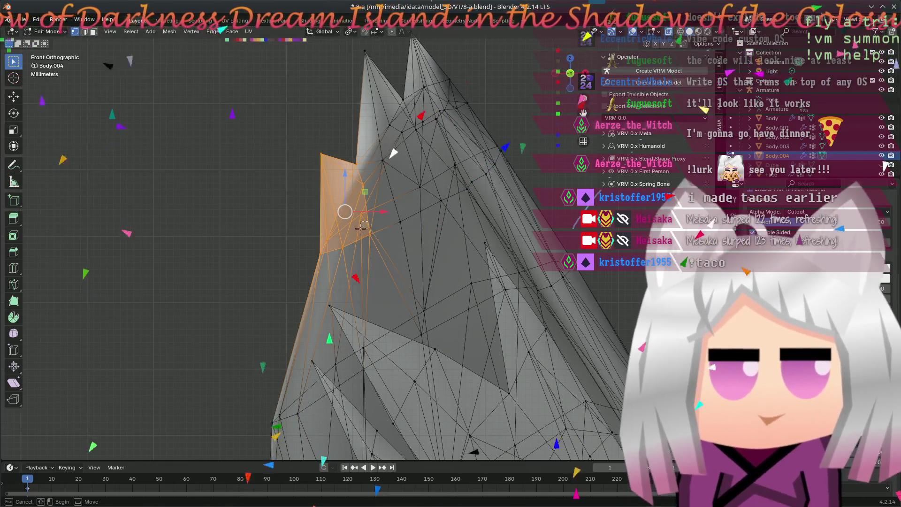
key("alt+a")
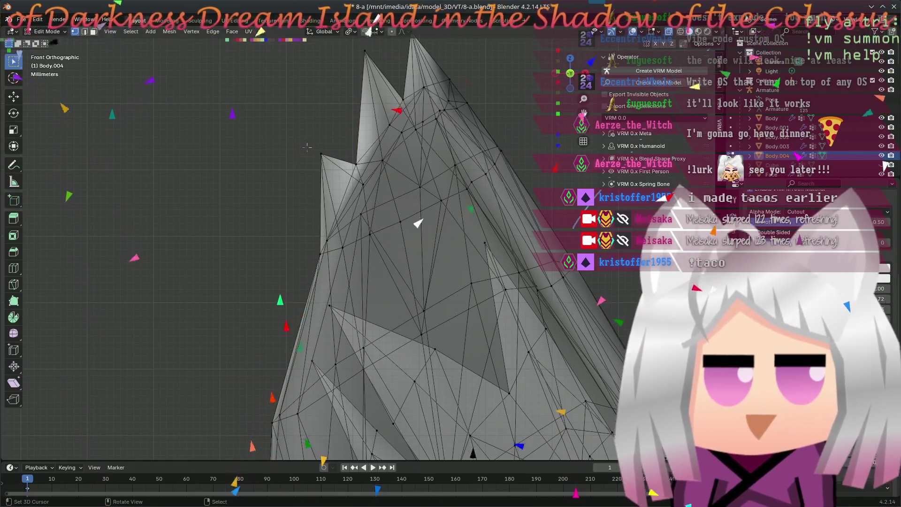
mouse_move(307, 148)
left_mouse_down()
mouse_move(368, 263)
mouse_move(371, 256)
left_mouse_up()
key("g")
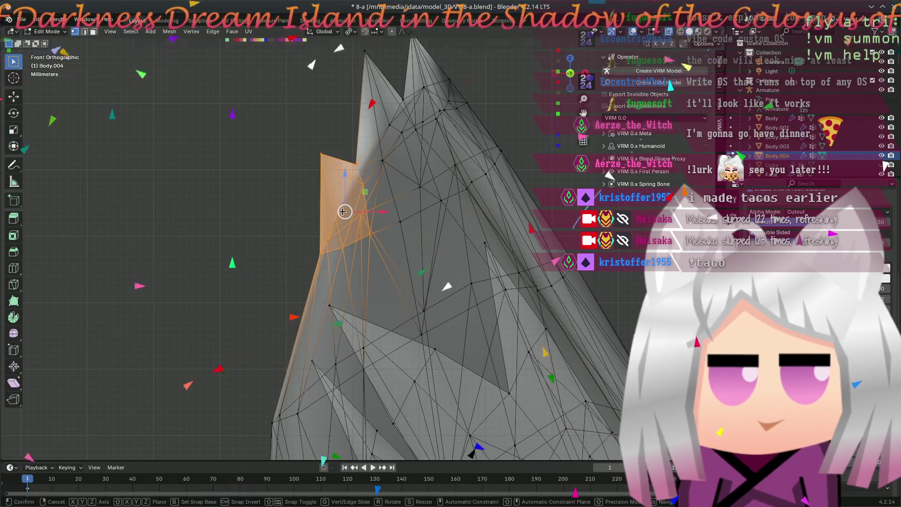
right_click(343, 212)
scroll(345, 226, "down", 2)
middle_click_drag(346, 227, 351, 191)
key("a")
key("alt+a")
mouse_move(351, 115)
left_mouse_down()
mouse_move(417, 167)
mouse_move(458, 228)
left_mouse_up()
left_click(377, 223)
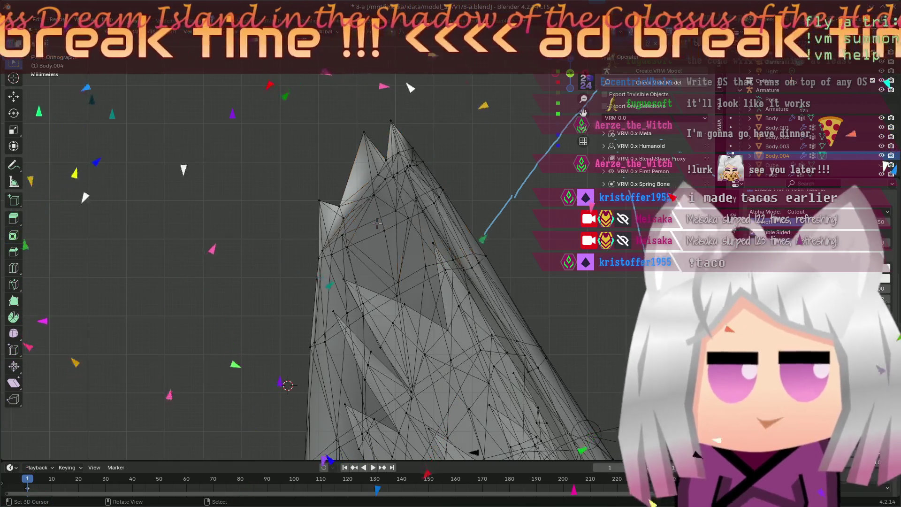
- Draw straight blue guide lines along the left ear's tip, lower-left edge and outer side
left_click_drag(354, 104, 443, 217)
scroll(443, 216, "down", 3)
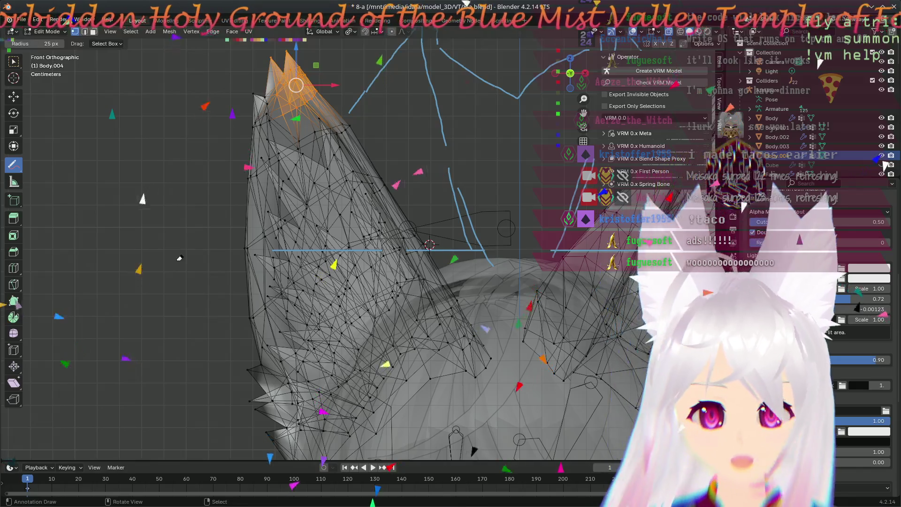
left_click_drag(14, 164, 46, 175)
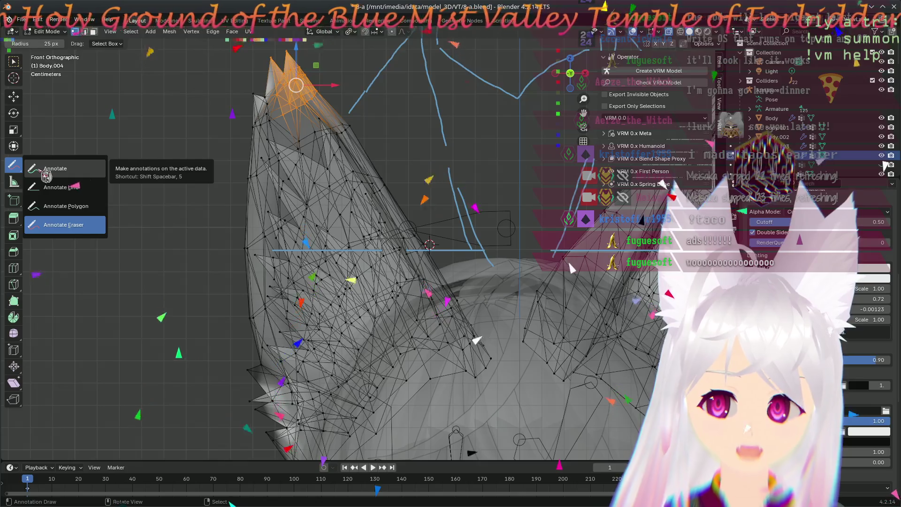
left_click(60, 188)
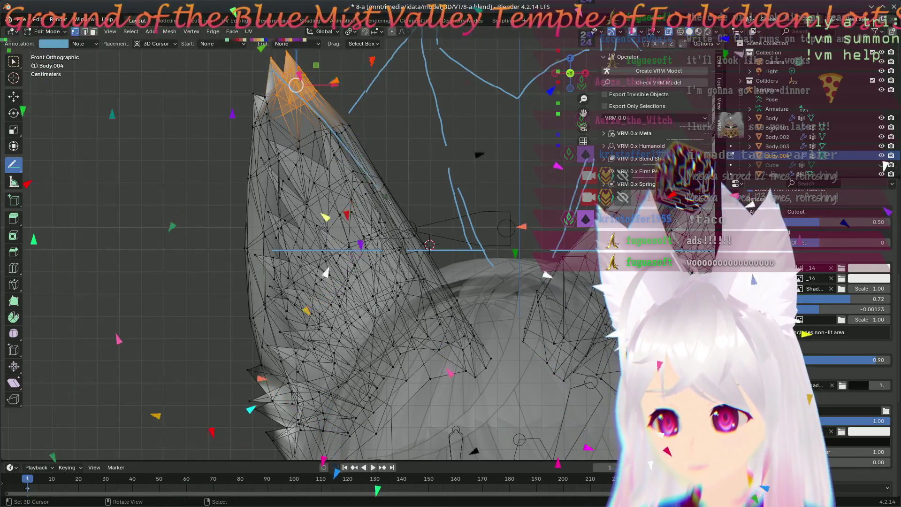
mouse_move(420, 289)
left_mouse_down()
mouse_move(409, 266)
mouse_move(435, 329)
left_mouse_up()
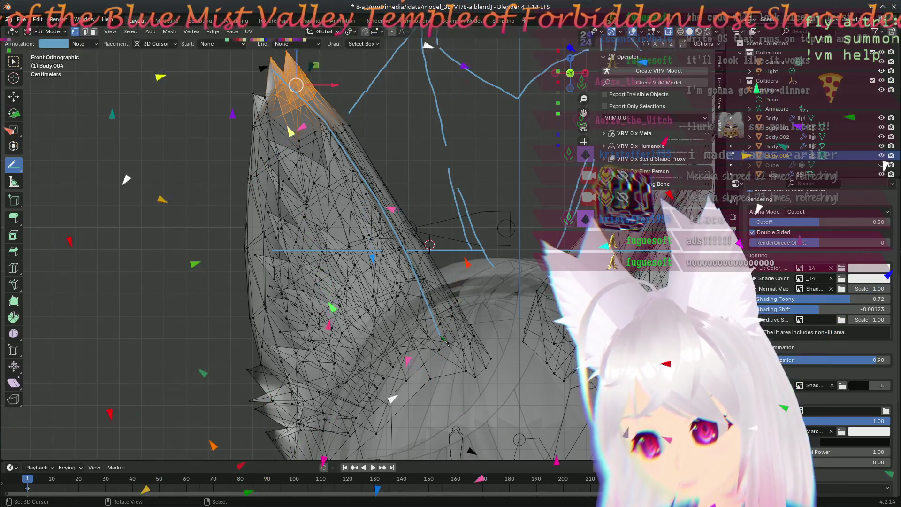
left_click_drag(449, 380, 458, 380)
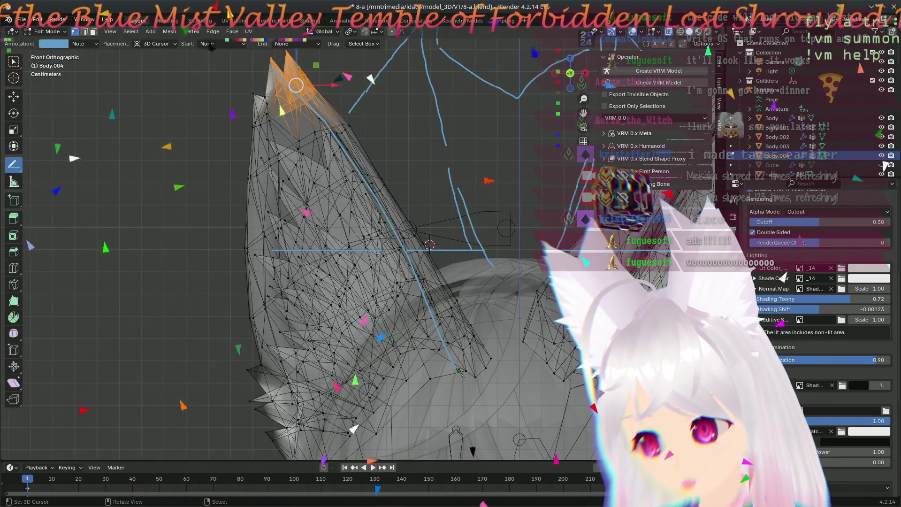
scroll(459, 373, "down", 2)
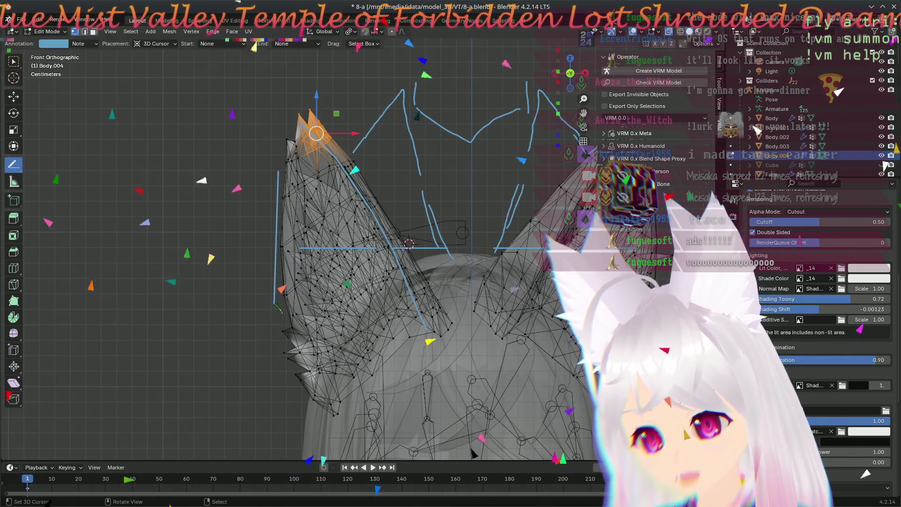
left_click_drag(280, 317, 334, 413)
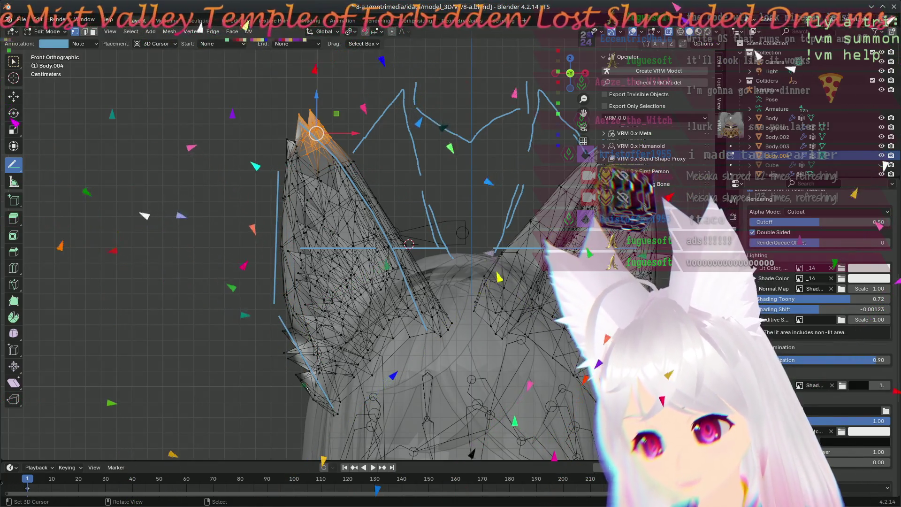
mouse_move(305, 373)
left_mouse_down()
mouse_move(265, 338)
mouse_move(256, 260)
left_mouse_up()
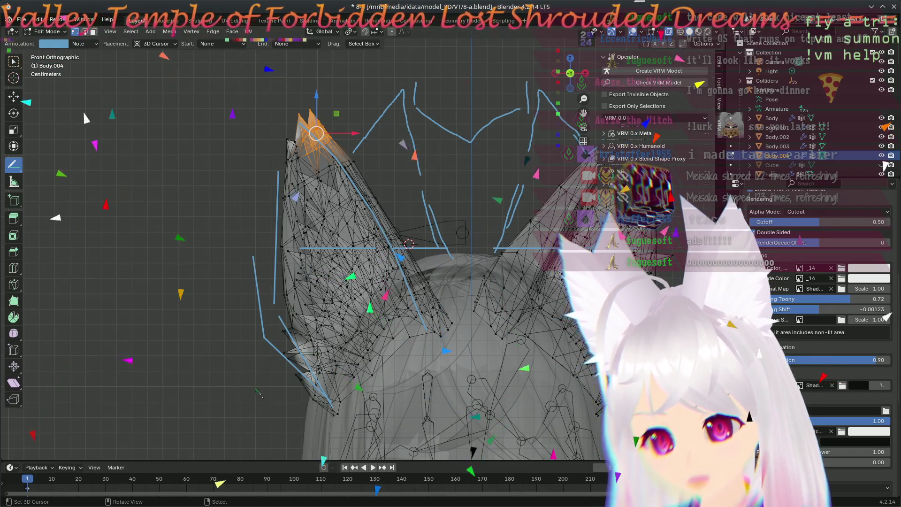
- Erase stray and unwanted blue guide strokes with the Annotate Eraser
mouse_move(409, 244)
middle_mouse_down("shift")
mouse_move(389, 174)
mouse_move(359, 126)
mouse_move(406, 165)
middle_mouse_up("shift")
mouse_move(24, 174)
left_mouse_down()
mouse_move(52, 185)
mouse_move(56, 225)
left_mouse_up()
left_click_drag(256, 178, 260, 260)
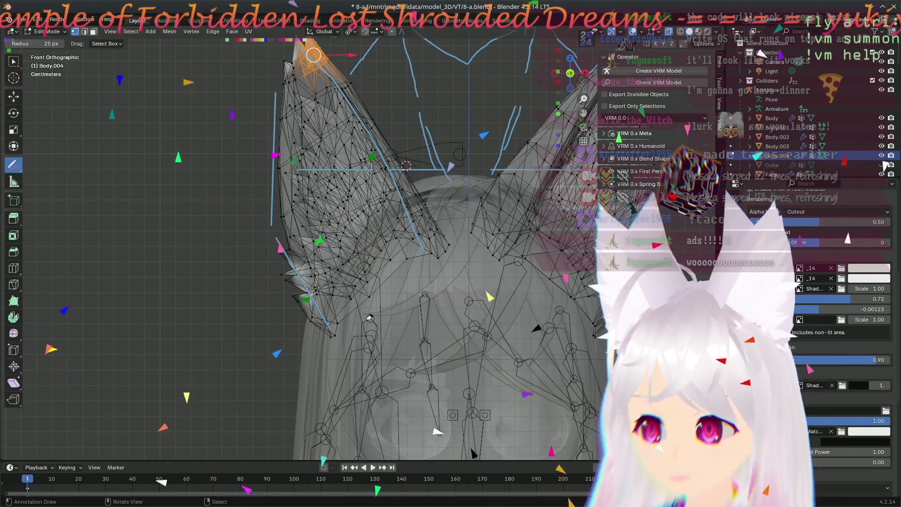
left_click_drag(275, 251, 277, 229)
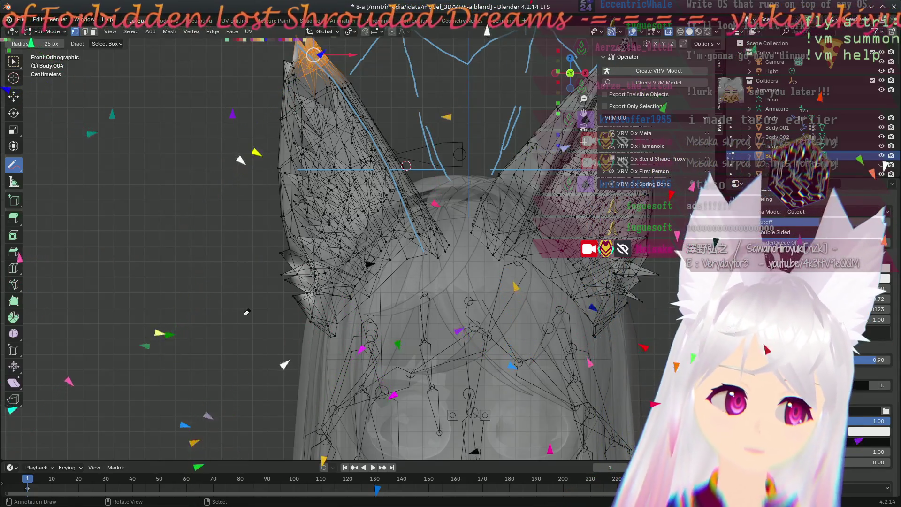
left_click_drag(425, 261, 408, 229)
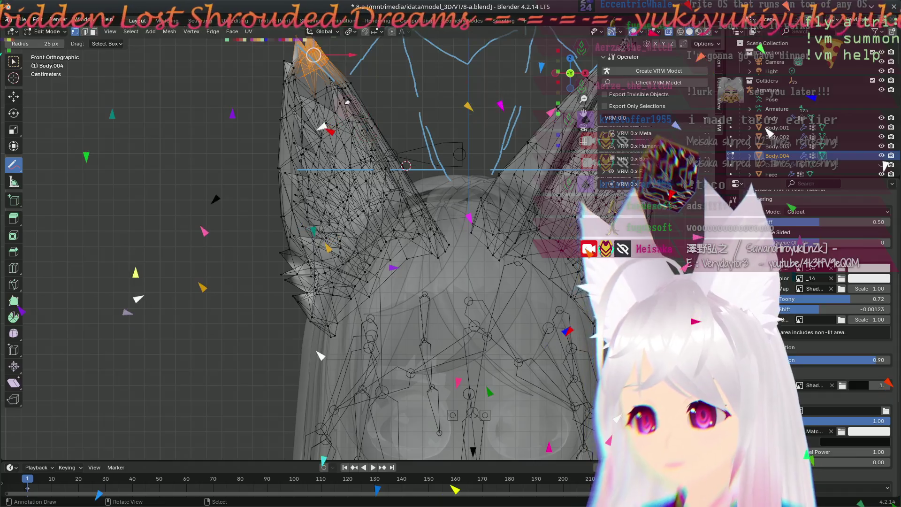
scroll(281, 125, "up", 5, "shift")
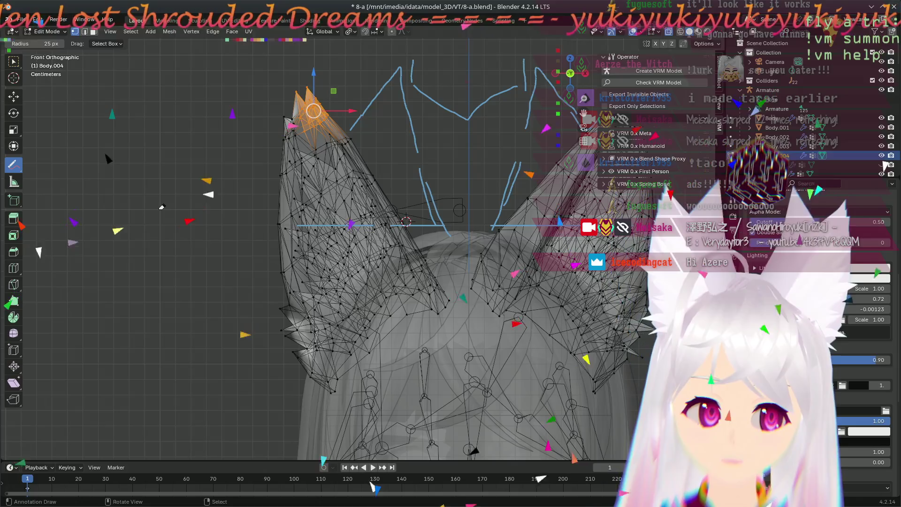
left_click(20, 169)
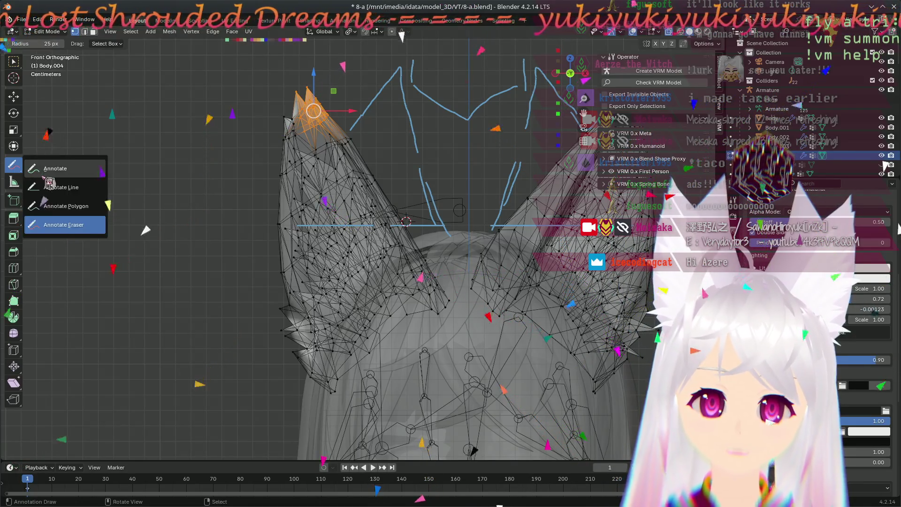
- Draw a freehand guide outline down the left ear's side
left_click(43, 168)
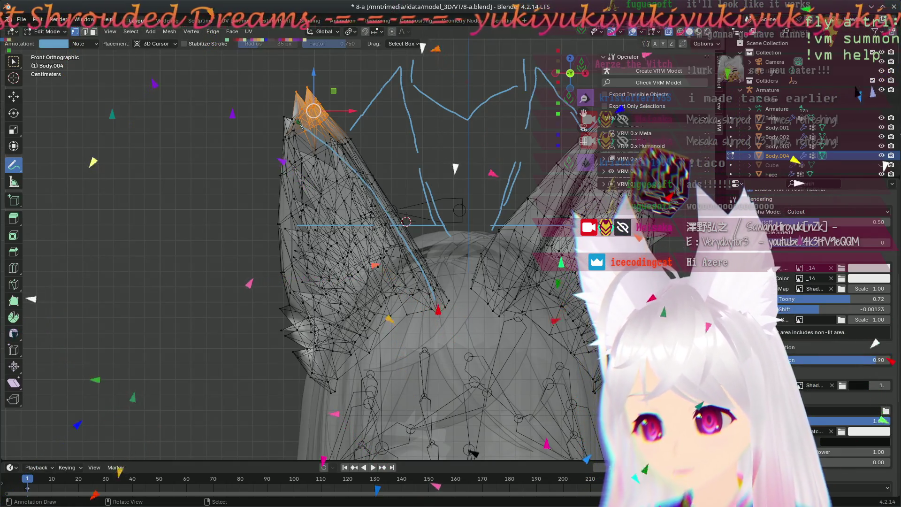
mouse_move(272, 113)
left_mouse_down()
mouse_move(260, 171)
mouse_move(263, 291)
mouse_move(297, 417)
left_mouse_up()
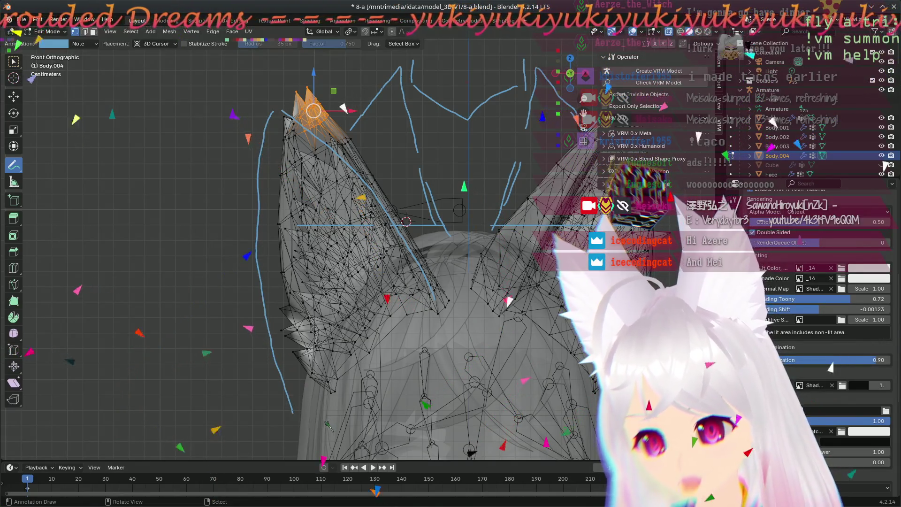
scroll(297, 417, "up", 5)
middle_click_drag(260, 216, 265, 216, "shift")
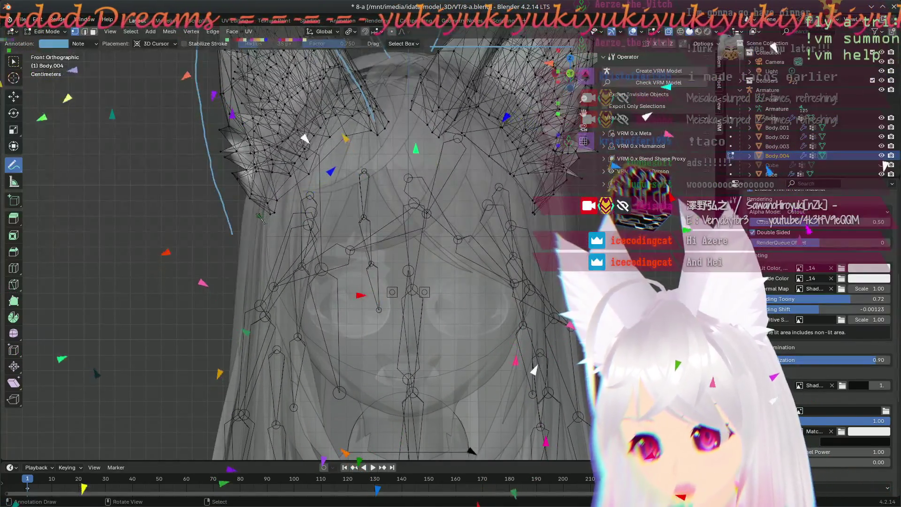
scroll(234, 344, "down", 4)
scroll(310, 394, "up", 4)
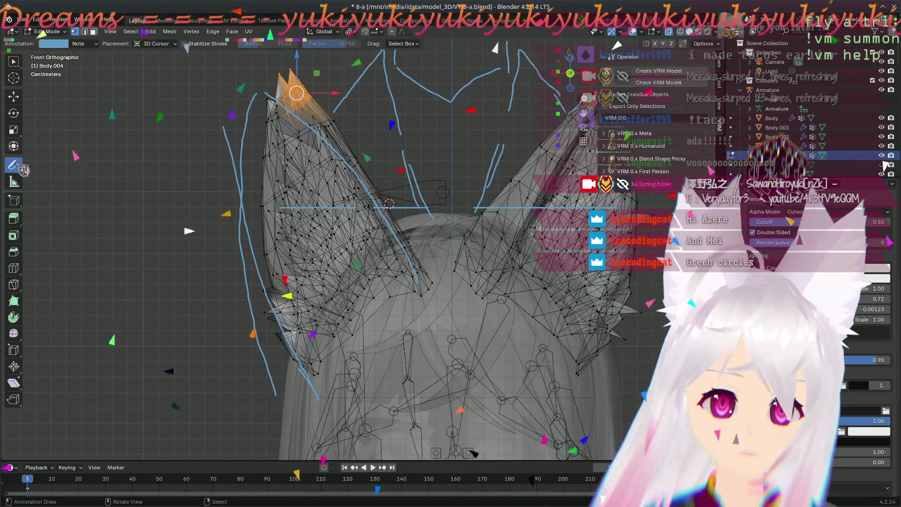
- Erase the strokes' lower ends and redraw the guide down the left ear's edge
left_click_drag(13, 165, 64, 224)
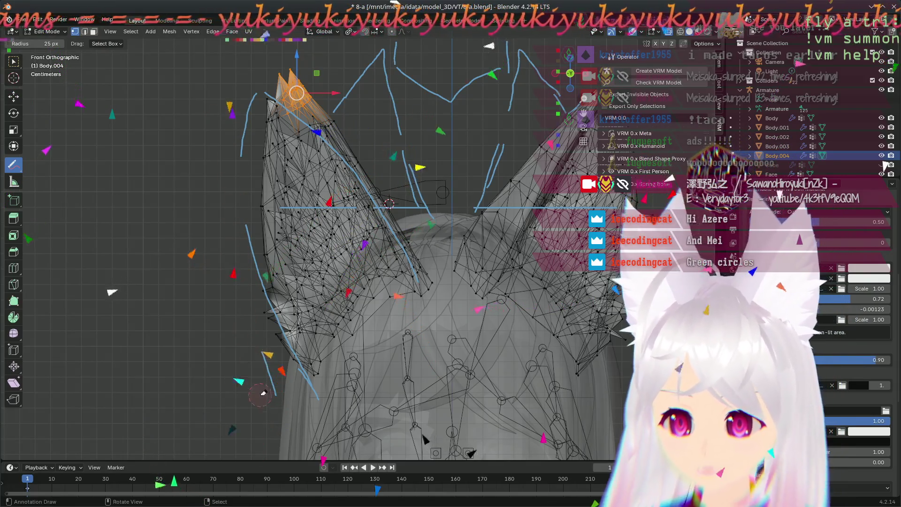
mouse_move(311, 391)
left_mouse_down()
mouse_move(275, 381)
mouse_move(272, 398)
left_mouse_up()
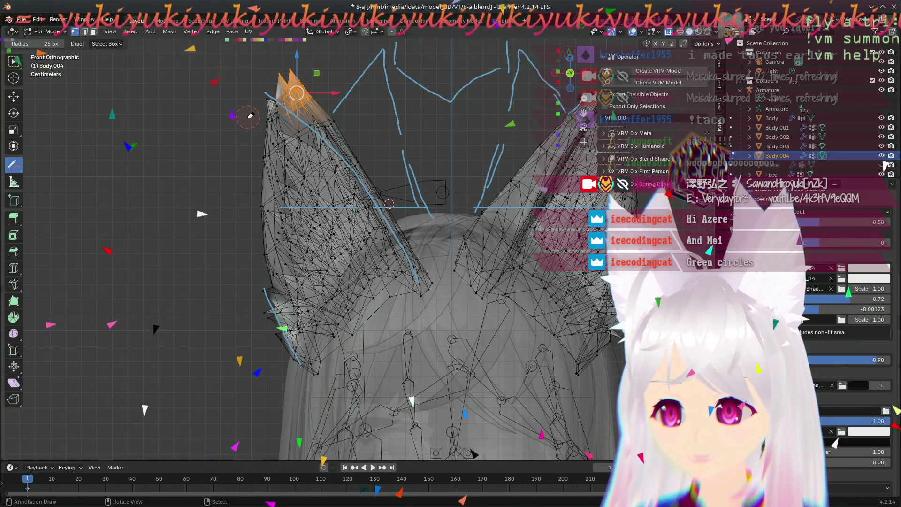
left_click_drag(19, 172, 61, 168)
mouse_move(261, 97)
left_mouse_down()
mouse_move(291, 331)
mouse_move(310, 372)
left_mouse_up()
middle_click_drag(305, 304, 249, 344, "shift")
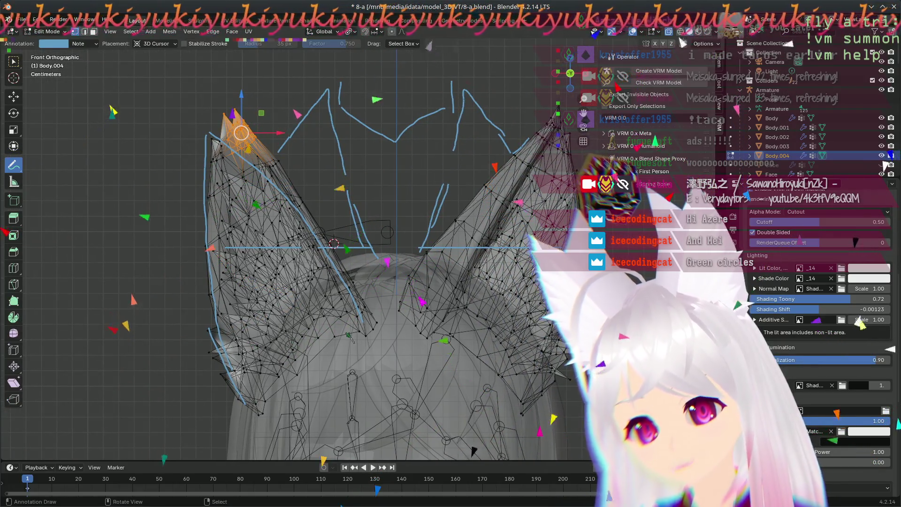
- Extend the left ear's blue outline downward with a short freehand stroke
left_click_drag(278, 152, 267, 209)
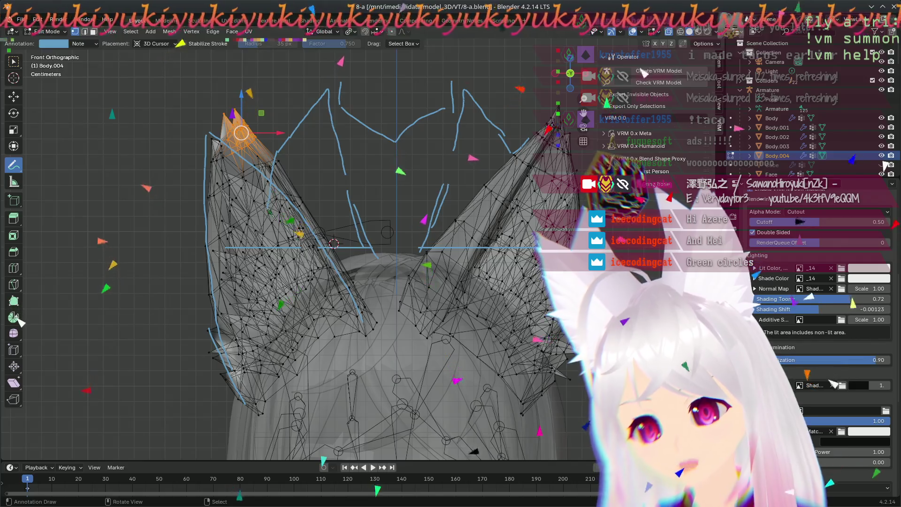
left_click_drag(19, 174, 75, 230)
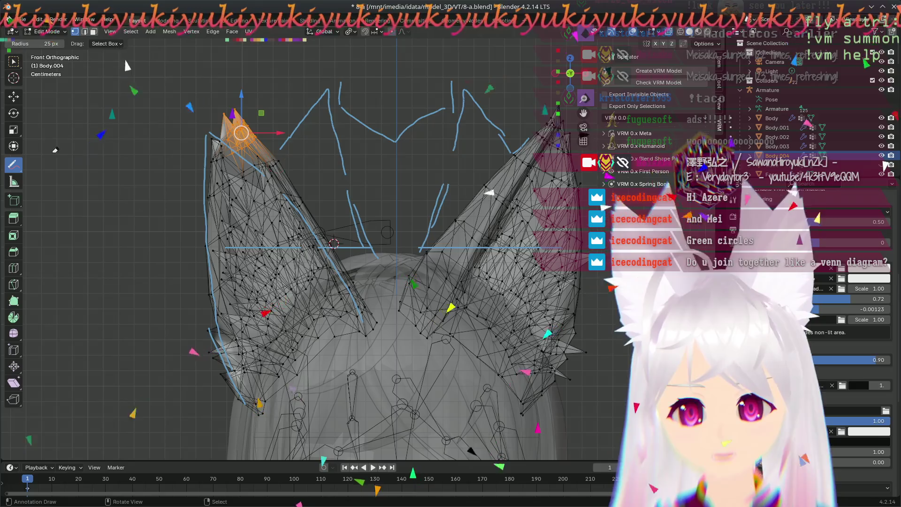
mouse_move(13, 164)
left_mouse_down()
mouse_move(57, 185)
mouse_move(55, 168)
left_mouse_up()
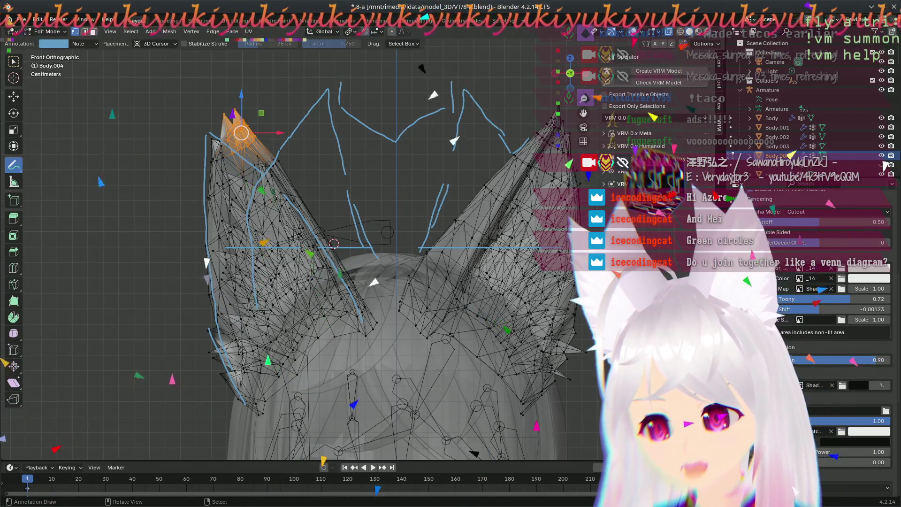
left_click_drag(26, 167, 65, 228)
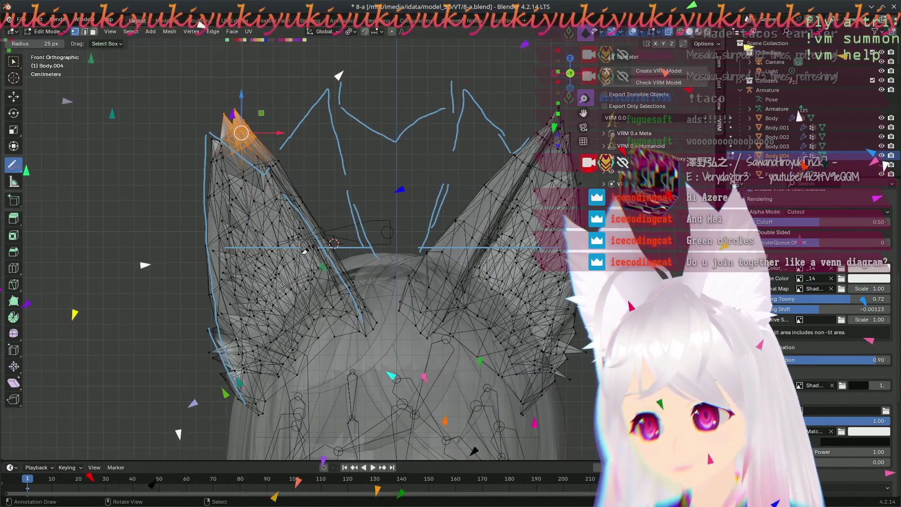
- Alternate Annotate and Annotate Eraser on the outline, then orbit to view the ear sideways
left_click_drag(13, 164, 47, 167)
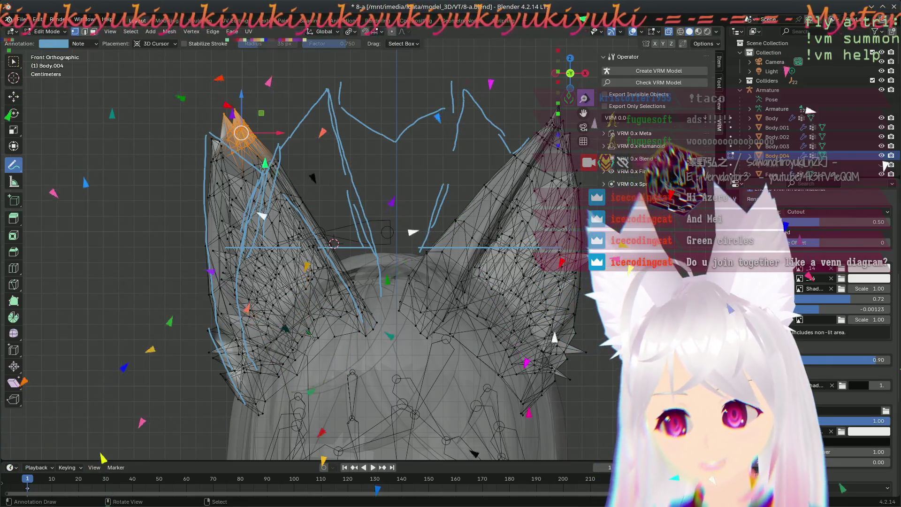
mouse_move(13, 164)
left_mouse_down()
mouse_move(66, 207)
mouse_move(63, 224)
left_mouse_up()
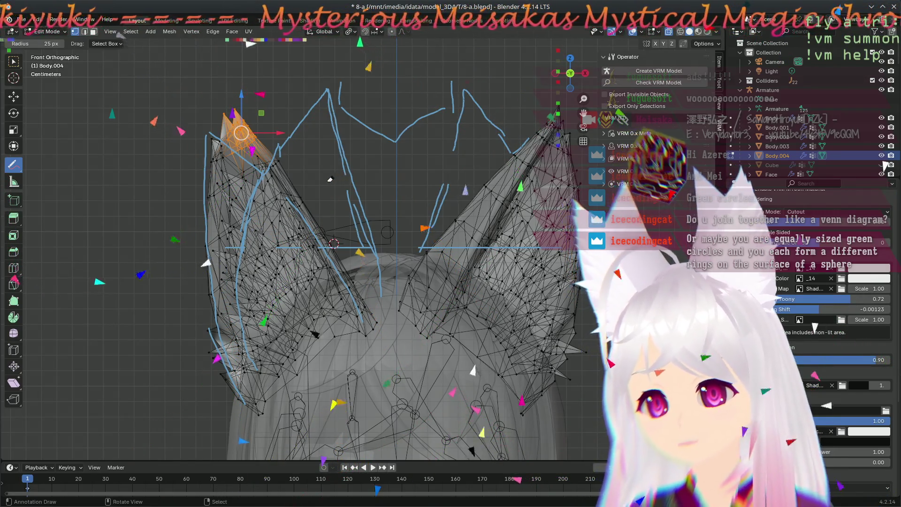
left_click_drag(13, 164, 71, 168)
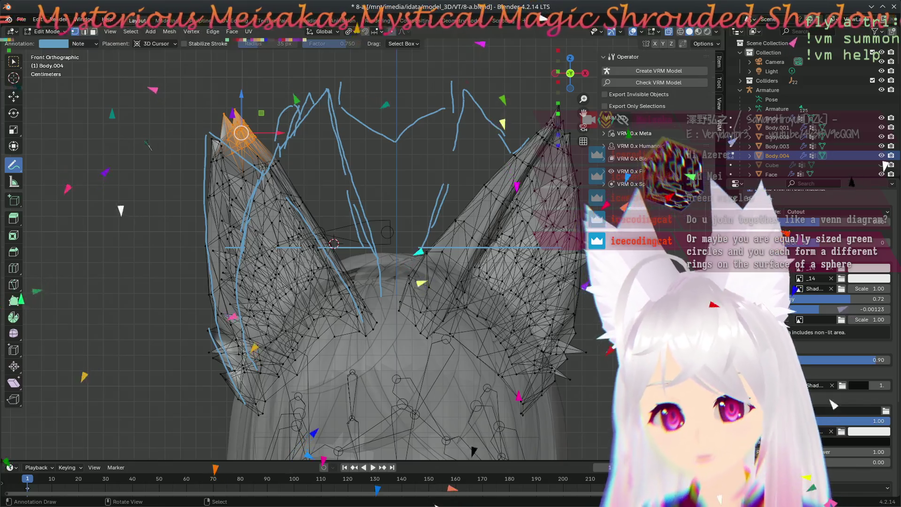
mouse_move(26, 170)
left_mouse_down()
mouse_move(59, 183)
mouse_move(61, 228)
left_mouse_up()
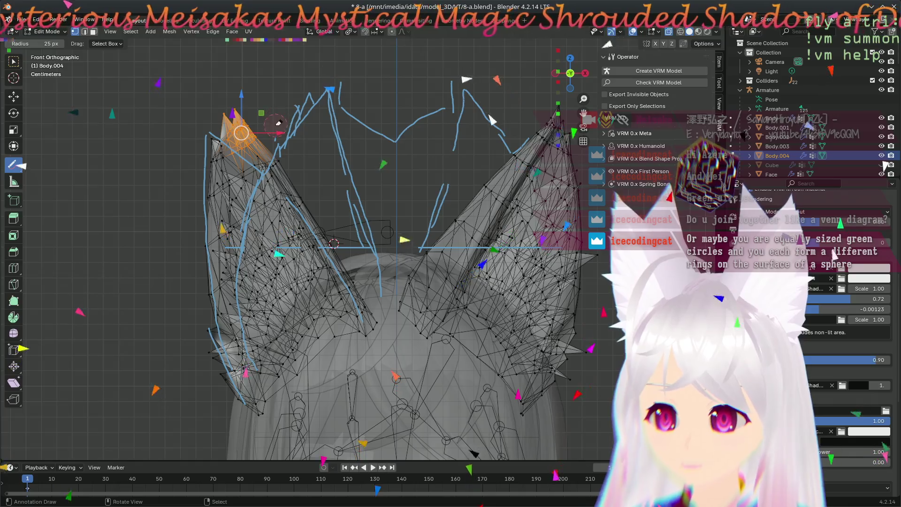
mouse_move(14, 166)
left_mouse_down()
mouse_move(51, 168)
mouse_move(51, 188)
left_mouse_up()
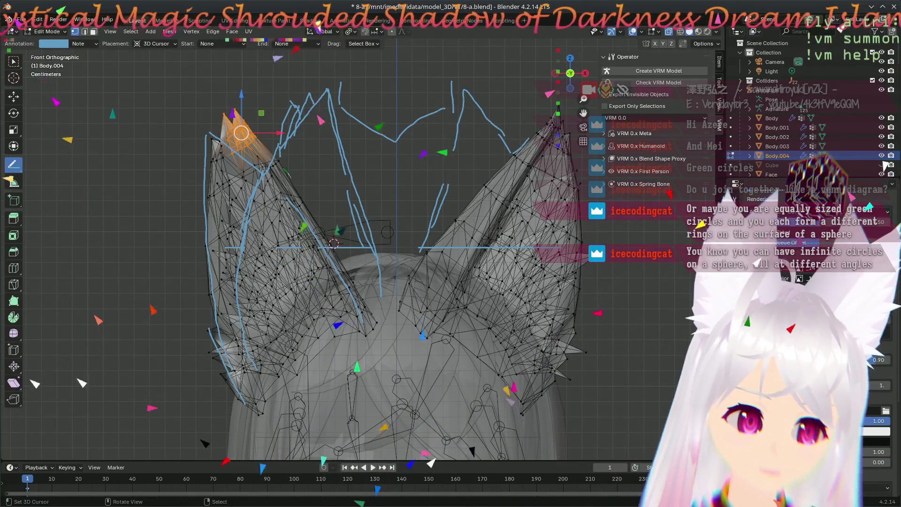
mouse_move(399, 263)
middle_mouse_down()
mouse_move(408, 311)
mouse_move(365, 382)
mouse_move(330, 208)
mouse_move(353, 154)
mouse_move(418, 291)
mouse_move(391, 266)
mouse_move(442, 166)
mouse_move(518, 359)
mouse_move(226, 362)
mouse_move(235, 304)
mouse_move(296, 341)
middle_mouse_up()
middle_click_drag(462, 371, 488, 373)
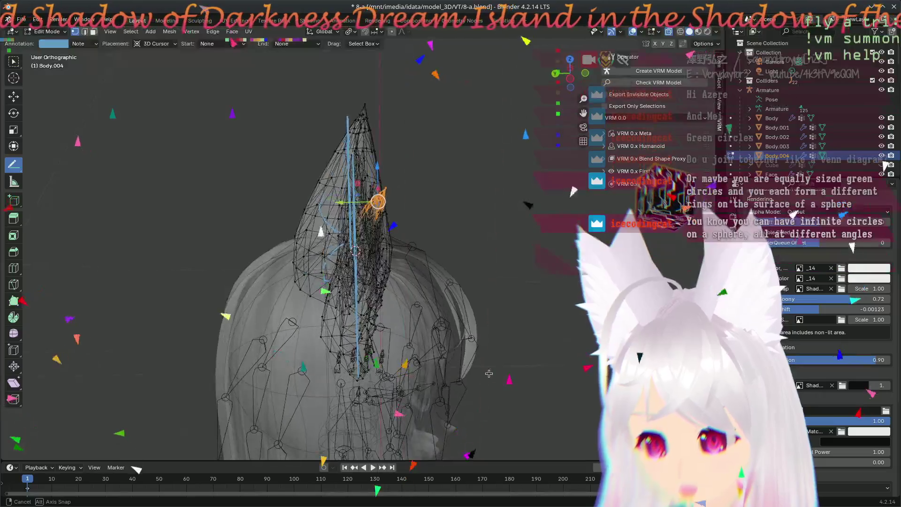
- Orbit around the ears, then switch to Front view recentred on the left ear
mouse_move(471, 423)
middle_mouse_down()
mouse_move(339, 397)
mouse_move(252, 269)
mouse_move(246, 301)
middle_mouse_up()
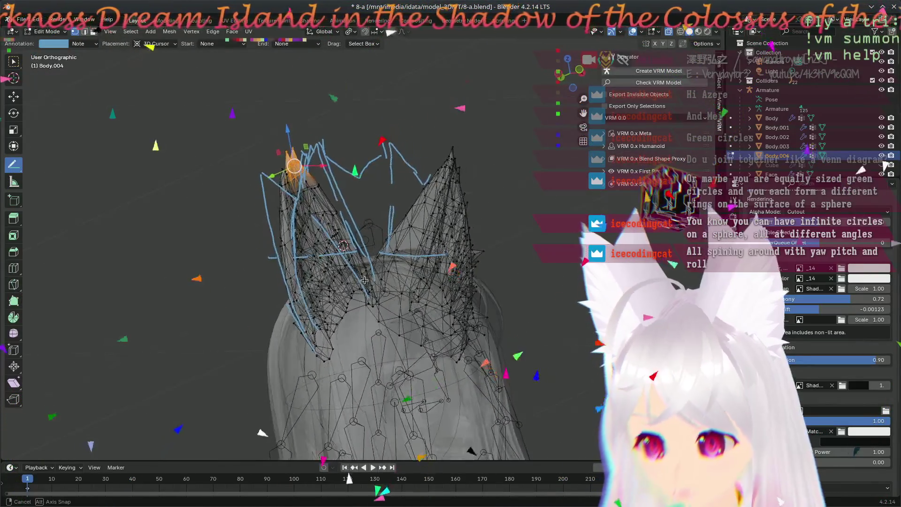
scroll(369, 302, "up", 4)
middle_click_drag(319, 247, 385, 248)
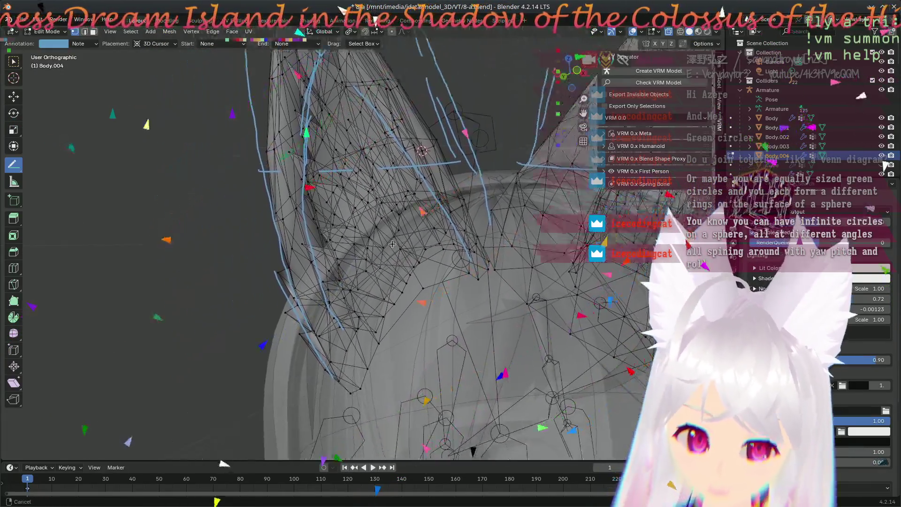
mouse_move(531, 281)
middle_mouse_down()
mouse_move(474, 289)
mouse_move(488, 428)
mouse_move(521, 364)
mouse_move(516, 320)
middle_mouse_up()
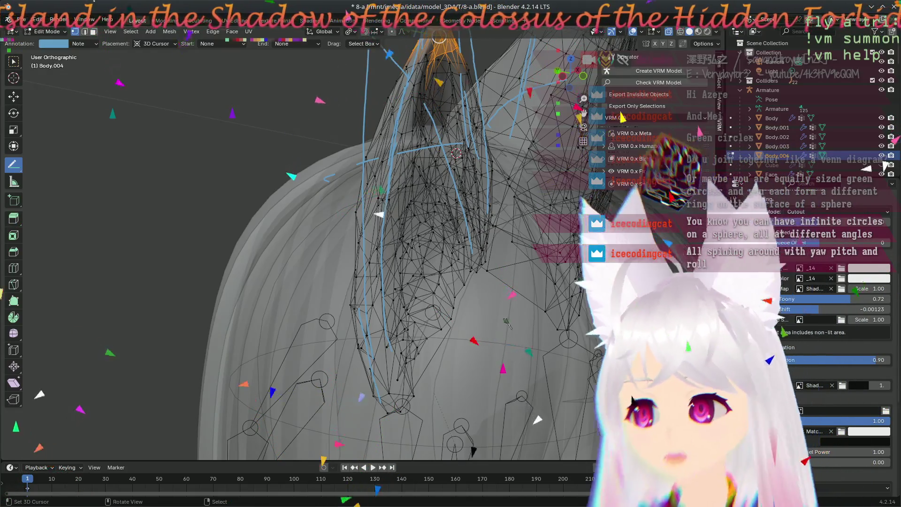
key("KP_1")
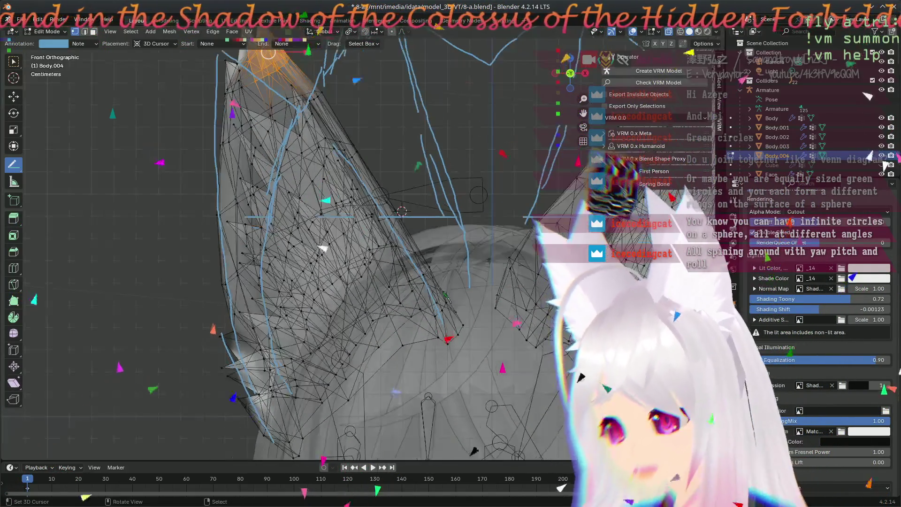
scroll(448, 297, "down", 5)
scroll(414, 261, "up", 4)
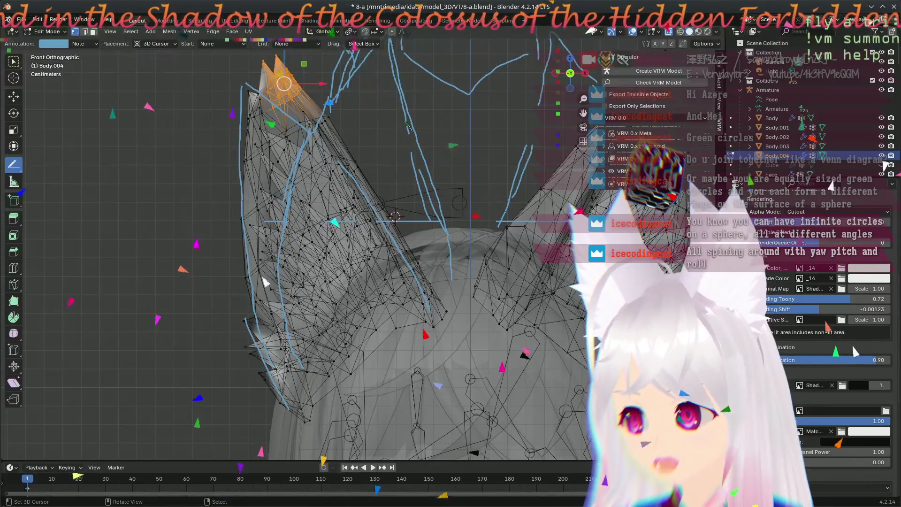
middle_click_drag(263, 286, 221, 306, "shift")
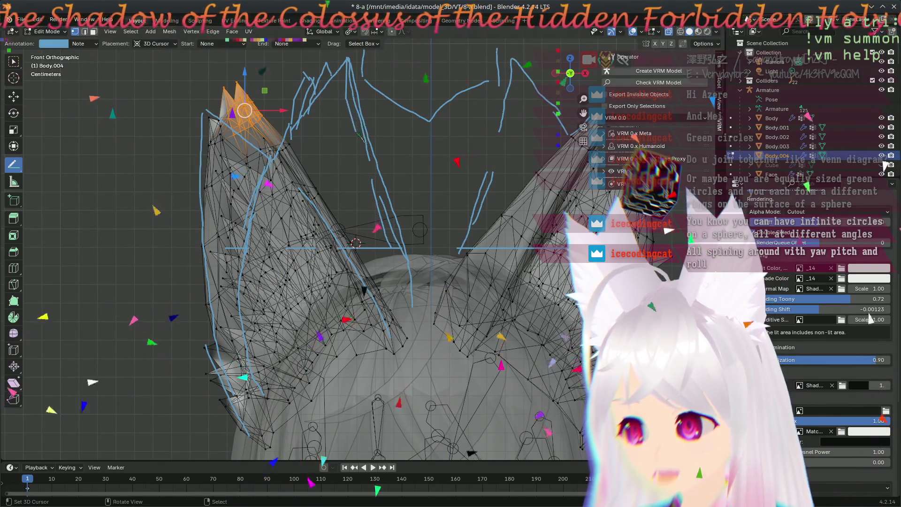
- Draw one more blue guide stroke along the ear and switch to the Annotate Eraser
left_click_drag(369, 159, 413, 257)
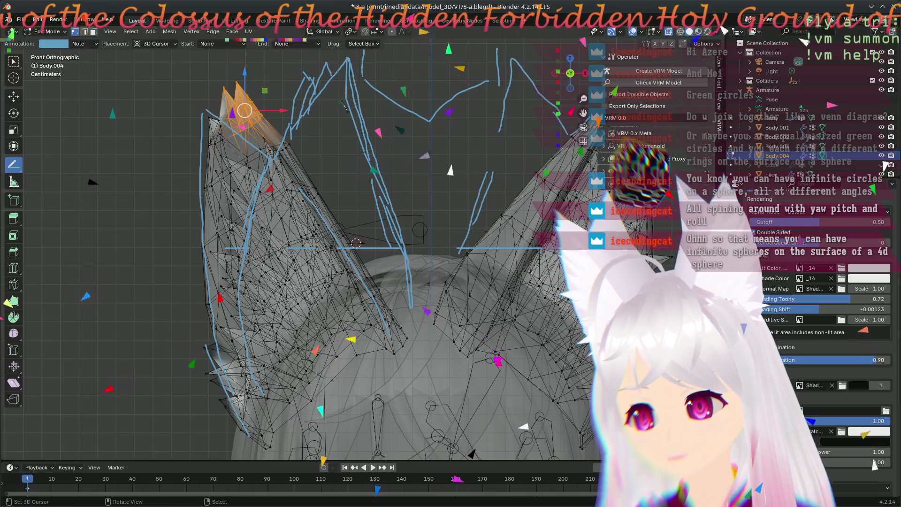
mouse_move(13, 164)
left_mouse_down()
mouse_move(47, 184)
mouse_move(66, 226)
left_mouse_up()
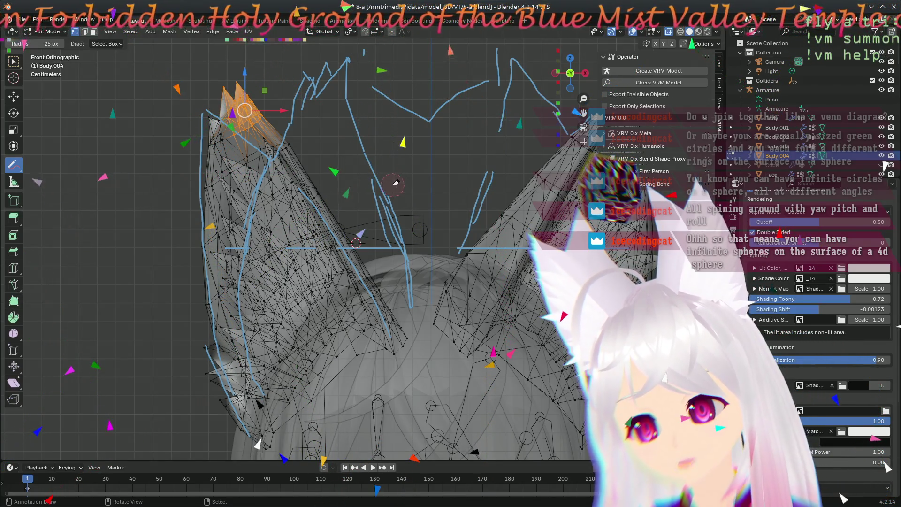
- Orbit to check the ears, then return to front orthographic and zoom onto the left ear's edge
scroll(436, 194, "down", 1)
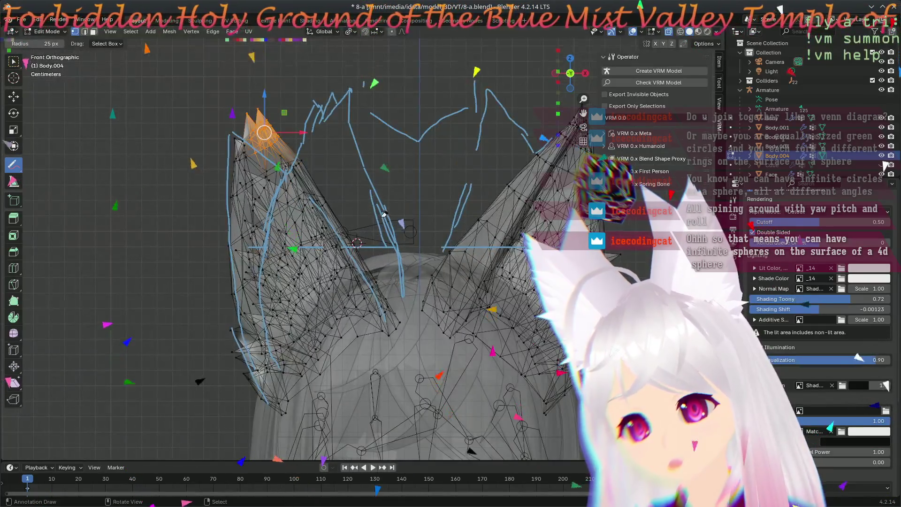
middle_click_drag(386, 228, 355, 214)
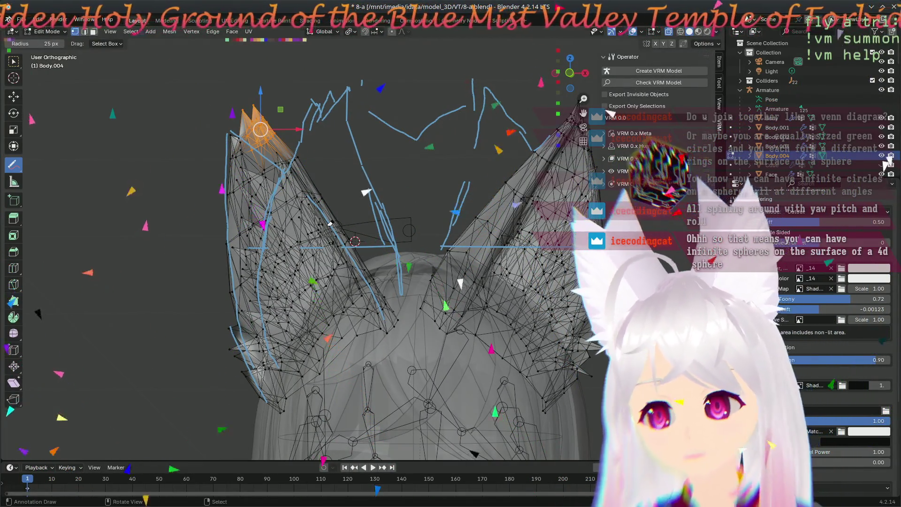
mouse_move(360, 291)
middle_mouse_down()
mouse_move(373, 225)
mouse_move(357, 241)
mouse_move(531, 413)
mouse_move(490, 402)
mouse_move(485, 365)
mouse_move(299, 367)
mouse_move(276, 330)
middle_mouse_up()
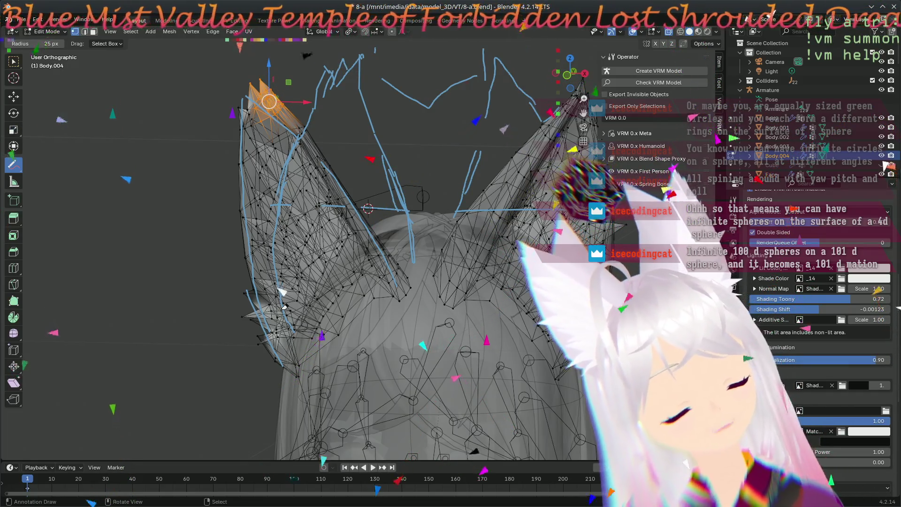
key("KP_1")
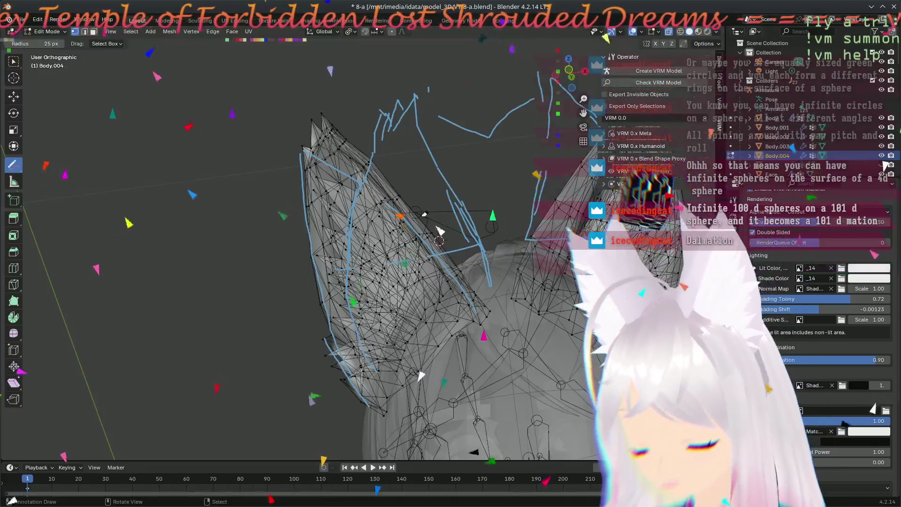
scroll(423, 213, "up", 5)
middle_click_drag(373, 175, 331, 267, "shift")
scroll(345, 261, "up", 3)
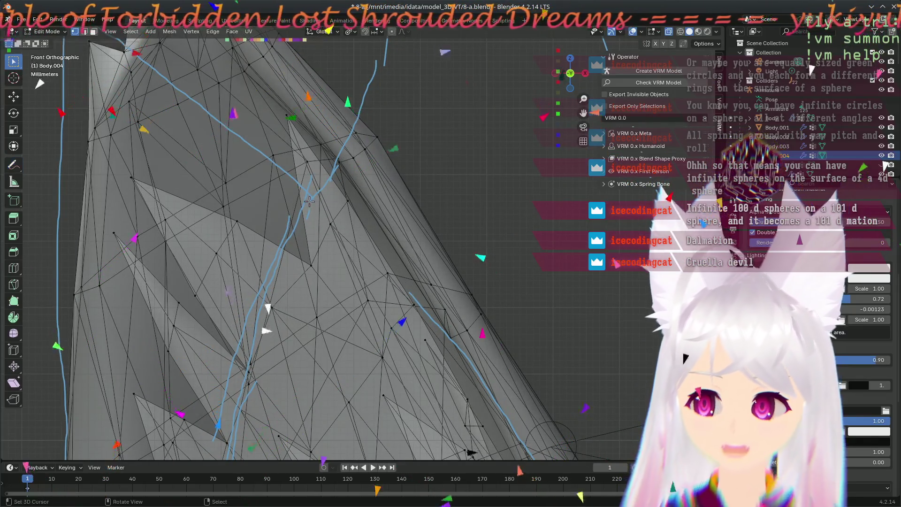
- Move the selected vertex up-left, then another ear vertex to a new spot
key("g")
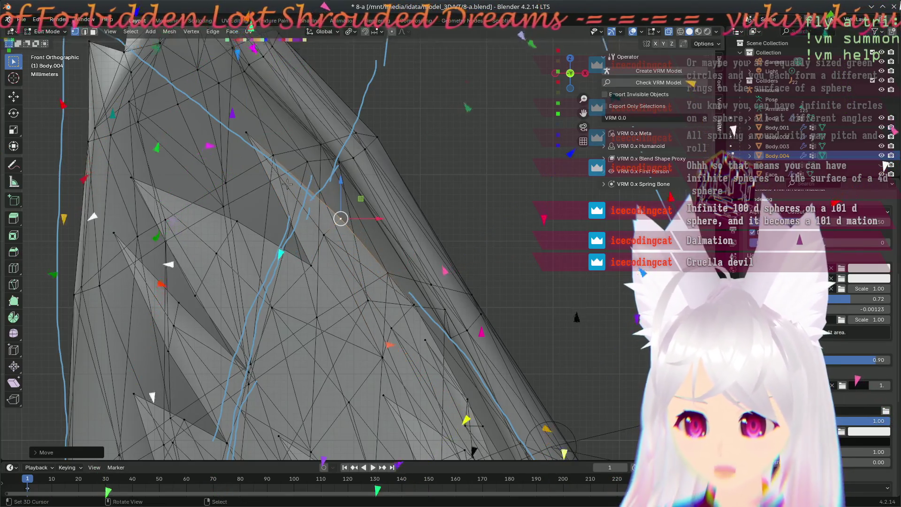
left_click(248, 135)
left_click(302, 276)
key("g")
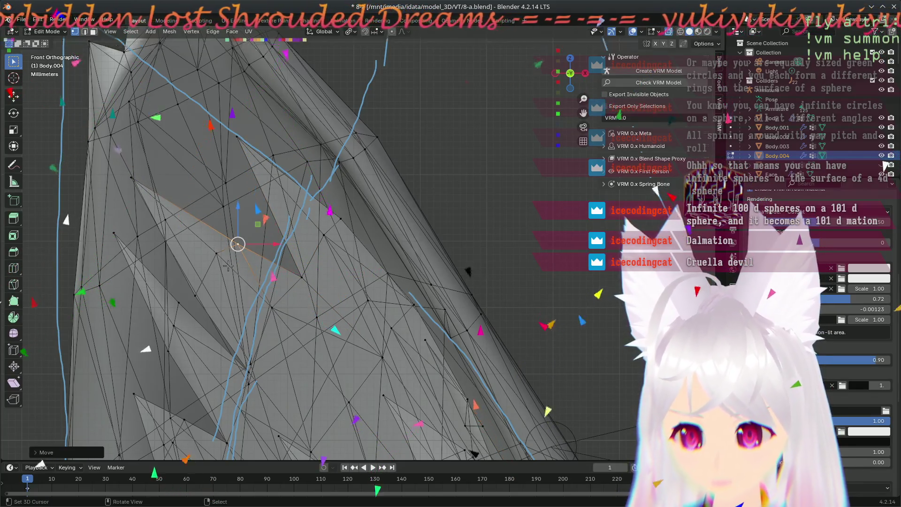
left_click(245, 248)
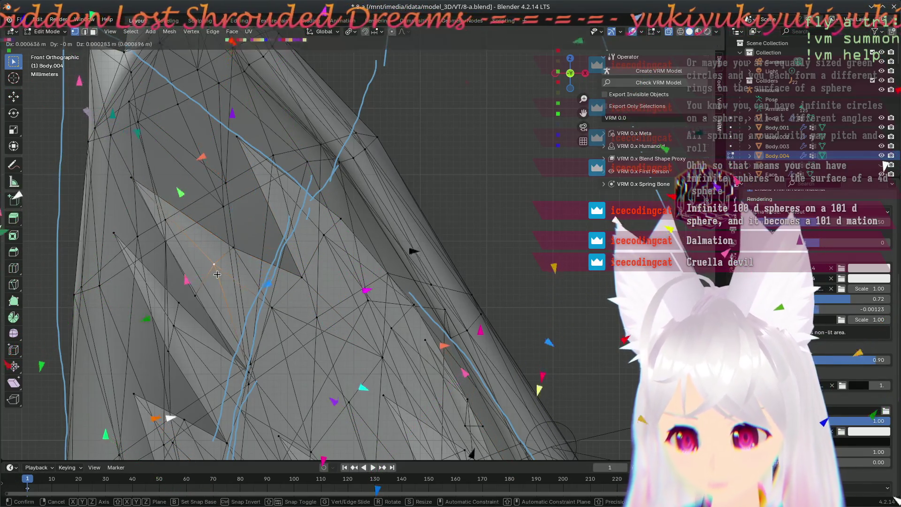
- Nudge the vertex near the blue line and another edge vertex onto the outline
left_click(237, 137)
key("g")
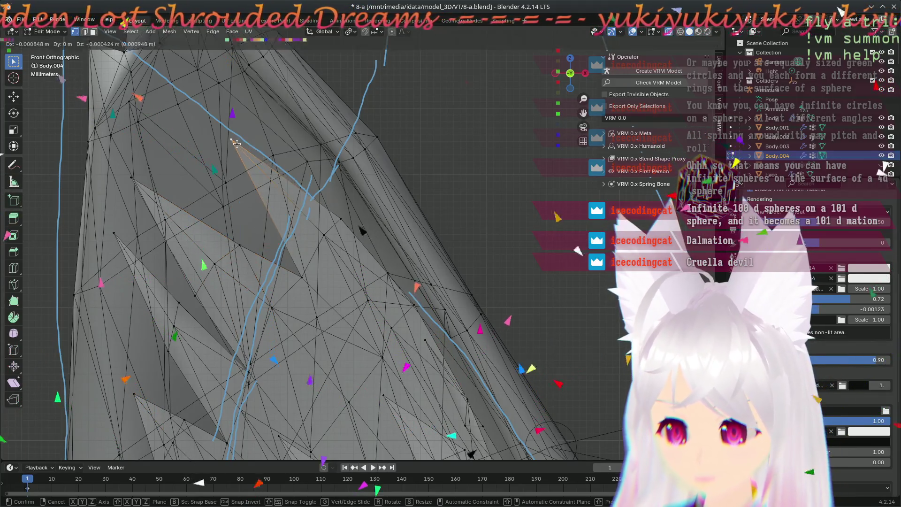
left_click(224, 148)
left_click(341, 245)
left_click(320, 206)
key("g")
left_click(327, 205)
- Pan and zoom to the ear tip and outer edge, then select a left-edge vertex
scroll(368, 266, "down", 5)
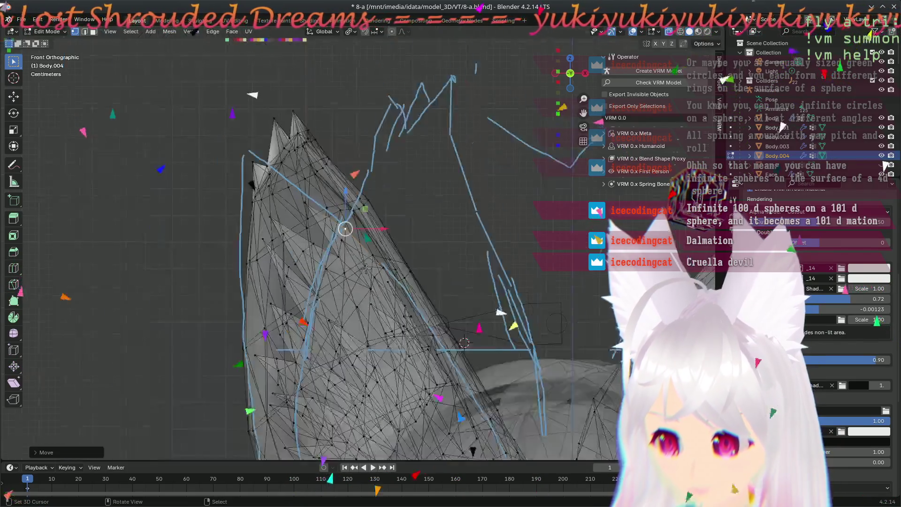
mouse_move(368, 265)
middle_mouse_down("shift")
mouse_move(346, 192)
mouse_move(332, 189)
mouse_move(303, 157)
mouse_move(357, 234)
middle_mouse_up("shift")
scroll(311, 136, "up", 3)
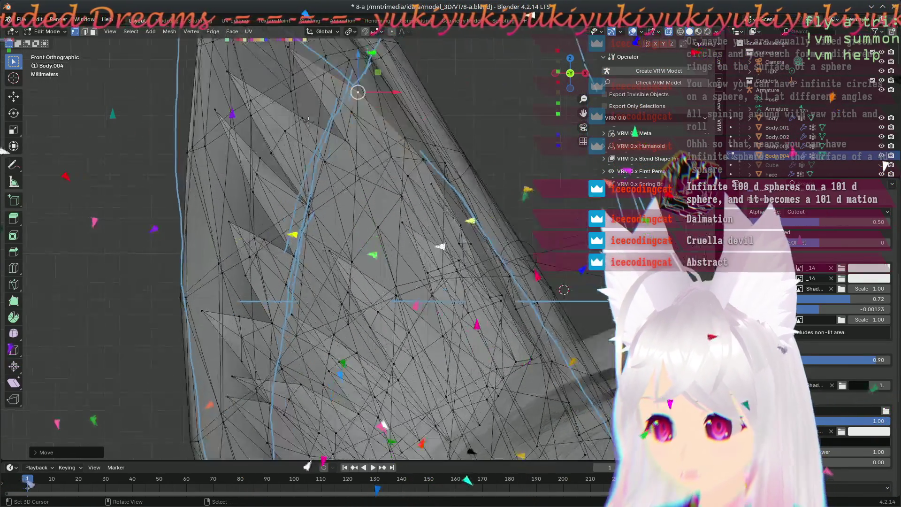
middle_click_drag(311, 137, 400, 277, "shift")
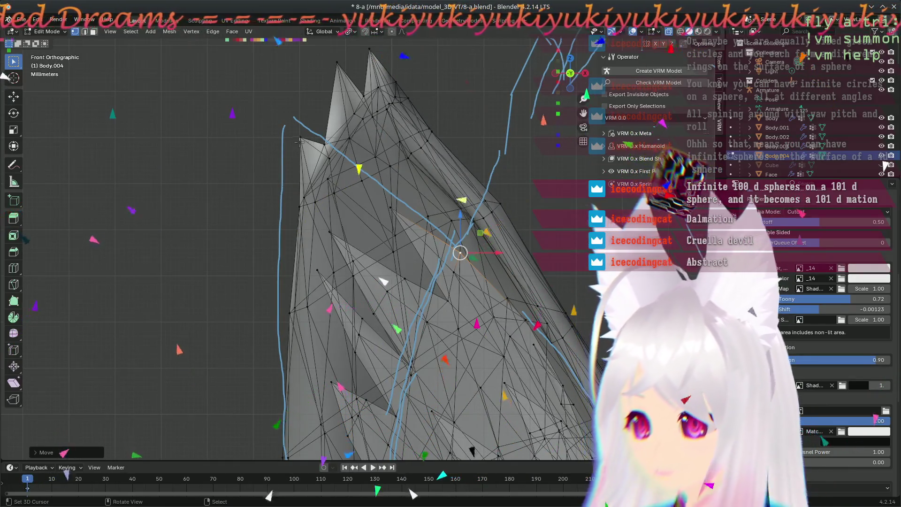
scroll(329, 221, "down", 4)
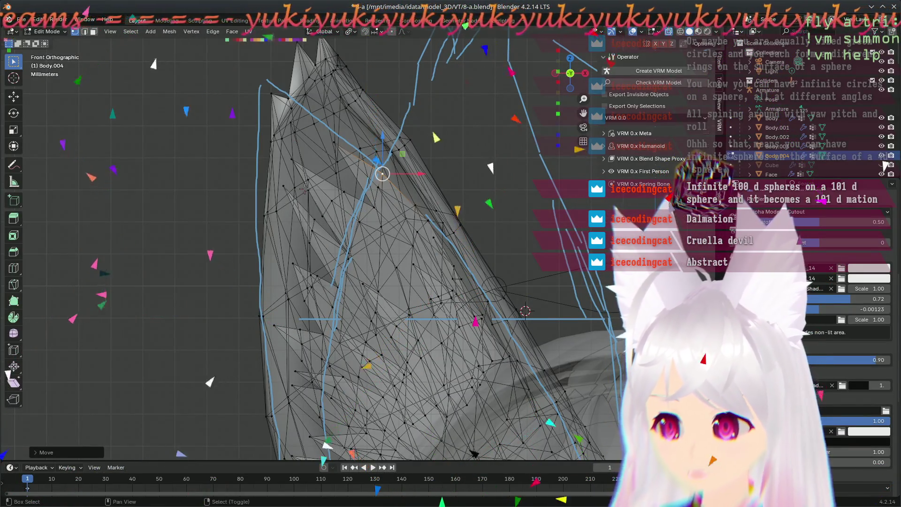
scroll(266, 212, "up", 3)
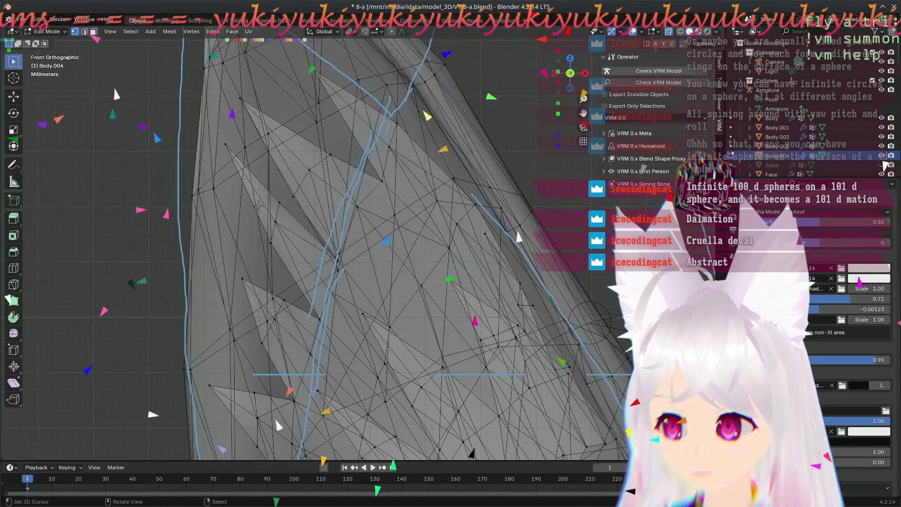
left_click_drag(218, 224, 218, 224)
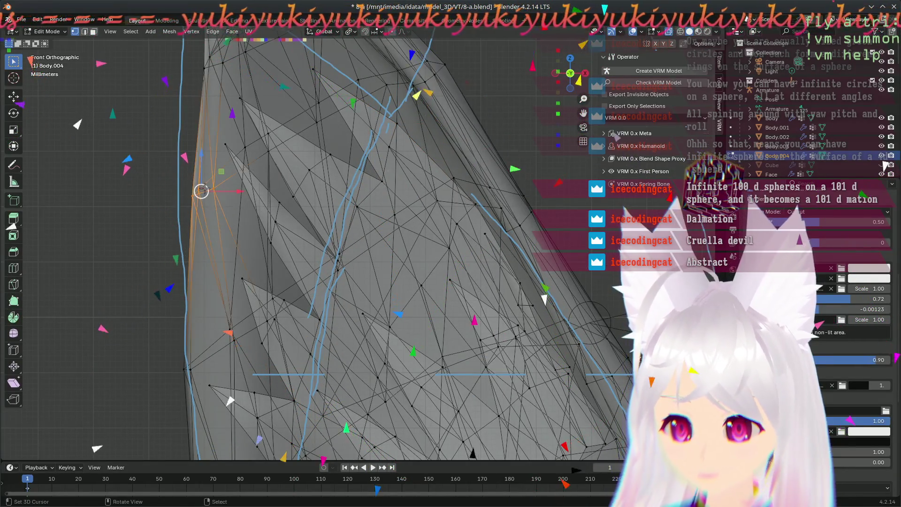
- Move the left-edge vertex down-left onto the outline, then the next vertex along the edge
key("g")
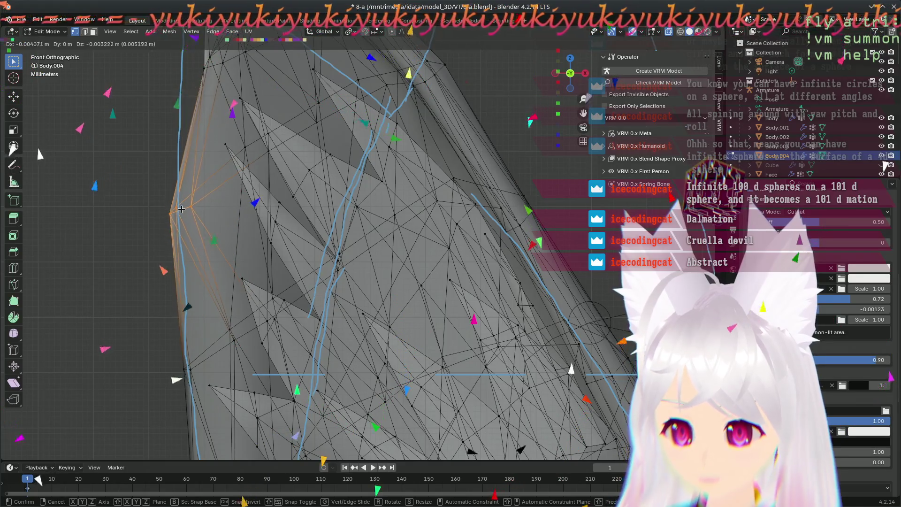
left_click(190, 205)
left_click(237, 173)
left_click_drag(274, 164, 267, 160)
key("g")
left_click(238, 160)
- Box-select the next edge vertex and move it left toward the blue outline
middle_click_drag(209, 68, 243, 168, "shift")
left_click(243, 168)
key("b")
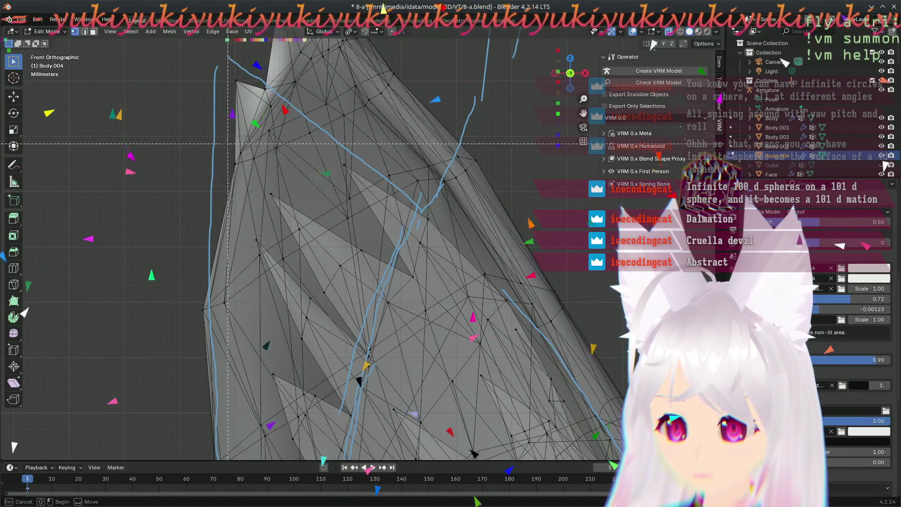
left_click_drag(268, 183, 269, 184)
key("g")
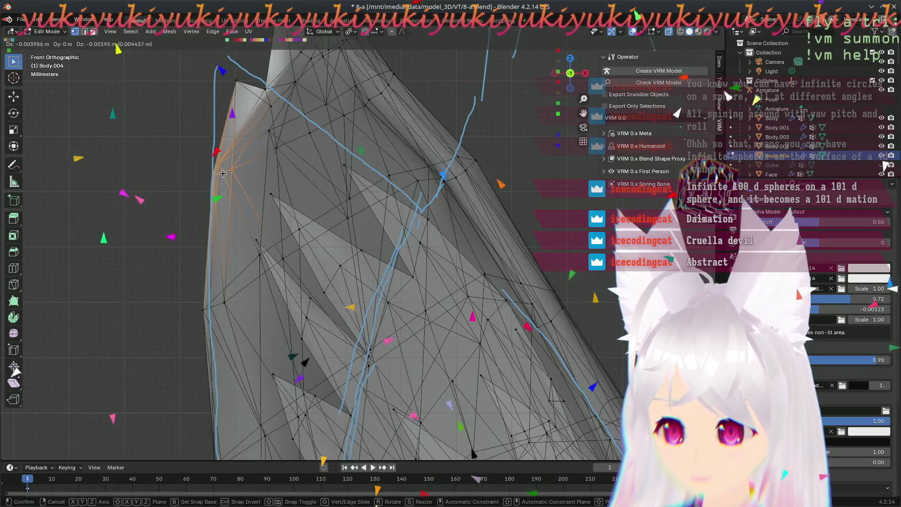
left_click(223, 173)
key("b")
left_click_drag(236, 81, 203, 92)
- Clear the selection, box-select another left-edge vertex, and drop it onto the outline
key("b")
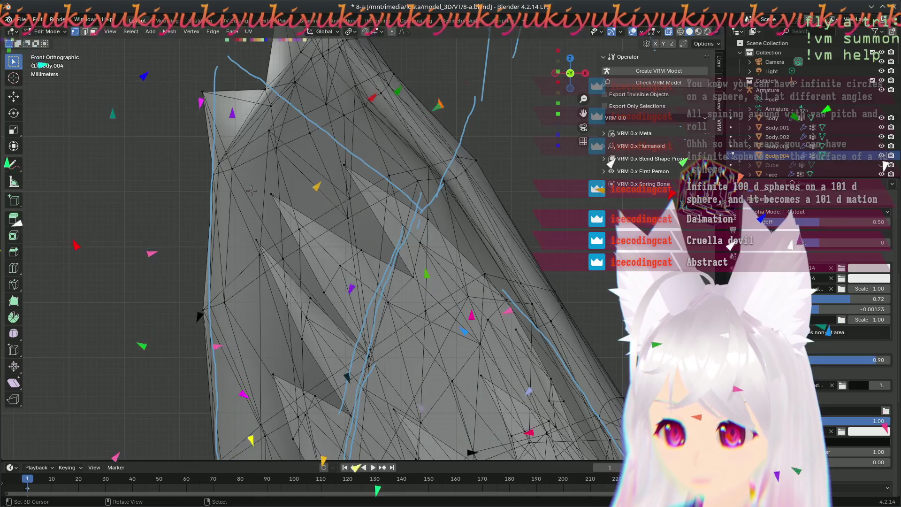
key("a")
key("alt+a")
key("b")
left_click_drag(245, 182, 245, 182)
key("g")
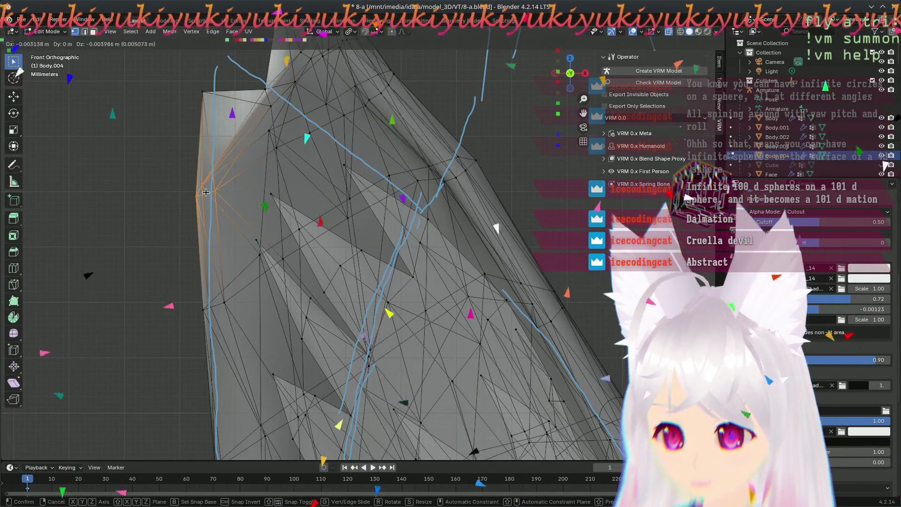
left_click(206, 192)
scroll(306, 193, "down", 2)
scroll(307, 192, "up", 2)
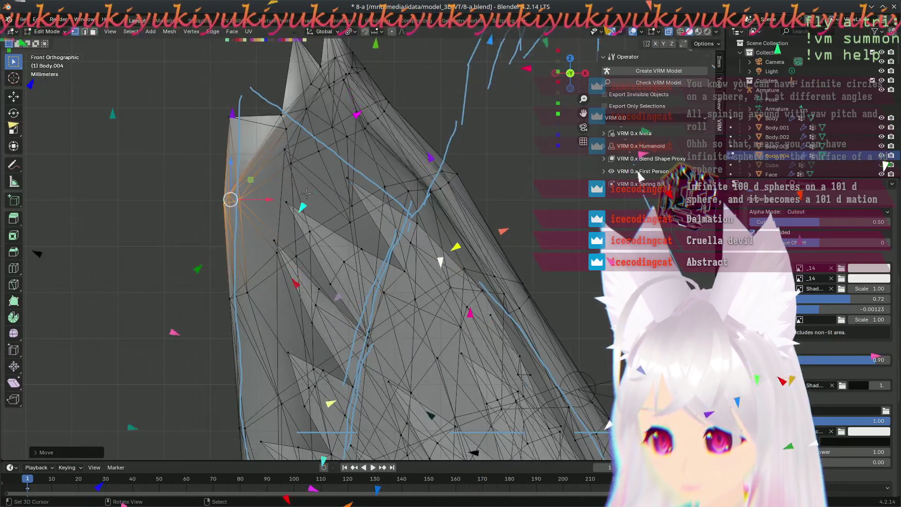
- Move the vertex near the ear's upper-left peak down and left
key("alt+a")
key("b")
left_click_drag(313, 134, 313, 135)
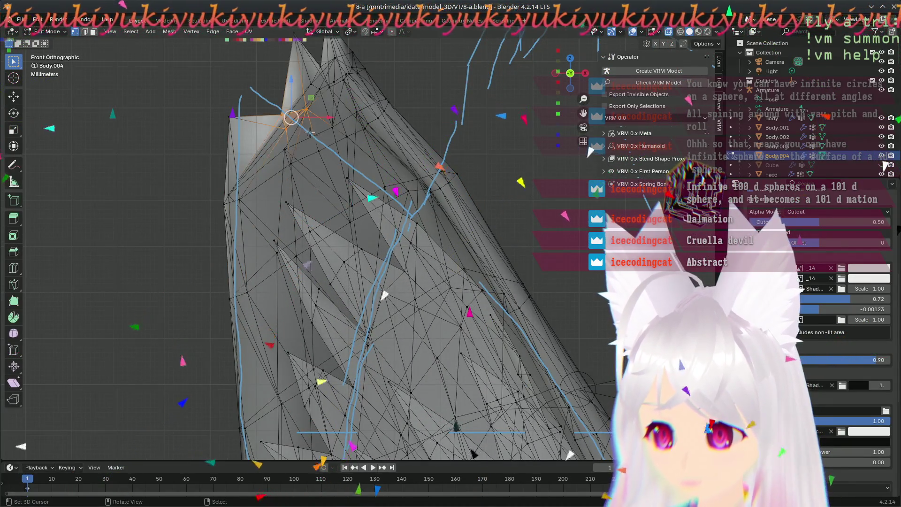
key("g")
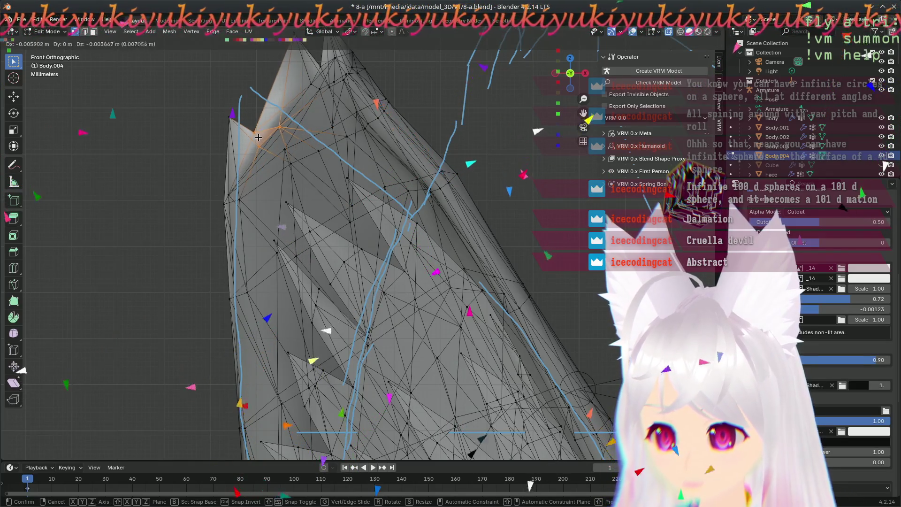
left_click(287, 150)
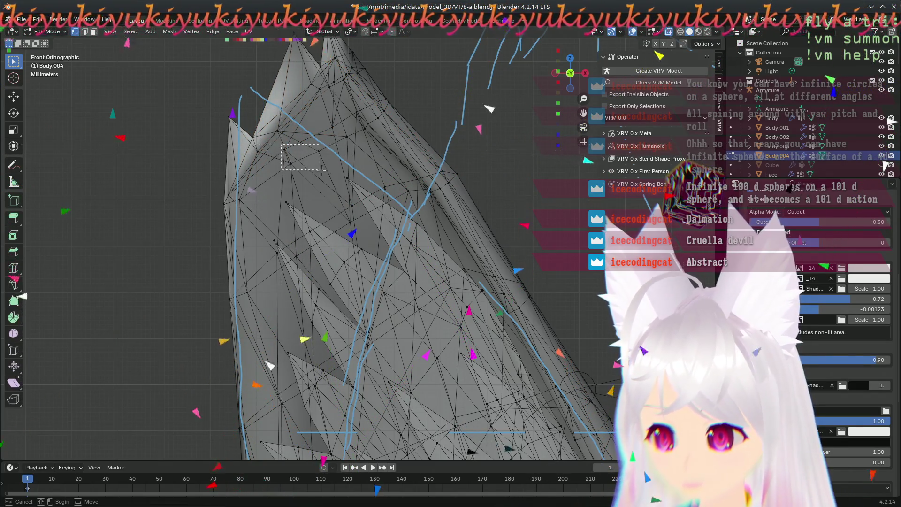
mouse_move(299, 155)
left_mouse_down()
mouse_move(274, 181)
mouse_move(278, 172)
left_mouse_up()
- Orbit and zoom, then box-select the ear's peak vertices and start grabbing them
mouse_move(271, 259)
middle_mouse_down()
mouse_move(371, 319)
mouse_move(332, 240)
middle_mouse_up()
scroll(333, 240, "up", 3)
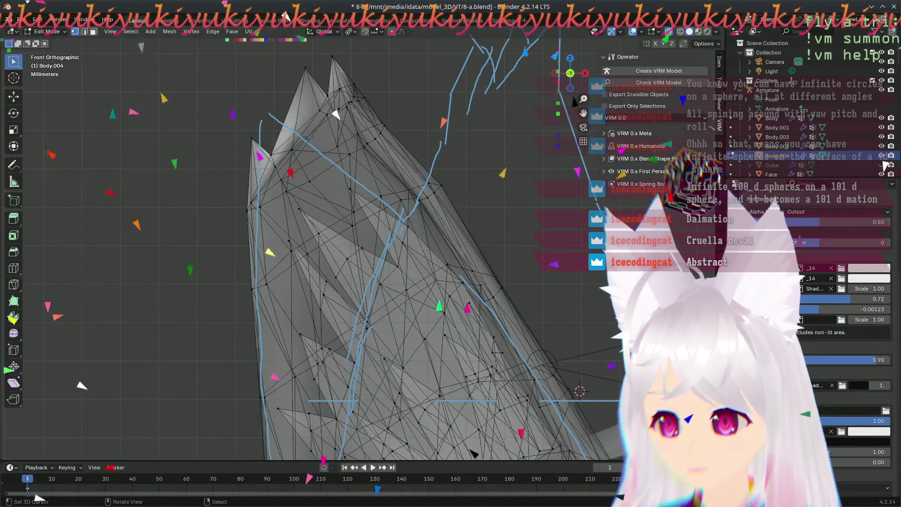
mouse_move(298, 50)
left_mouse_down()
mouse_move(331, 90)
mouse_move(383, 123)
mouse_move(395, 163)
left_mouse_up()
key("g")
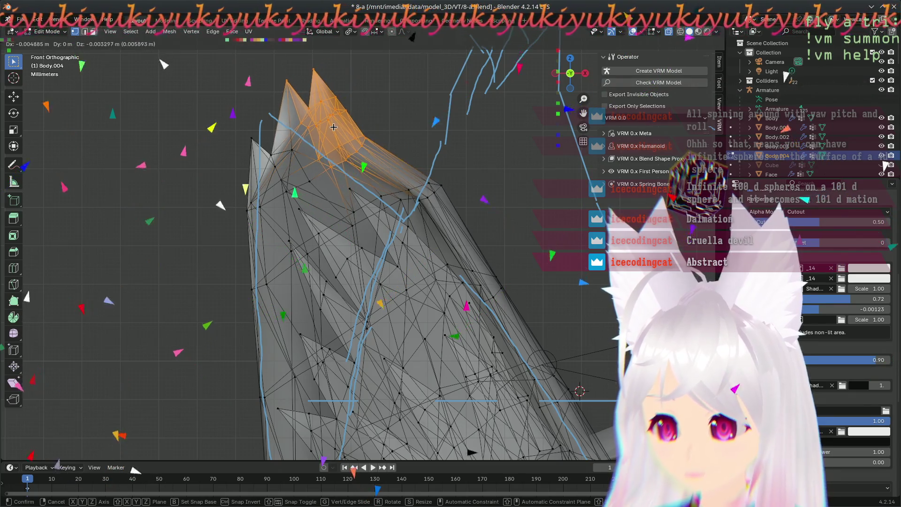
- Cancel the peak move, then reposition a single ear vertex slightly downward
right_click(334, 129)
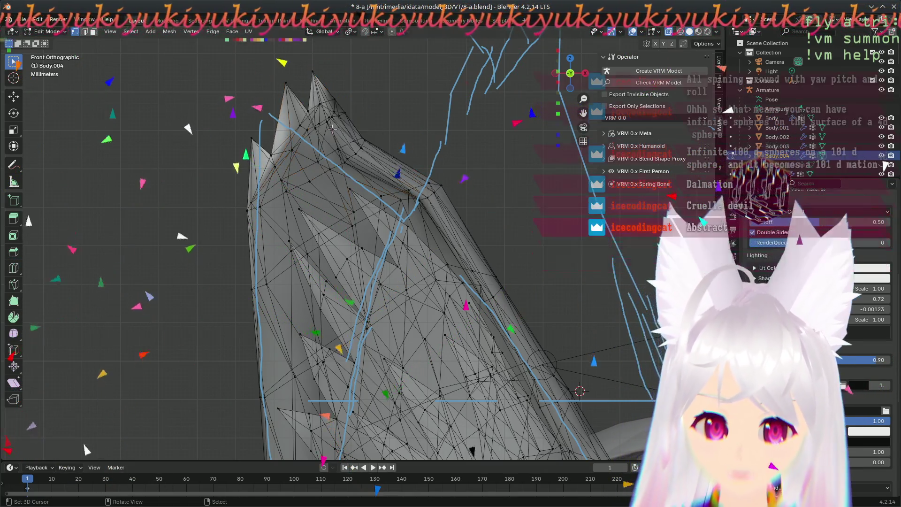
mouse_move(263, 72)
left_mouse_down()
mouse_move(296, 91)
mouse_move(288, 84)
left_mouse_up()
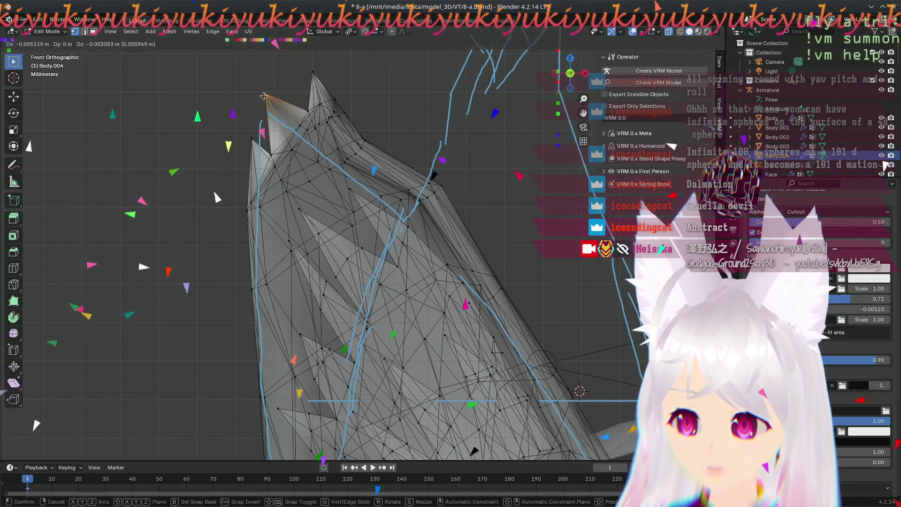
scroll(290, 112, "up", 2)
scroll(290, 111, "down", 4)
scroll(314, 201, "up", 2)
key("a")
key("alt+a")
left_click(321, 209)
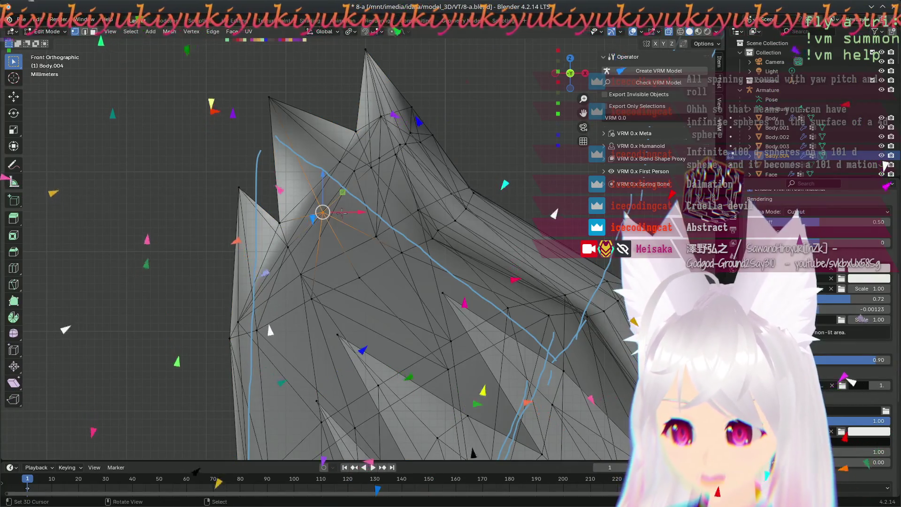
key("g")
left_click(316, 229)
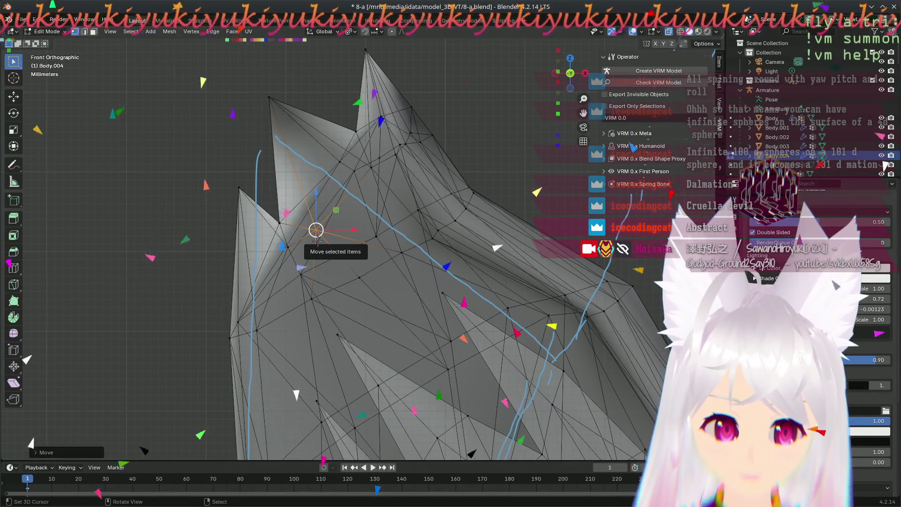
- Box-select the spike-tip vertices and move them up-left toward the blue outline
scroll(325, 208, "up", 1)
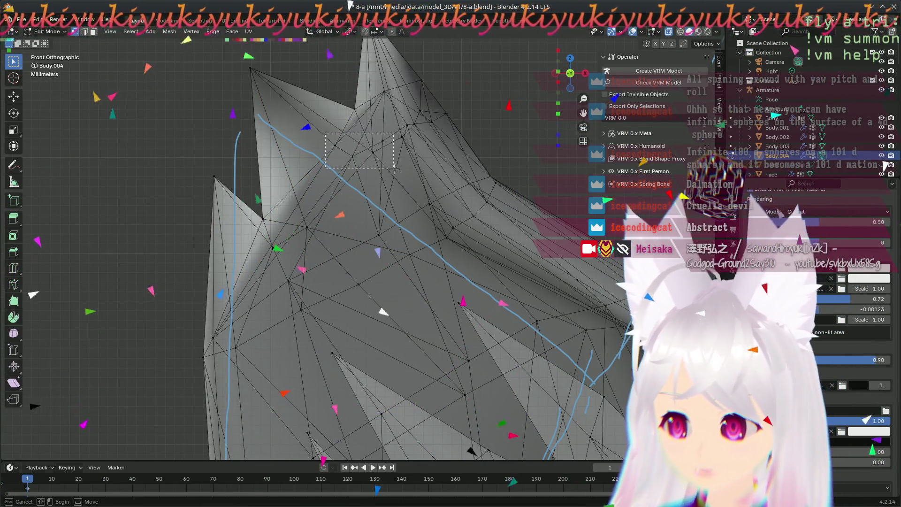
mouse_move(326, 133)
left_mouse_down()
mouse_move(393, 166)
mouse_move(389, 173)
left_mouse_up()
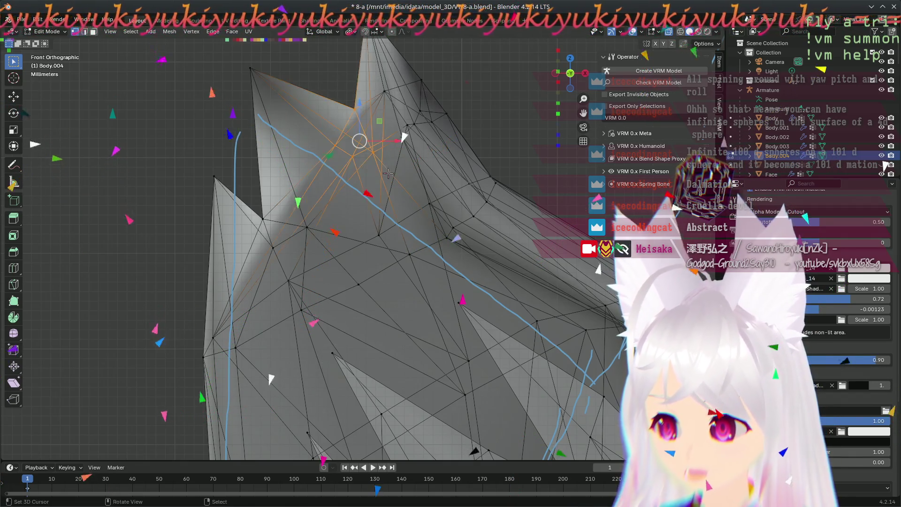
scroll(357, 139, "down", 5)
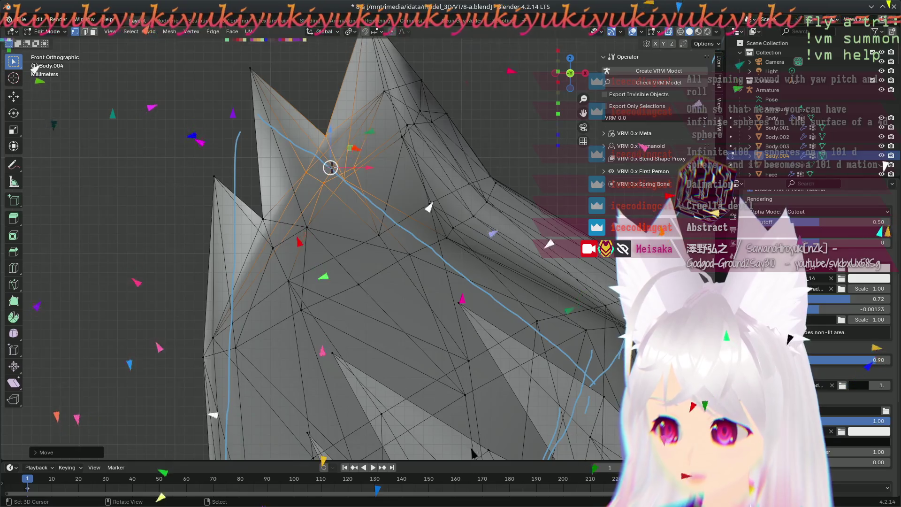
scroll(364, 192, "up", 2)
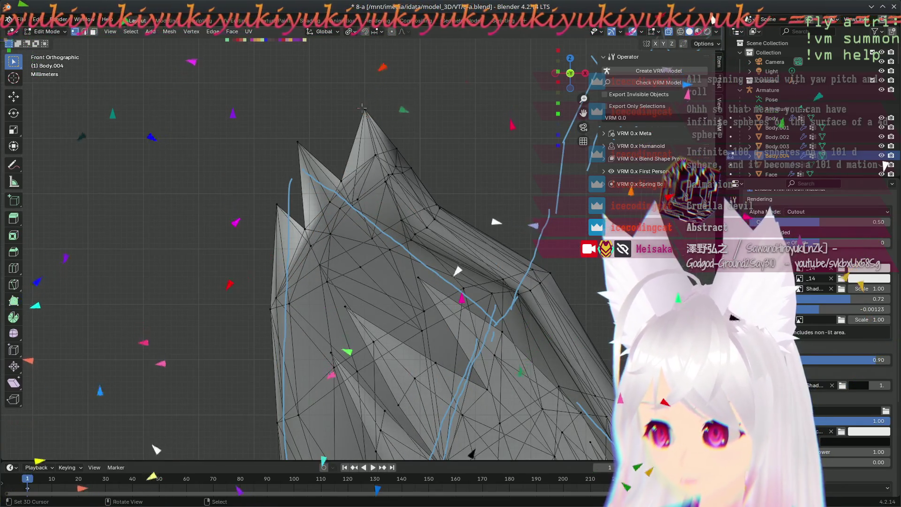
key("b")
left_click_drag(360, 104, 417, 188)
key("g")
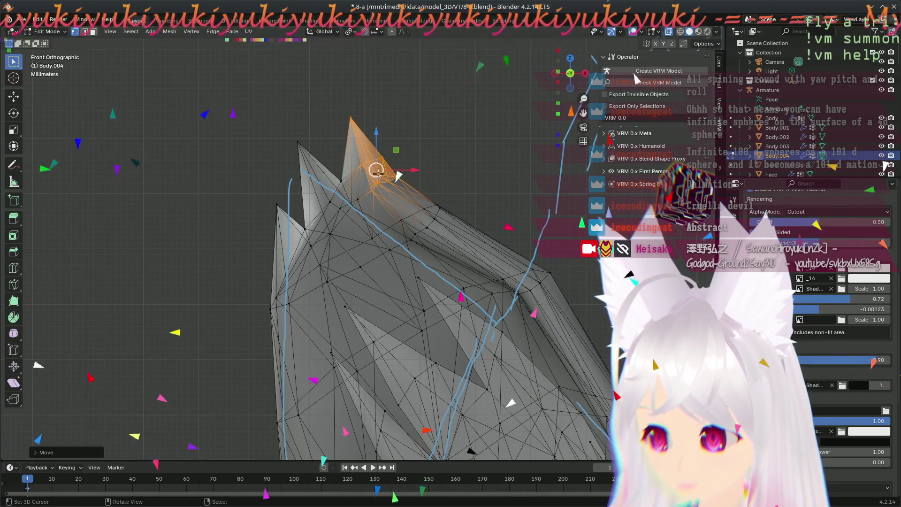
left_click(346, 115)
- Refine the spike tip by moving its tip vertex twice more toward the outline
key("b")
left_click_drag(338, 101, 371, 131)
key("g")
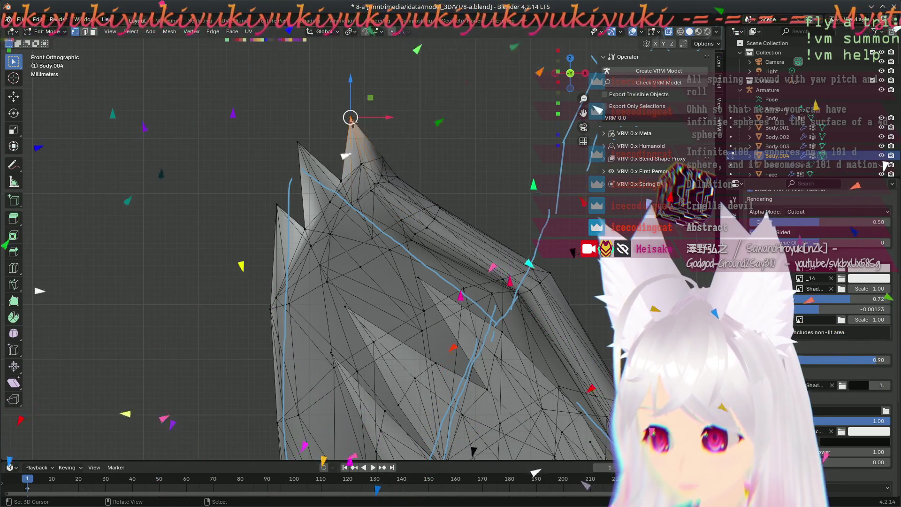
left_click(338, 126)
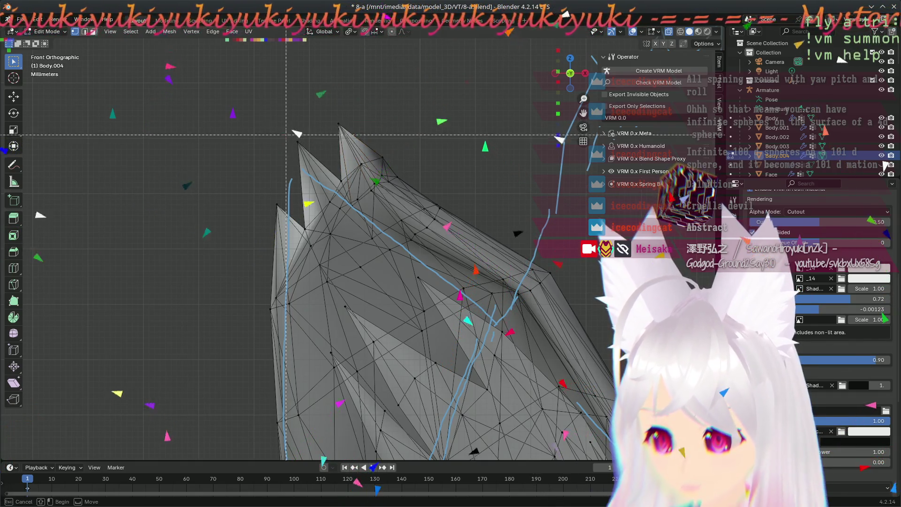
key("a")
key("b")
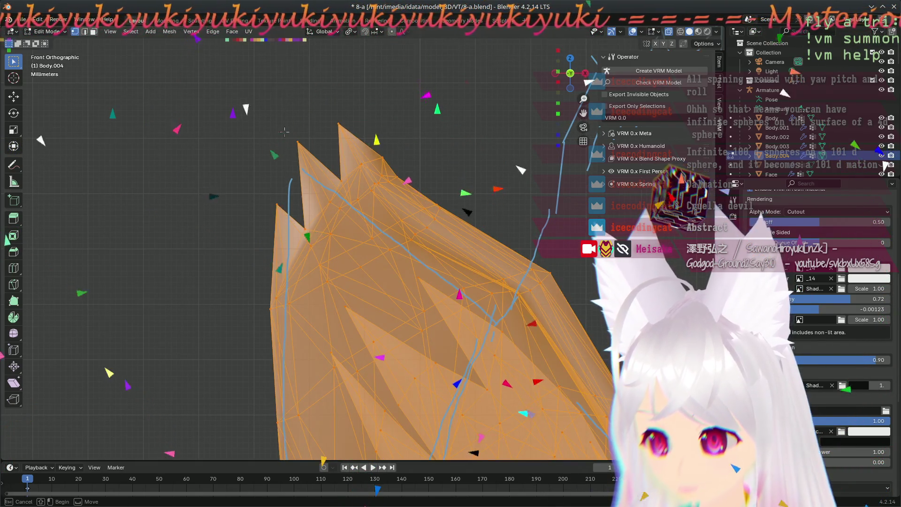
key("Escape")
key("alt+a")
left_click(299, 142)
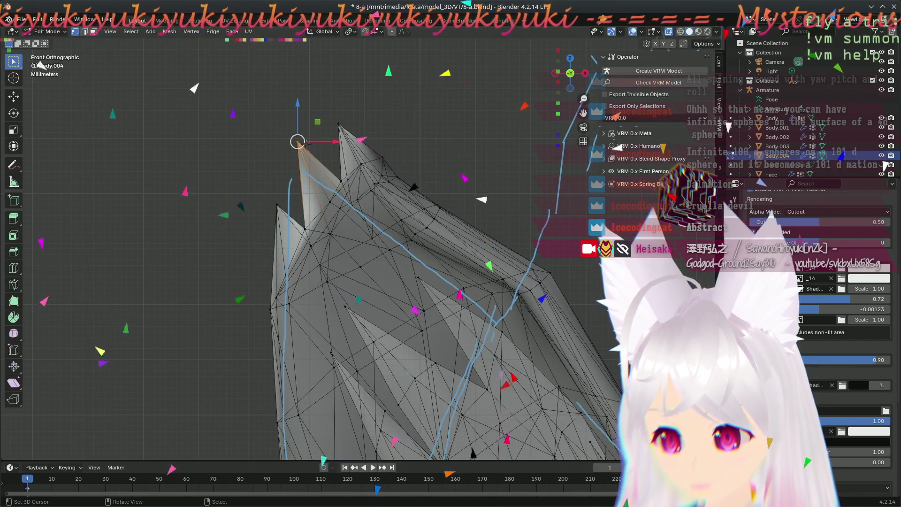
key("g")
left_click(293, 152)
key("alt+a")
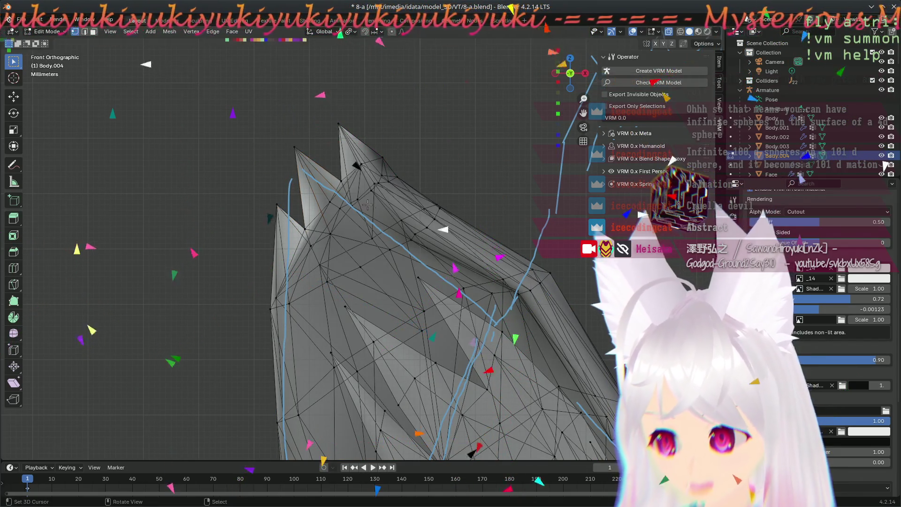
- Box-select the upper ear and left spike vertices and drag them slightly down-left
middle_click_drag(496, 341, 395, 240, "shift")
scroll(397, 239, "down", 8)
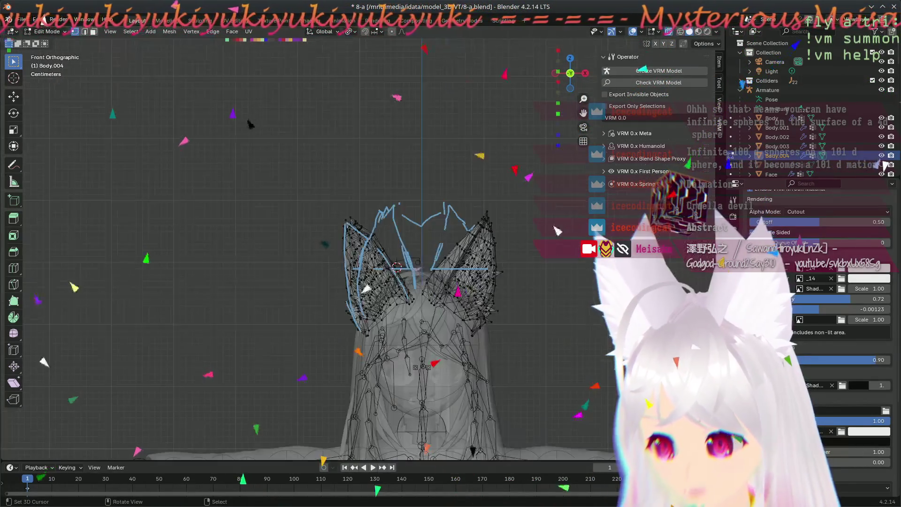
scroll(386, 274, "up", 8)
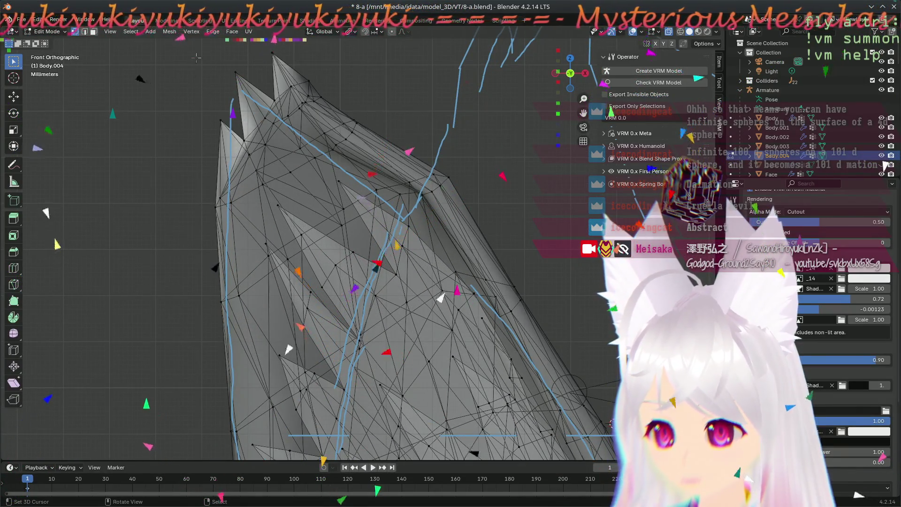
mouse_move(182, 48)
left_mouse_down()
mouse_move(386, 142)
mouse_move(370, 163)
left_mouse_up()
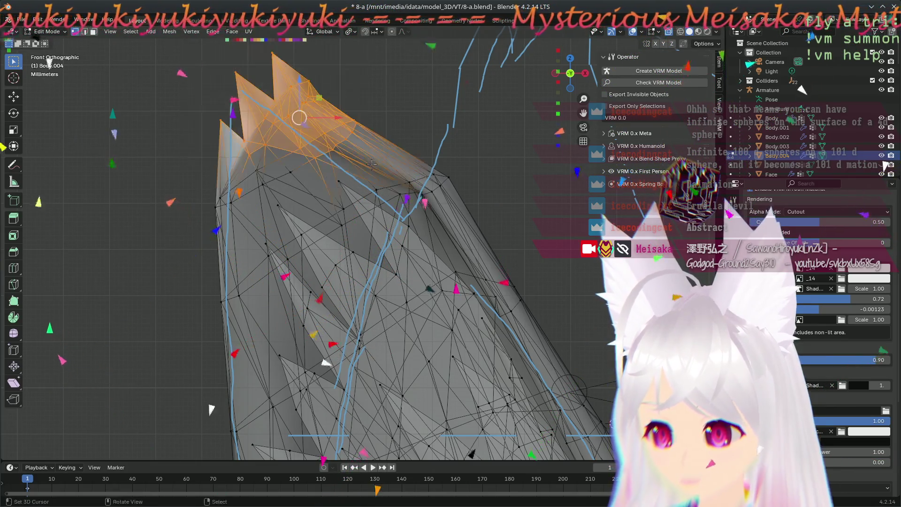
left_click_drag(214, 47, 257, 210, "shift")
mouse_move(290, 130)
left_mouse_down()
mouse_move(284, 158)
mouse_move(283, 146)
left_mouse_up()
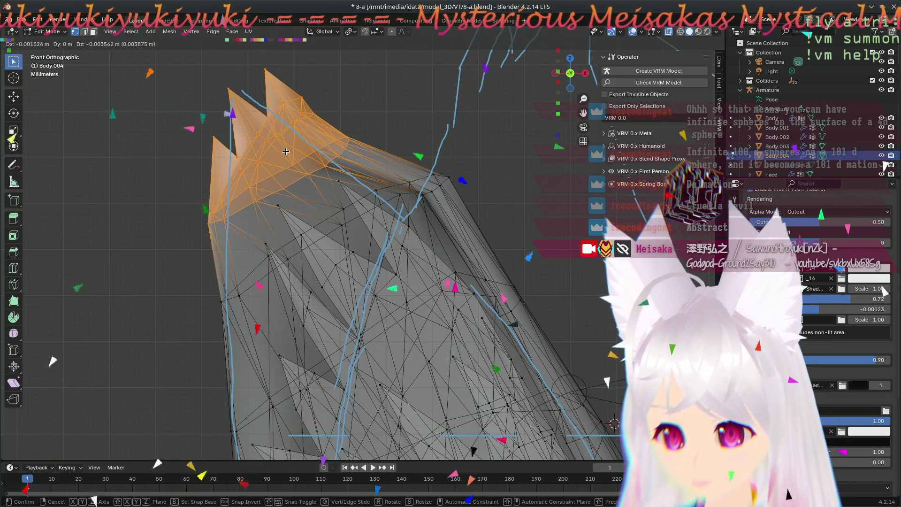
- Rotate the selected ear-tip vertices (redoing after an undo) and shift them into place
key("r")
left_click(333, 109)
key("ctrl+z")
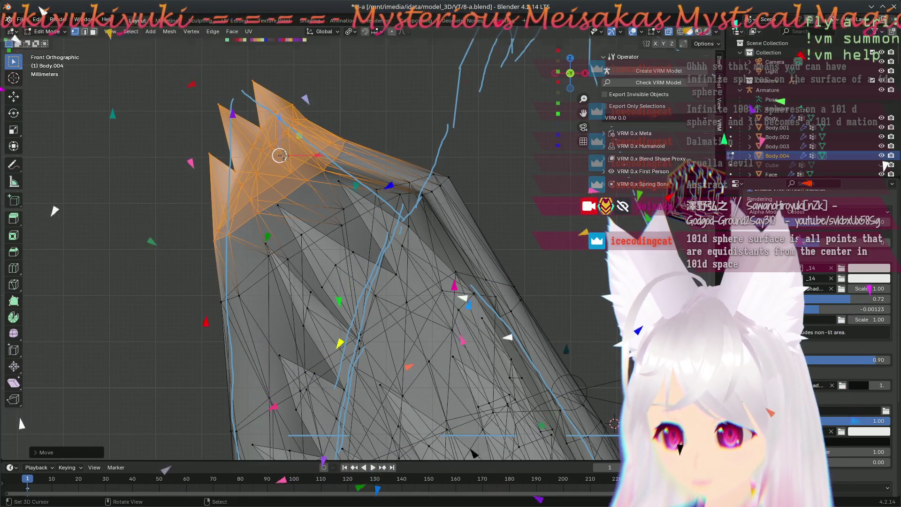
key("r")
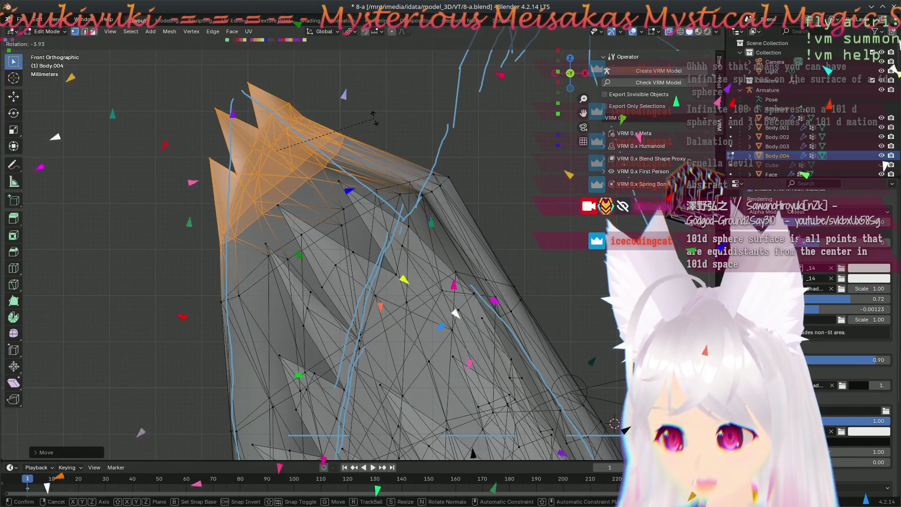
left_click(375, 117)
key("g")
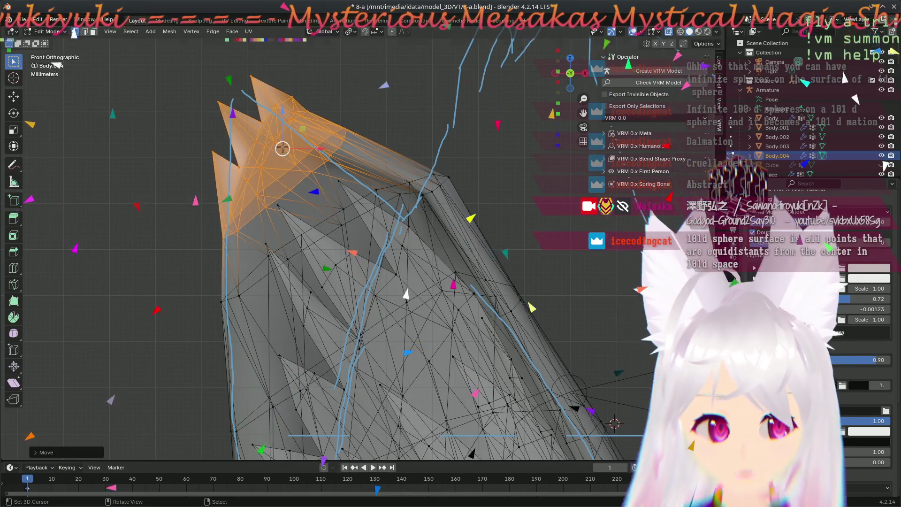
left_click(282, 148)
left_click(442, 206)
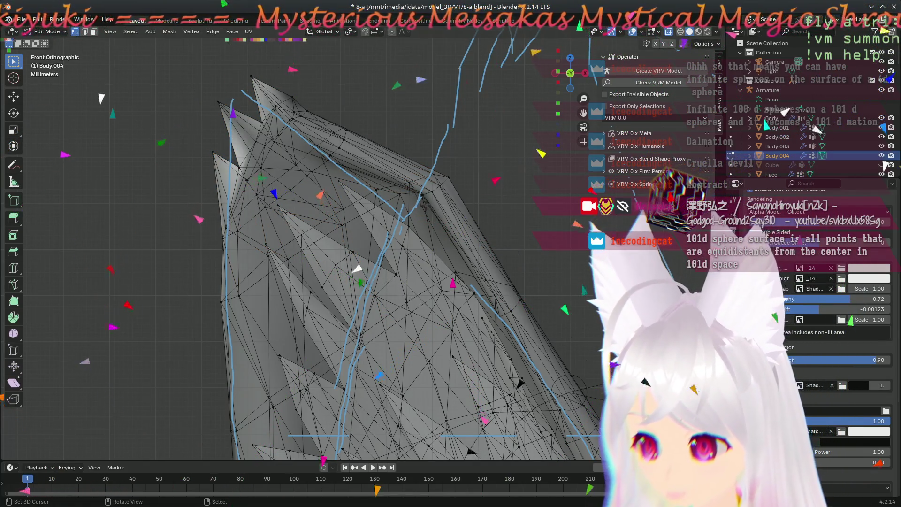
- Box-select a cluster of vertices on the ear's right edge and move them
scroll(426, 204, "up", 1)
left_click_drag(357, 130, 488, 215)
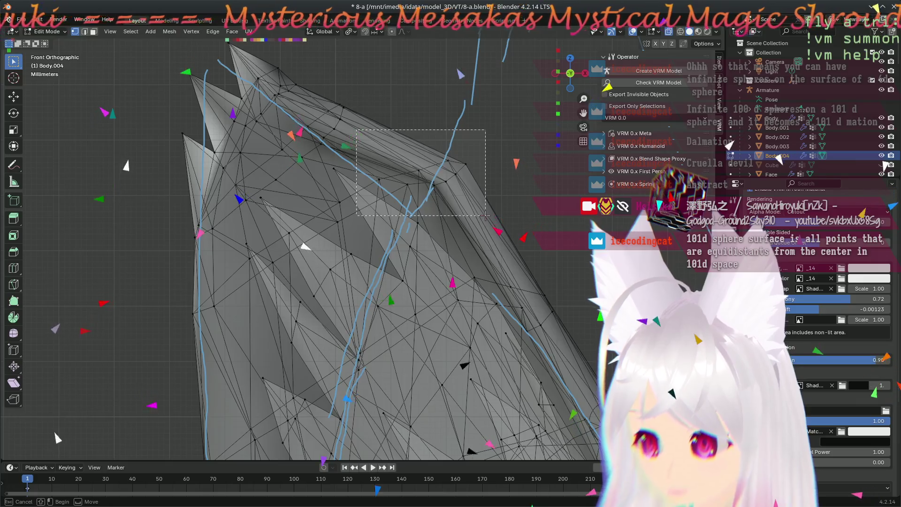
key("g")
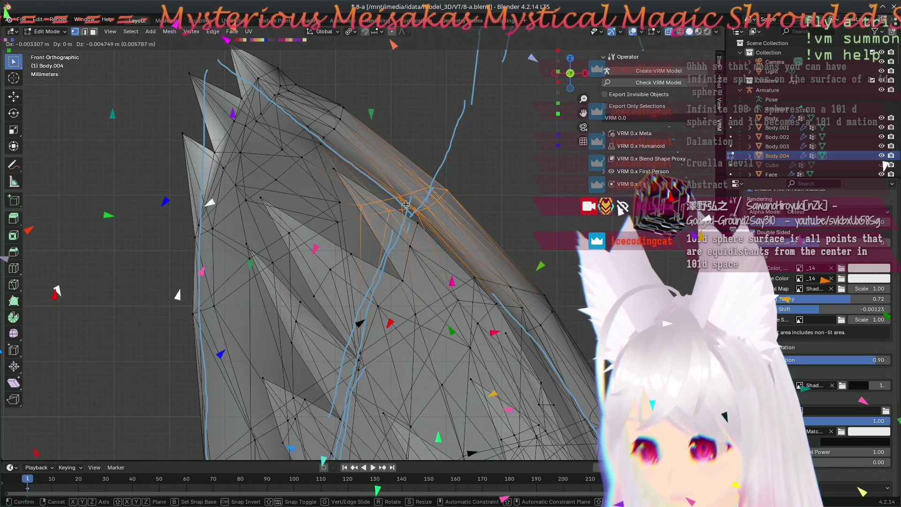
left_click(404, 205)
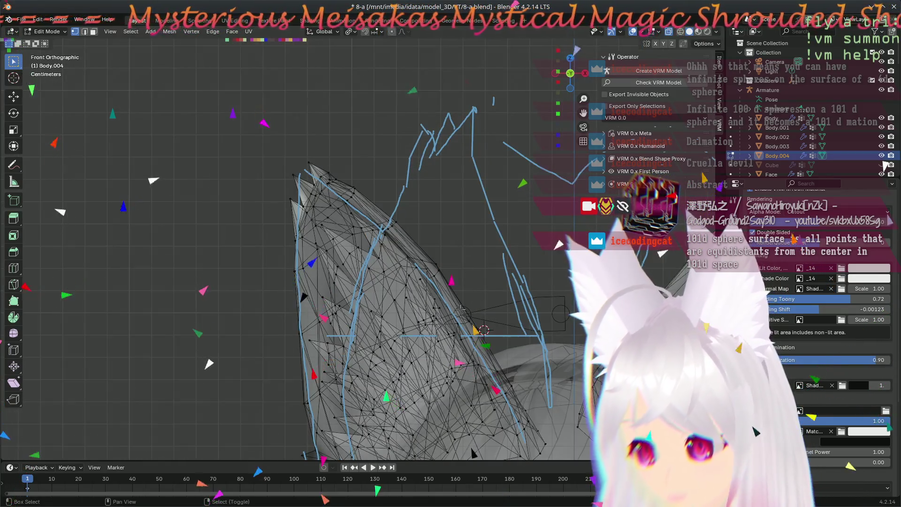
- Orbit around the ear, return to front orthographic, and zoom in on the spiky tip
mouse_move(360, 276)
middle_mouse_down()
mouse_move(473, 427)
mouse_move(366, 313)
middle_mouse_up()
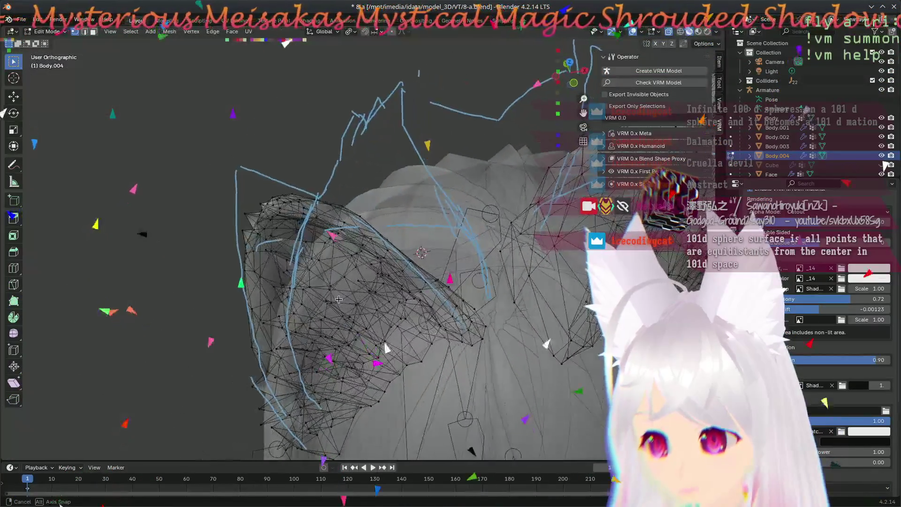
middle_click_drag(274, 205, 281, 299)
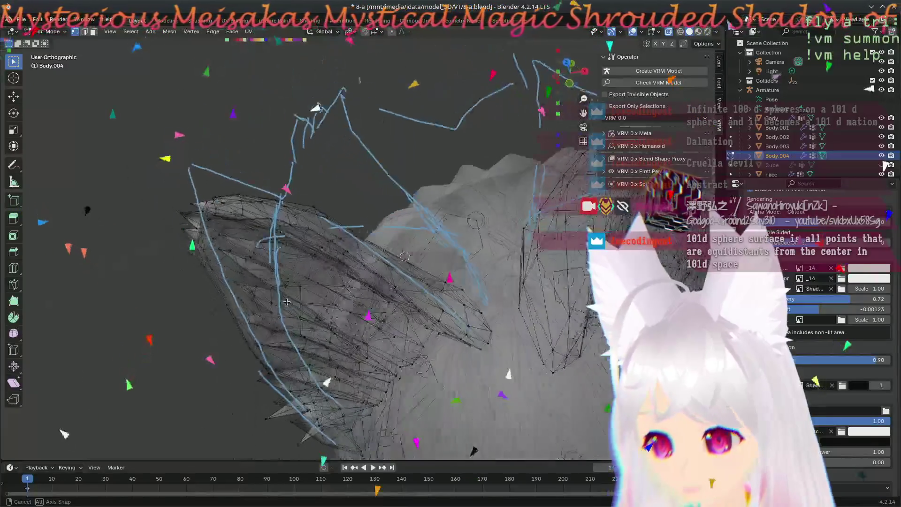
middle_click_drag(374, 355, 363, 313)
mouse_move(268, 165)
middle_mouse_down()
mouse_move(299, 199)
mouse_move(265, 271)
middle_mouse_up()
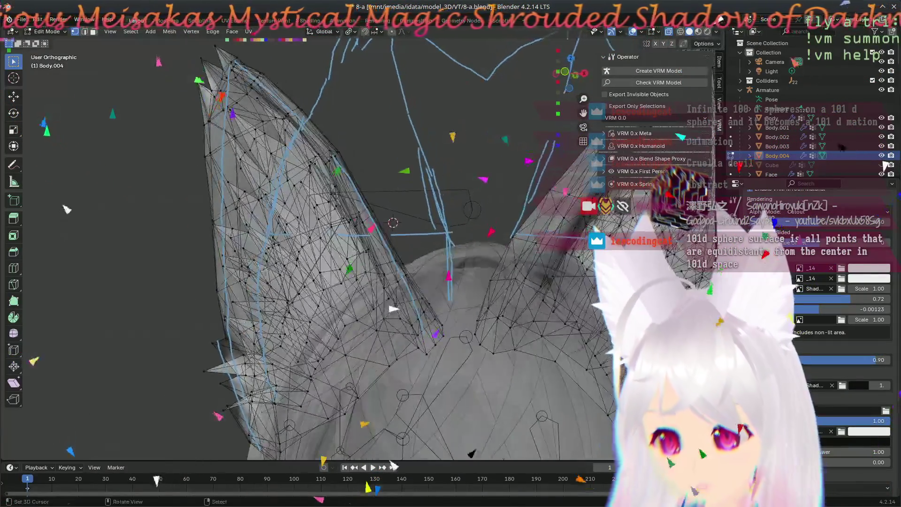
key("KP_1")
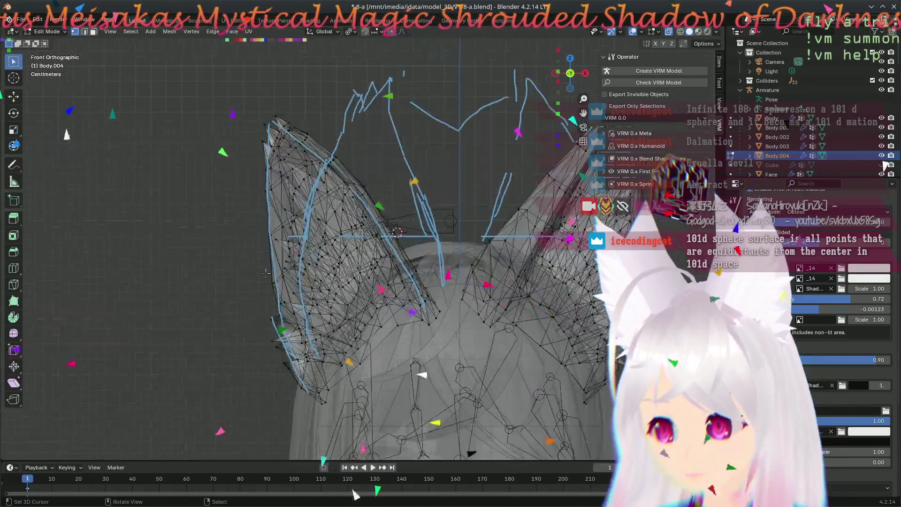
scroll(266, 269, "up", 1)
scroll(235, 129, "up", 2)
mouse_move(235, 129)
middle_mouse_down("shift")
mouse_move(332, 203)
mouse_move(375, 291)
mouse_move(394, 244)
mouse_move(384, 193)
middle_mouse_up("shift")
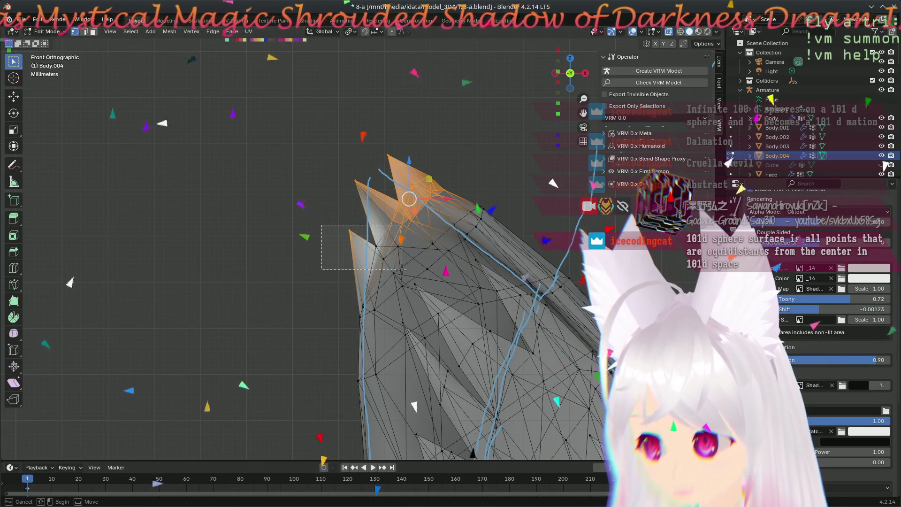
- Abandon moving the lower spike, then select the top spike's vertices and rotate them
left_click_drag(402, 269, 401, 269)
key("g")
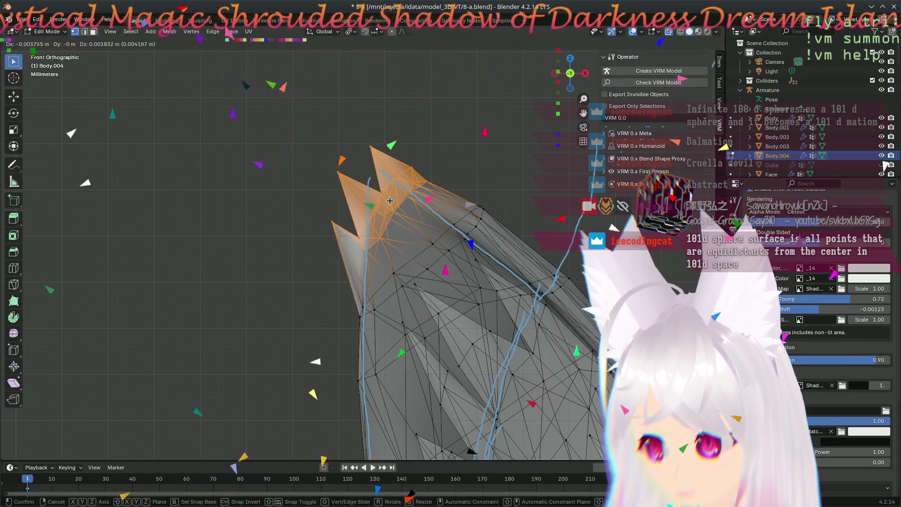
right_click(390, 203)
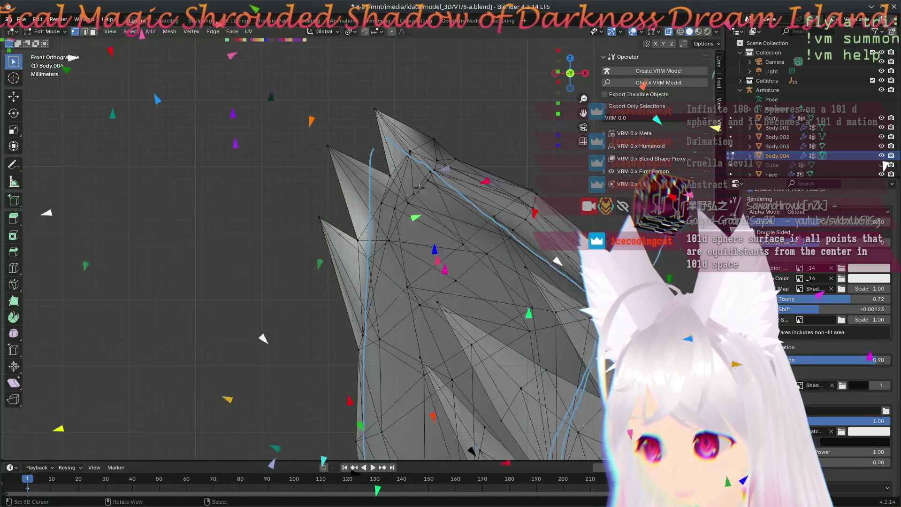
left_click_drag(369, 90, 467, 159)
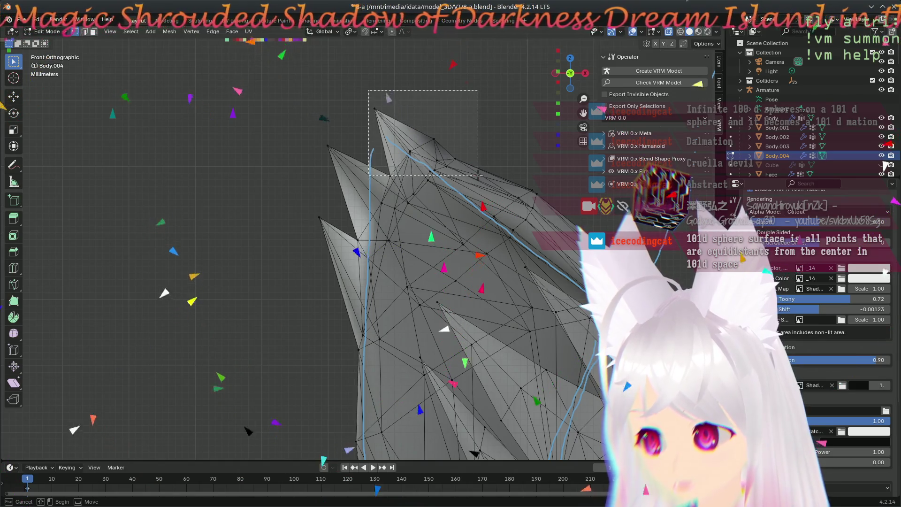
left_click_drag(478, 175, 478, 175)
key("r")
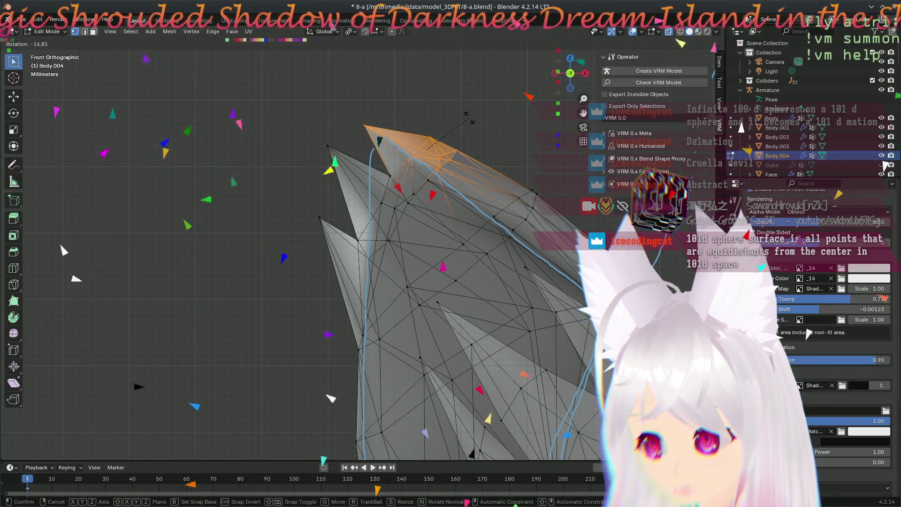
left_click(429, 151)
- Move the rotated top spike up-left in two moves along the blue outline
key("g")
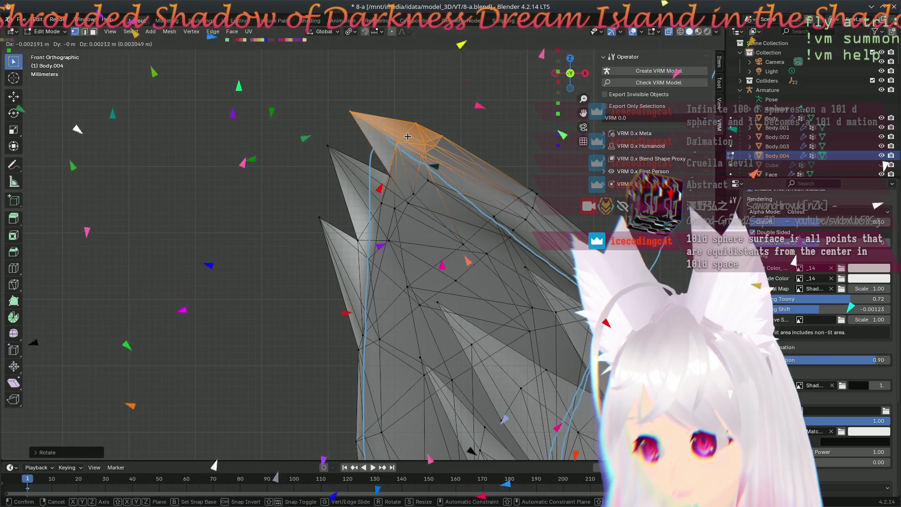
left_click(407, 137)
key("g")
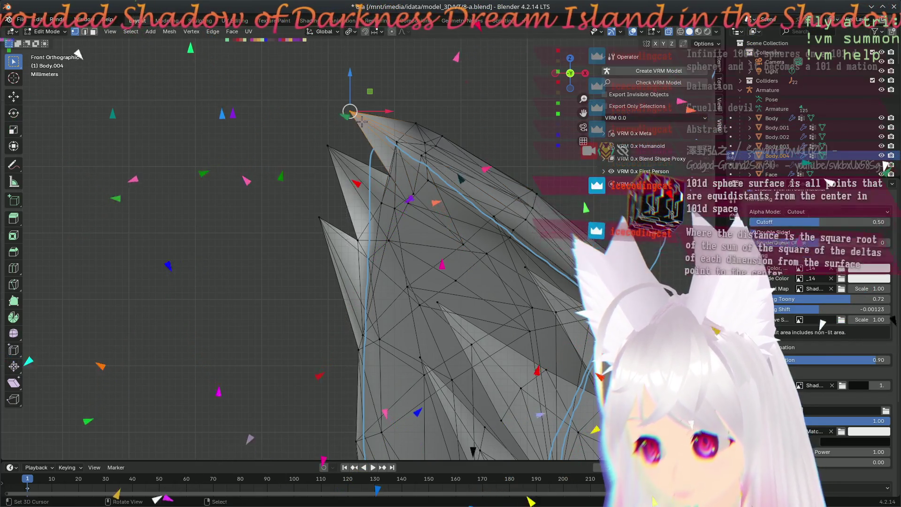
left_click(351, 92)
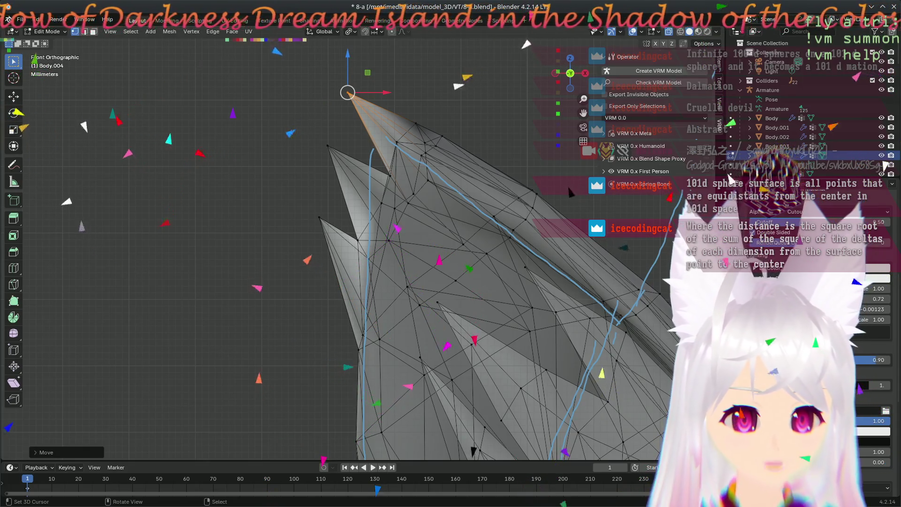
mouse_move(420, 181)
middle_mouse_down()
mouse_move(396, 244)
mouse_move(428, 276)
mouse_move(451, 237)
mouse_move(450, 327)
middle_mouse_up()
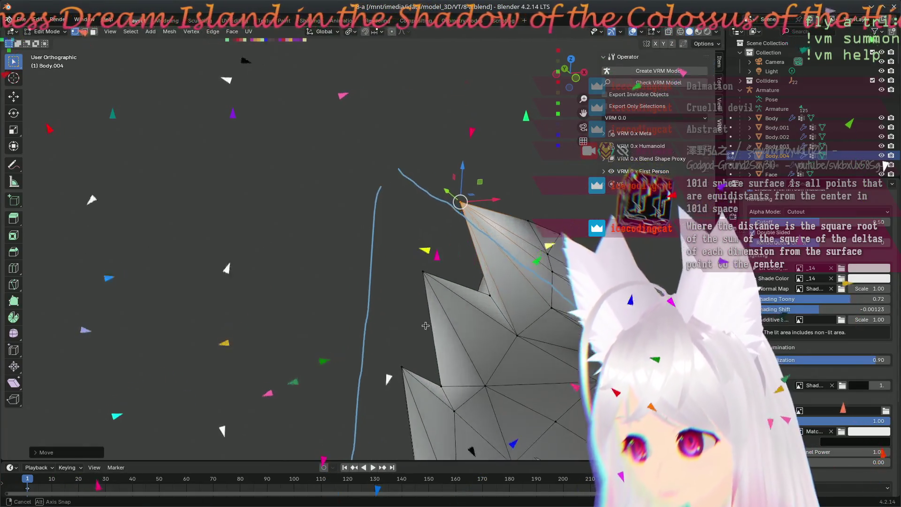
- In front view, move a spike-tip vertex left and a notch vertex between spikes onto the outline
scroll(439, 243, "up", 5)
mouse_move(437, 256)
middle_mouse_down()
mouse_move(439, 243)
mouse_move(267, 225)
mouse_move(279, 189)
mouse_move(183, 106)
mouse_move(180, 90)
middle_mouse_up()
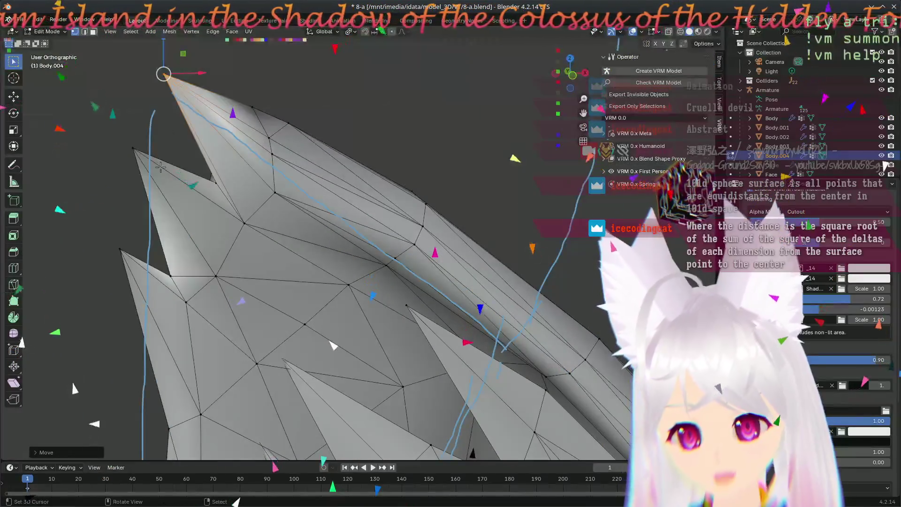
key("KP_1")
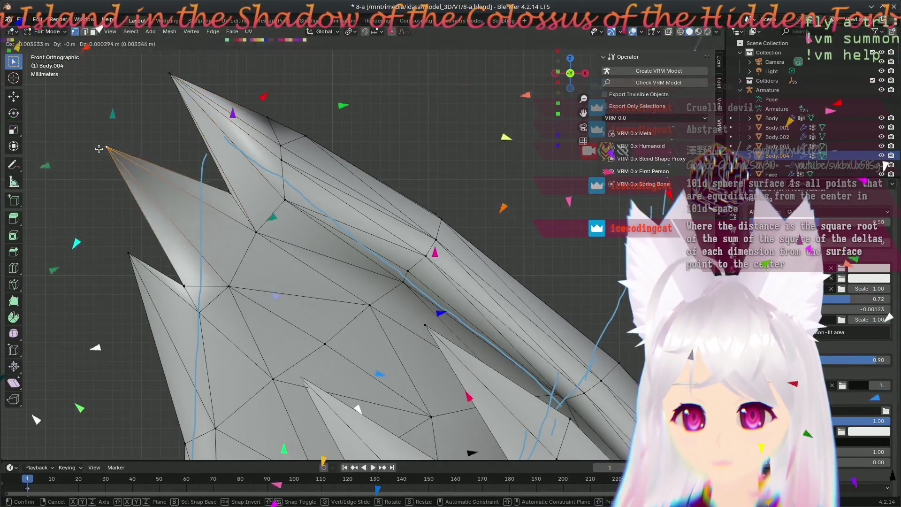
left_click(113, 167)
mouse_move(113, 168)
middle_mouse_down()
mouse_move(150, 234)
mouse_move(221, 287)
mouse_move(390, 304)
mouse_move(422, 273)
mouse_move(154, 174)
middle_mouse_up()
key("g")
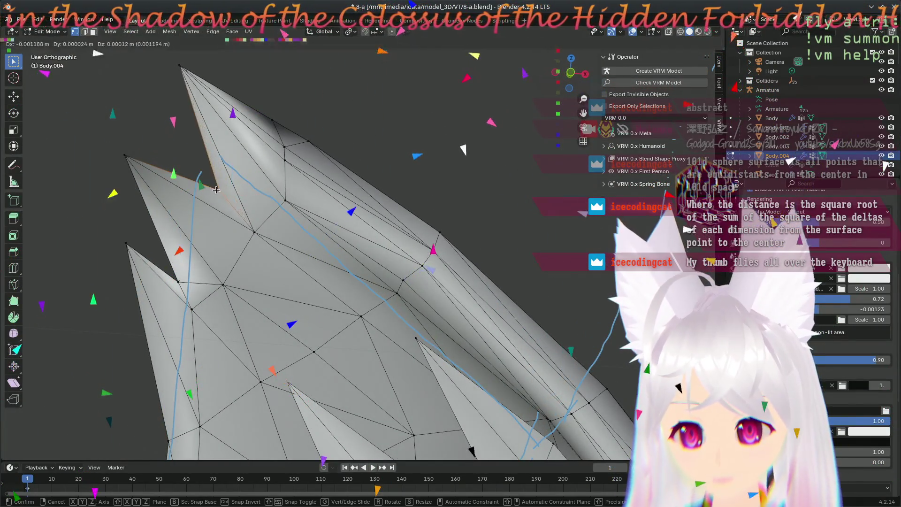
left_click(215, 189)
key("g")
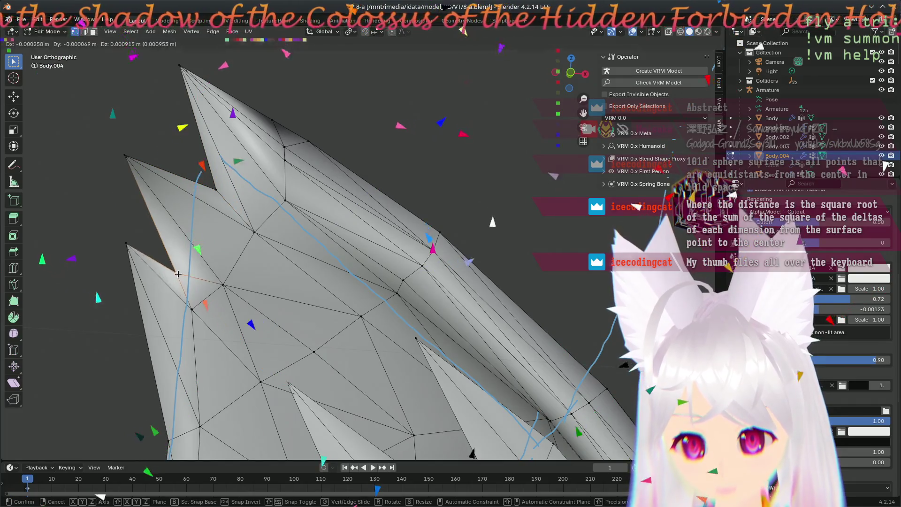
left_click(188, 282)
mouse_move(188, 282)
middle_mouse_down()
mouse_move(330, 305)
mouse_move(350, 289)
mouse_move(291, 321)
mouse_move(388, 305)
mouse_move(301, 298)
middle_mouse_up()
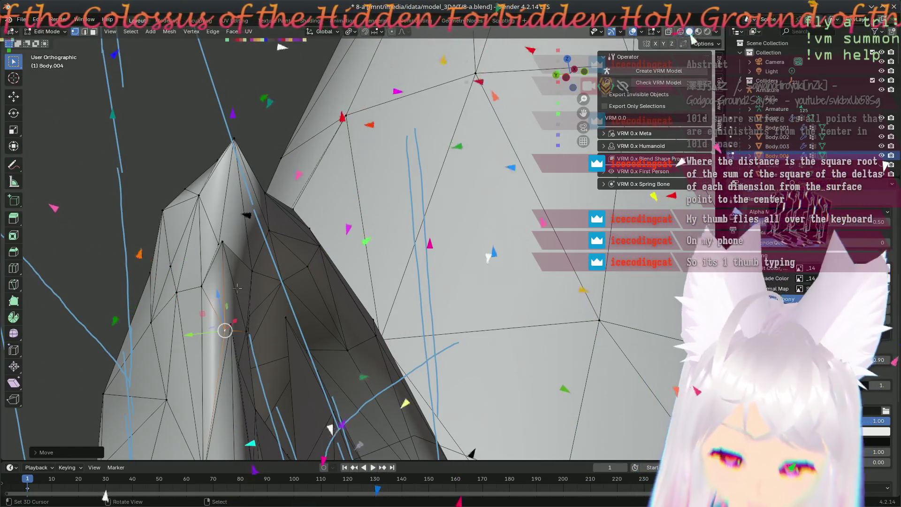
- Reposition a spiking ear vertex, checking it from the front view and close-up angles
middle_click_drag(258, 218, 308, 240)
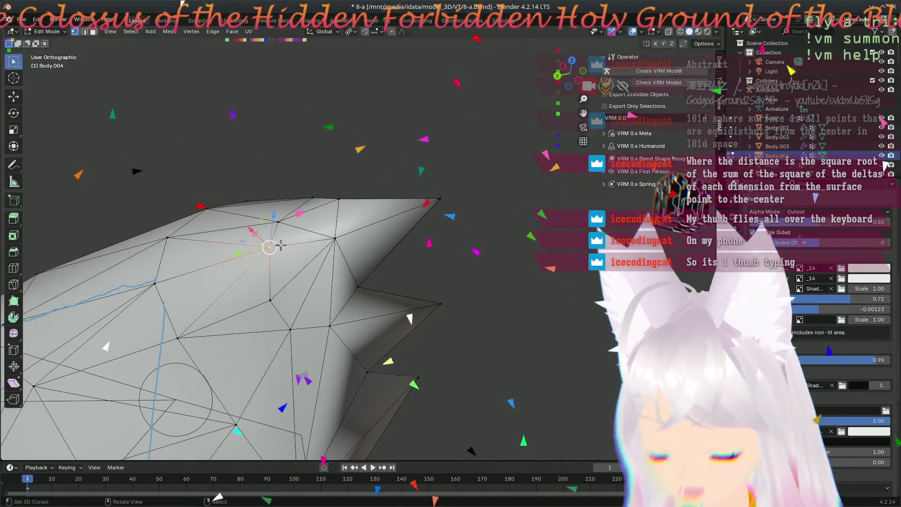
key("KP_1")
mouse_move(283, 162)
middle_mouse_down()
mouse_move(419, 333)
mouse_move(472, 367)
mouse_move(423, 259)
middle_mouse_up()
left_click(407, 291)
mouse_move(408, 291)
middle_mouse_down()
mouse_move(358, 417)
mouse_move(230, 337)
middle_mouse_up()
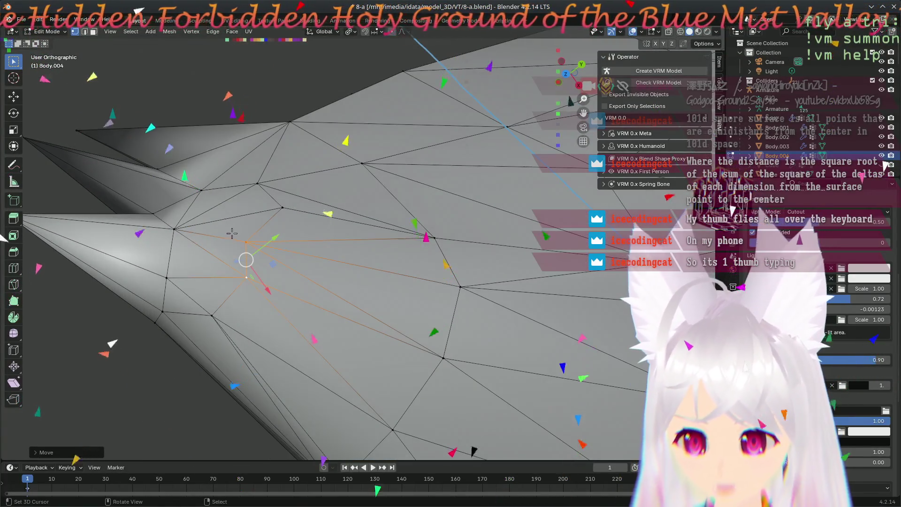
mouse_move(265, 304)
middle_mouse_down()
mouse_move(239, 248)
mouse_move(320, 328)
mouse_move(39, 231)
mouse_move(377, 201)
middle_mouse_up()
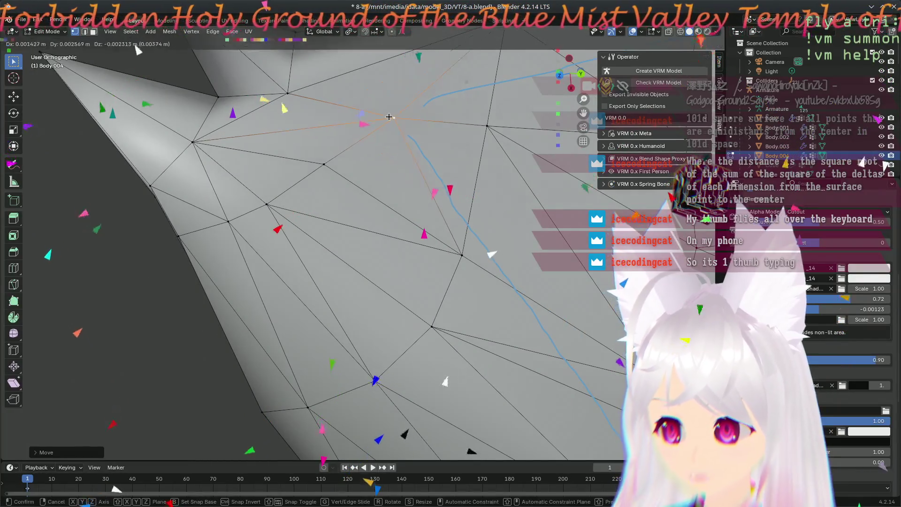
mouse_move(356, 117)
middle_mouse_down()
mouse_move(388, 158)
mouse_move(228, 297)
mouse_move(203, 280)
middle_mouse_up()
- Slide two nearby vertices left, then rotate the selected edge clockwise to flip its triangles
left_click_drag(217, 271, 204, 270)
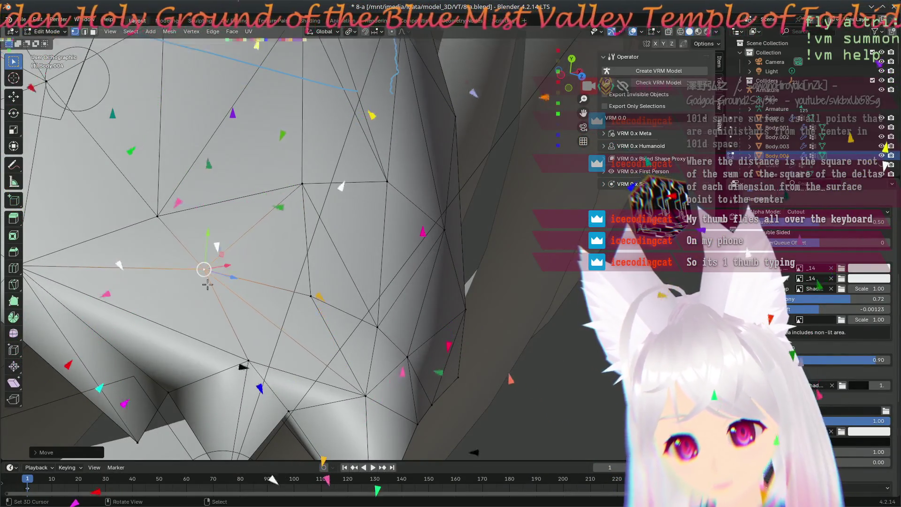
left_click_drag(254, 360, 241, 359)
left_click(269, 327)
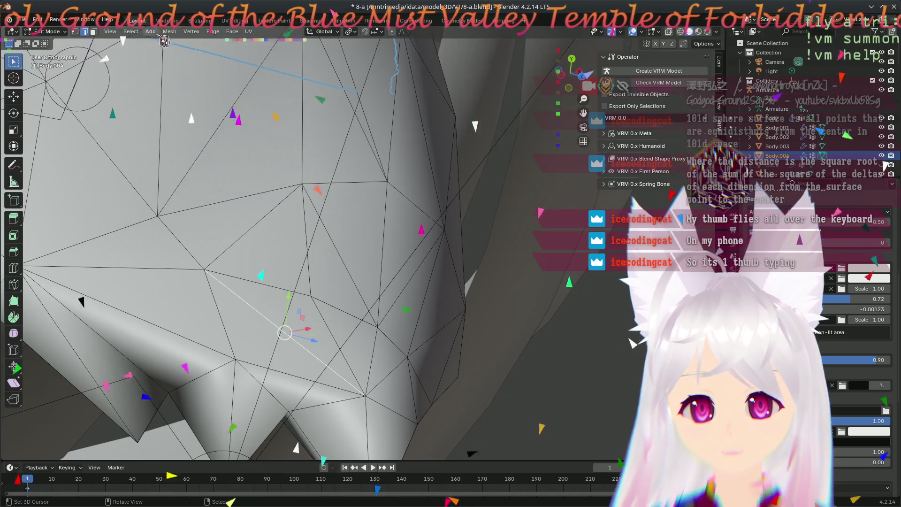
left_click(215, 38)
left_click(253, 118)
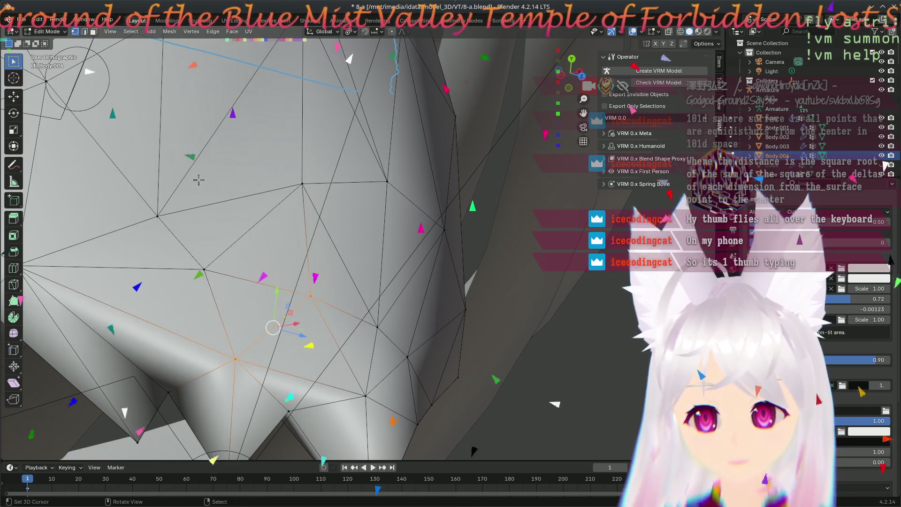
- Move two more vertices on the ear surface to new positions
key("g")
left_click(300, 305)
mouse_move(300, 305)
middle_mouse_down()
mouse_move(228, 209)
mouse_move(193, 219)
middle_mouse_up()
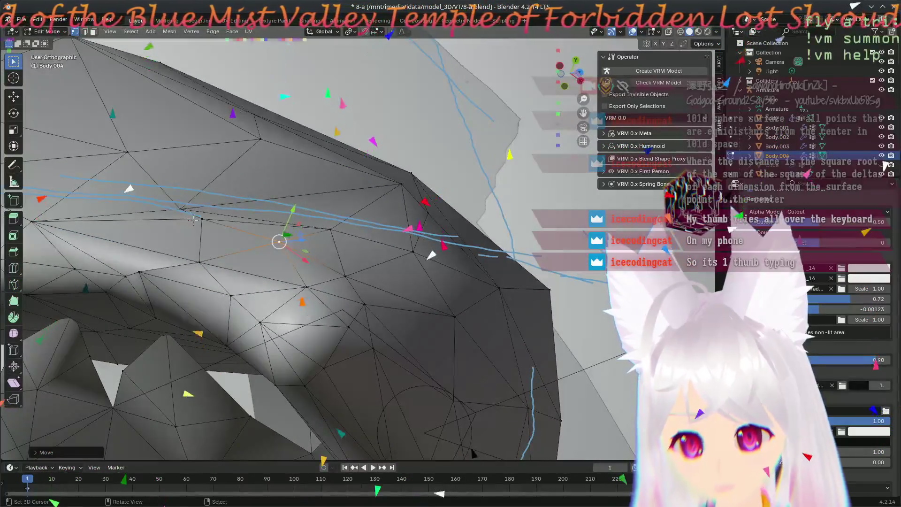
left_click(194, 220)
key("g")
left_click(182, 230)
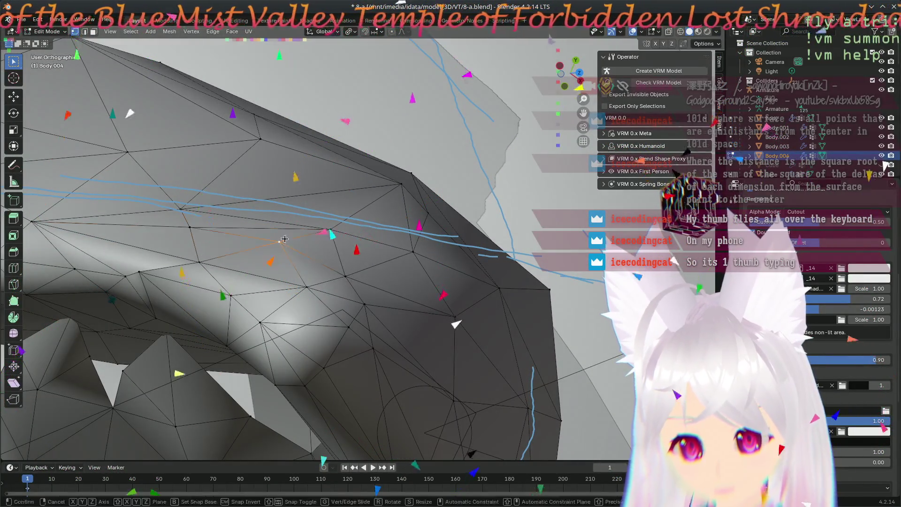
mouse_move(285, 239)
middle_mouse_down()
mouse_move(335, 287)
mouse_move(293, 306)
mouse_move(363, 216)
mouse_move(422, 282)
mouse_move(405, 245)
middle_mouse_up()
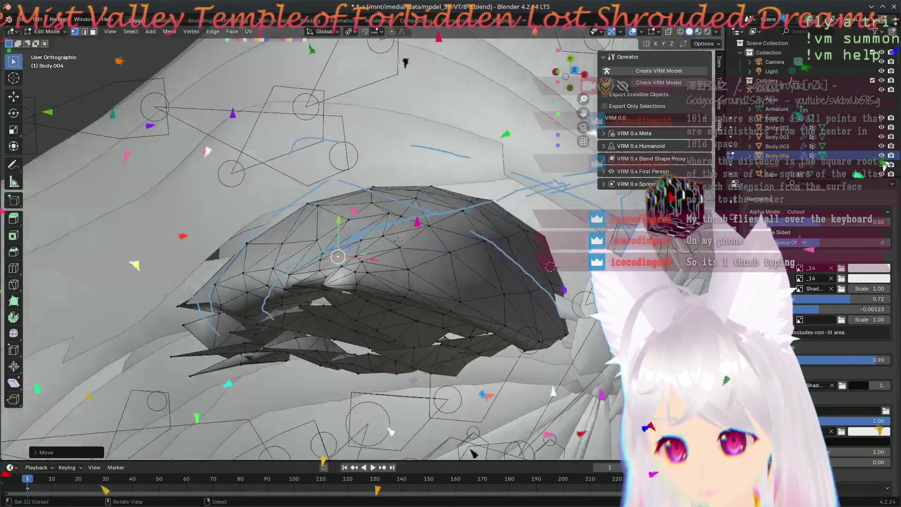
- Move two ear-surface vertices toward the blue annotation strokes
scroll(294, 276, "up", 2)
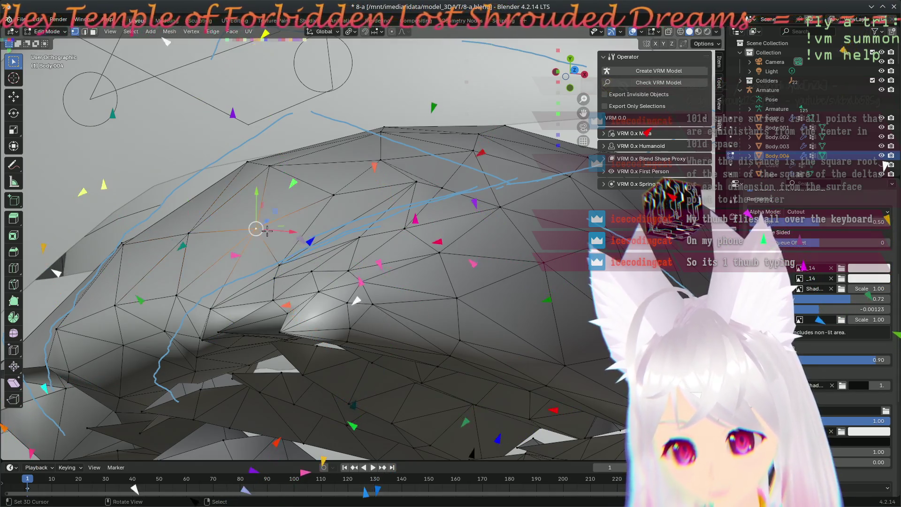
mouse_move(279, 214)
middle_mouse_down()
mouse_move(280, 231)
mouse_move(390, 221)
mouse_move(337, 358)
mouse_move(382, 375)
middle_mouse_up()
key("g")
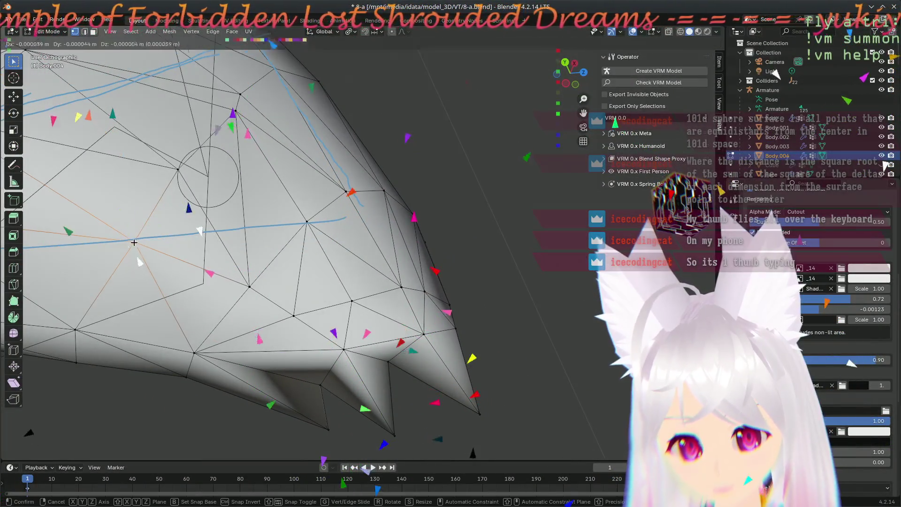
left_click(141, 267)
mouse_move(141, 267)
middle_mouse_down()
mouse_move(131, 323)
mouse_move(272, 221)
mouse_move(441, 250)
mouse_move(352, 259)
middle_mouse_up()
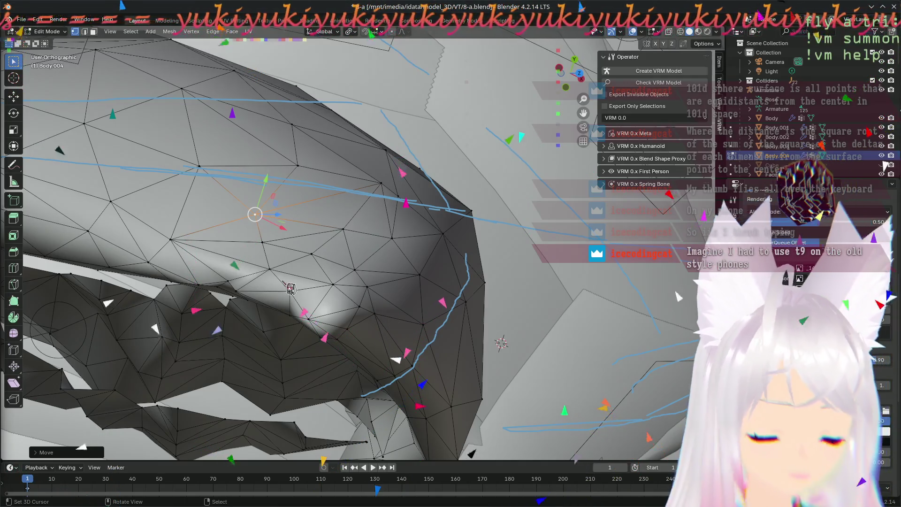
mouse_move(290, 288)
middle_mouse_down()
mouse_move(425, 235)
mouse_move(519, 287)
mouse_move(312, 294)
mouse_move(370, 303)
middle_mouse_up()
mouse_move(313, 323)
middle_mouse_down()
mouse_move(266, 297)
mouse_move(323, 322)
middle_mouse_up()
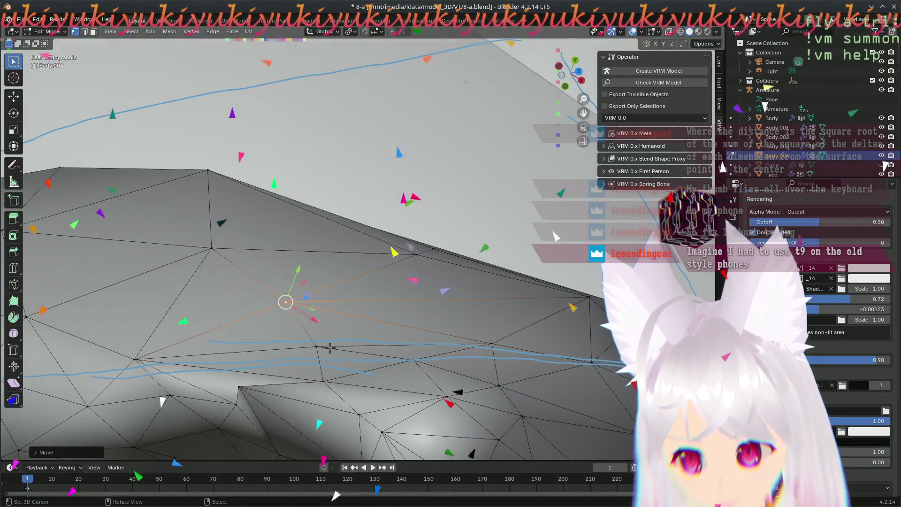
left_click(313, 340)
- Try moving another vertex into line with the outlines, then cancel to return it
mouse_move(313, 340)
middle_mouse_down()
mouse_move(324, 387)
mouse_move(468, 338)
middle_mouse_up()
mouse_move(350, 343)
middle_mouse_down()
mouse_move(314, 421)
mouse_move(314, 299)
middle_mouse_up()
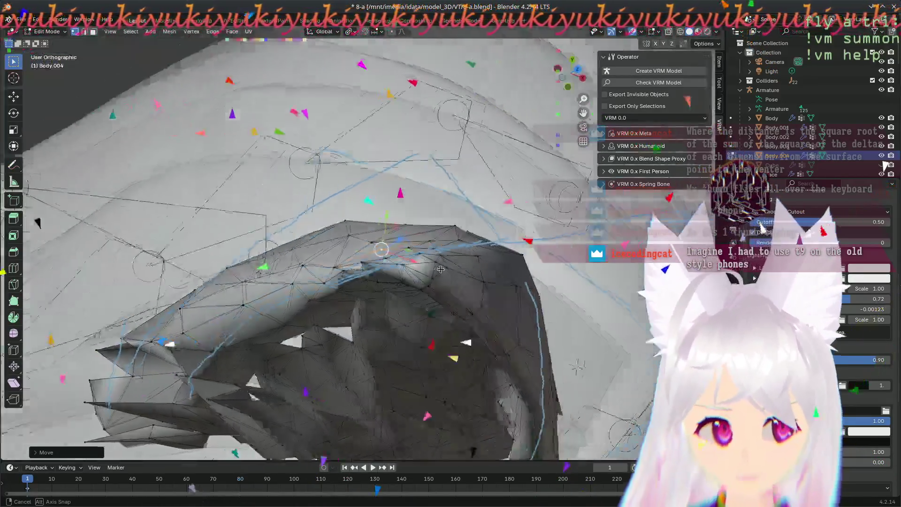
middle_click_drag(440, 269, 412, 260)
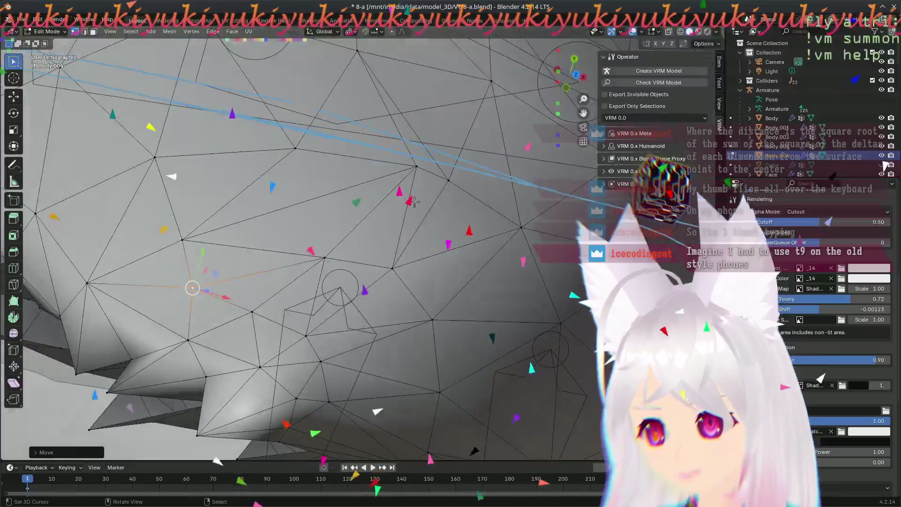
left_click(340, 165)
middle_click_drag(341, 165, 409, 308)
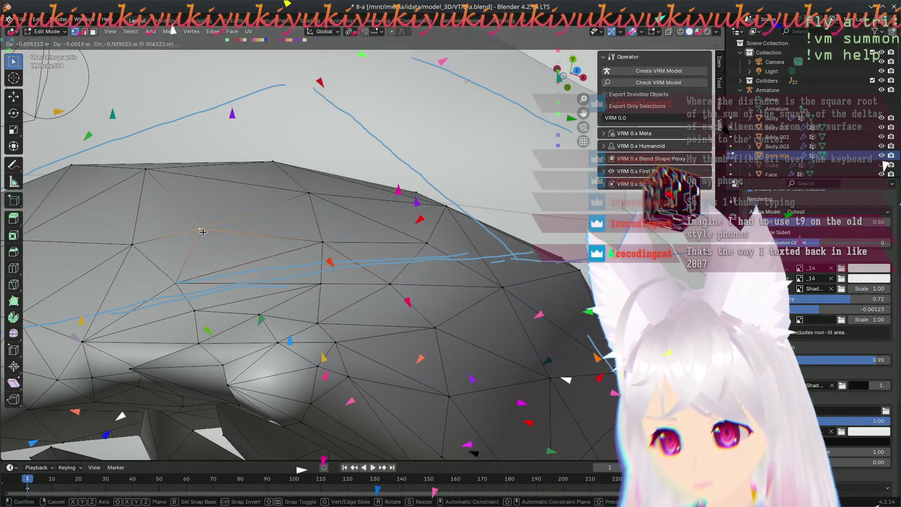
right_click(322, 267)
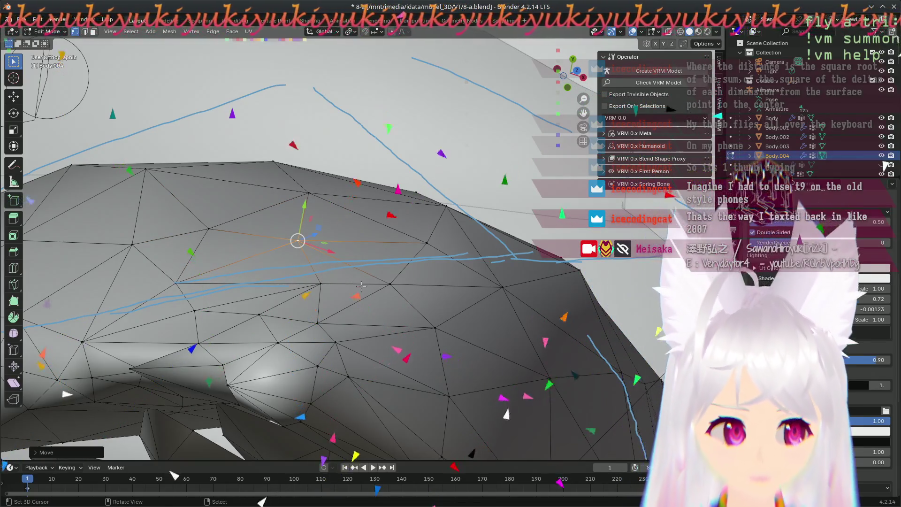
- Orbit and zoom around the whole ear to inspect its outline
key("KP_2")
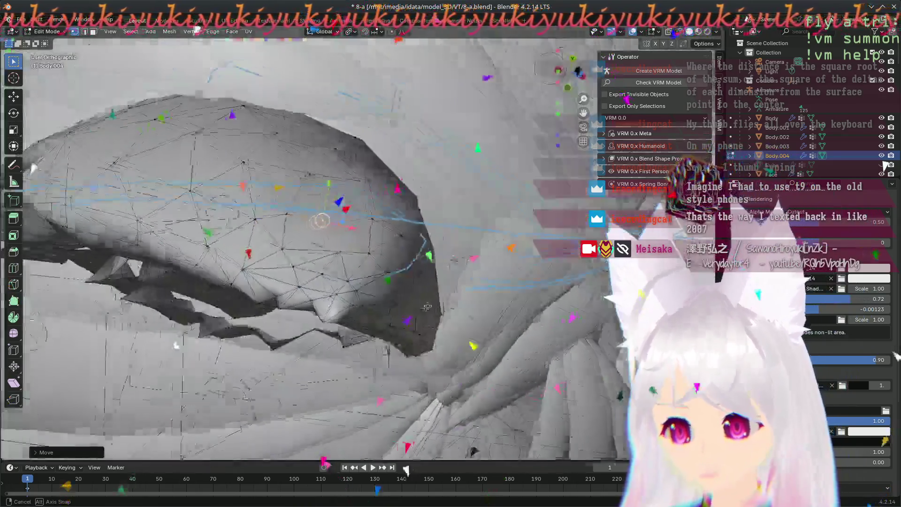
middle_click_drag(428, 306, 418, 286)
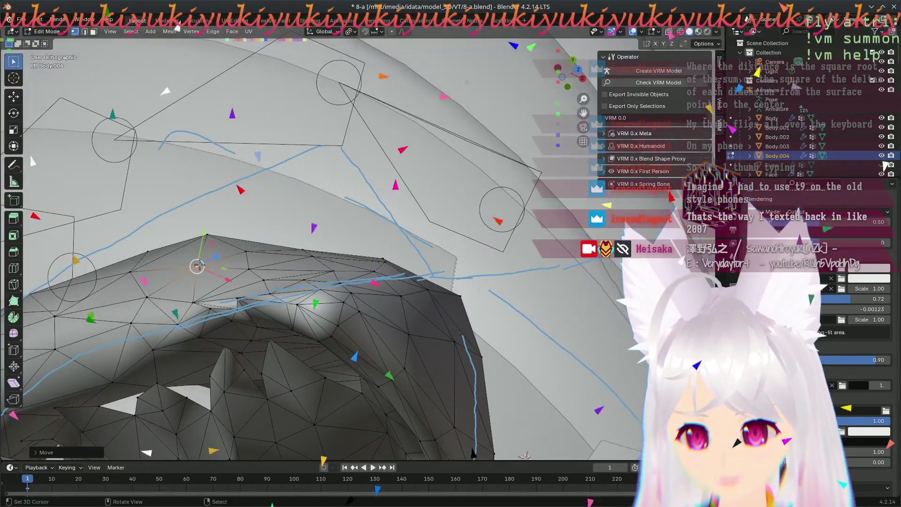
middle_click_drag(244, 329, 279, 390)
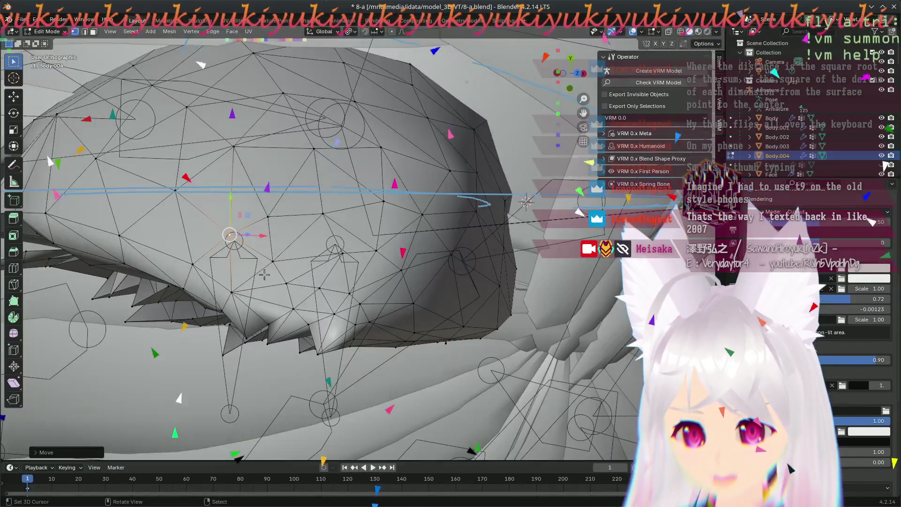
scroll(324, 254, "up", 4)
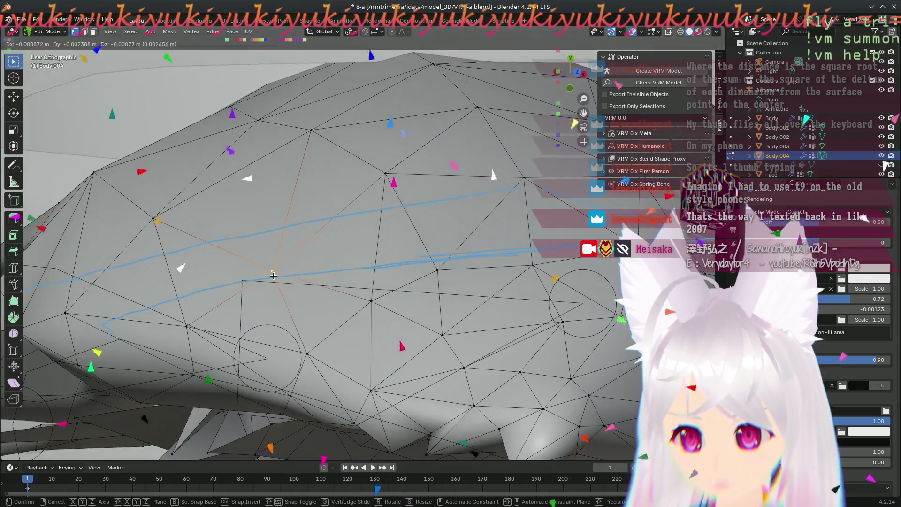
mouse_move(325, 255)
middle_mouse_down()
mouse_move(369, 311)
mouse_move(364, 352)
middle_mouse_up()
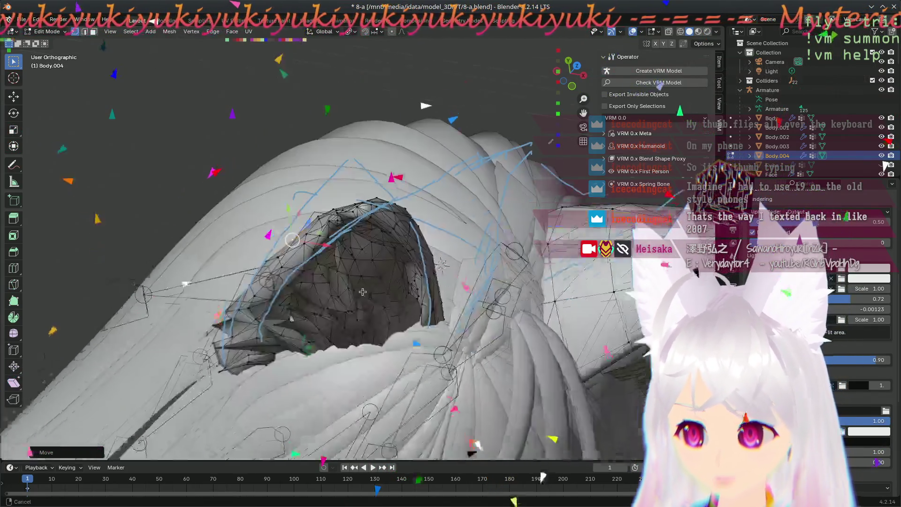
- Pull a rim vertex onto the blue outline in two moves, viewing the ear from below
mouse_move(362, 292)
middle_mouse_down()
mouse_move(400, 216)
mouse_move(390, 263)
middle_mouse_up()
scroll(384, 305, "up", 5)
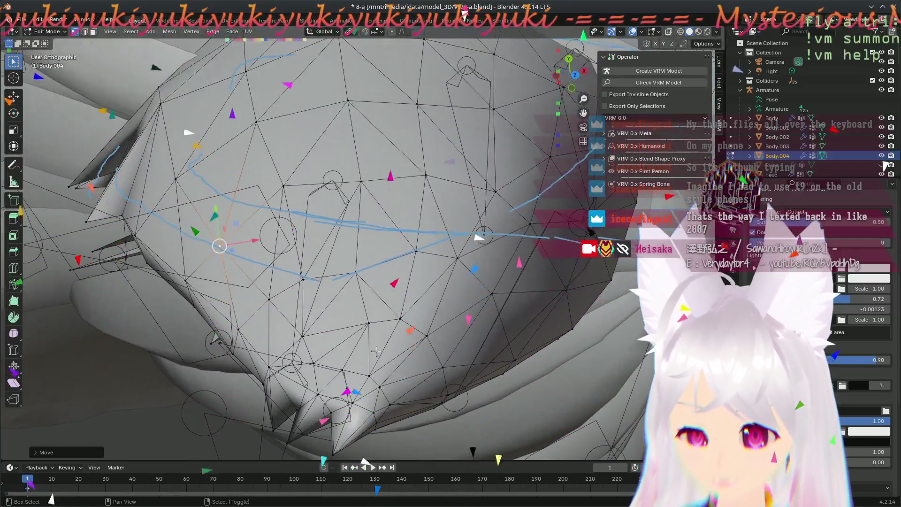
mouse_move(377, 351)
middle_mouse_down()
mouse_move(380, 335)
mouse_move(346, 293)
mouse_move(419, 278)
mouse_move(333, 212)
middle_mouse_up()
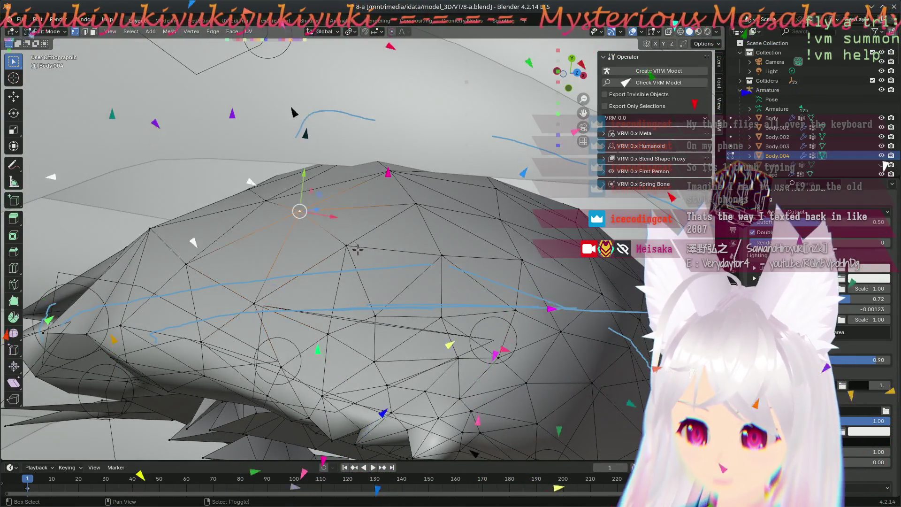
left_click_drag(323, 228, 302, 239)
mouse_move(302, 239)
middle_mouse_down()
mouse_move(396, 281)
mouse_move(366, 303)
mouse_move(311, 259)
middle_mouse_up()
mouse_move(310, 259)
left_mouse_down()
mouse_move(296, 249)
mouse_move(295, 263)
left_mouse_up()
mouse_move(296, 263)
middle_mouse_down()
mouse_move(300, 282)
mouse_move(292, 285)
mouse_move(375, 315)
middle_mouse_up()
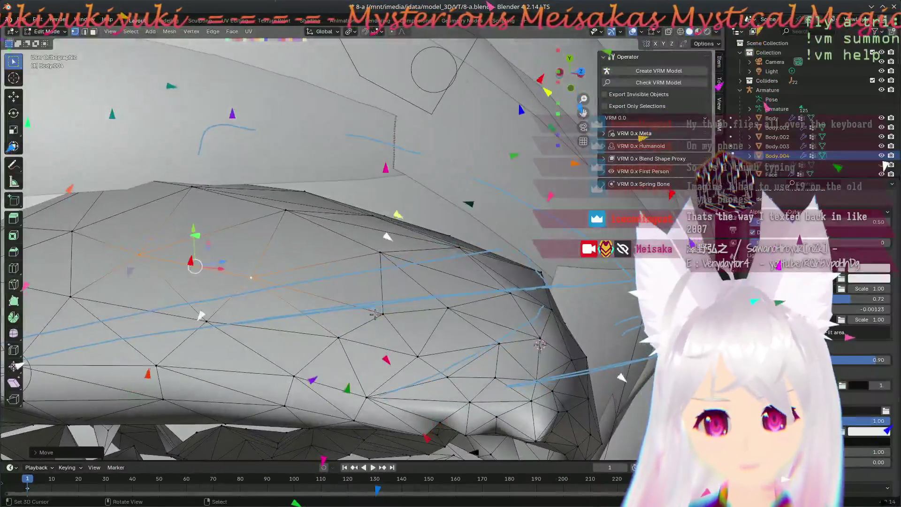
- Shift another rim vertex left toward the blue outline and orbit back to the ear
middle_click_drag(291, 201, 389, 306)
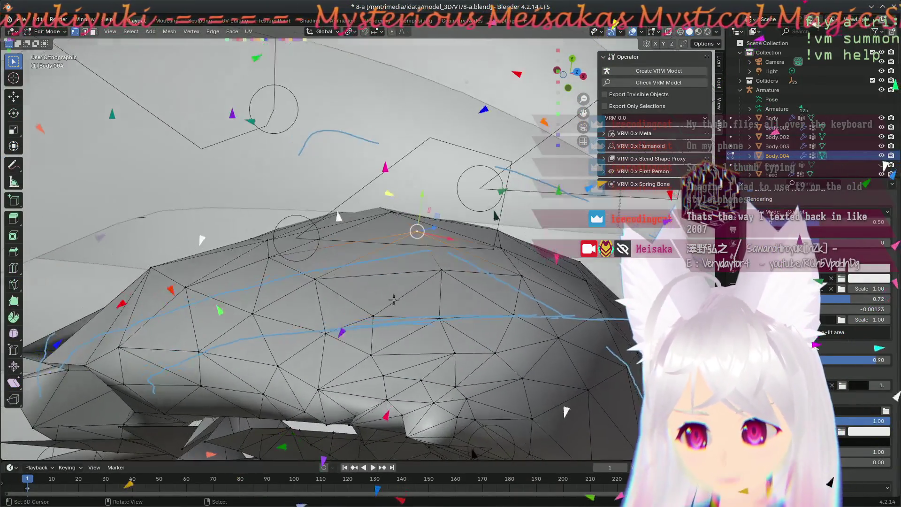
left_click_drag(413, 232, 393, 234)
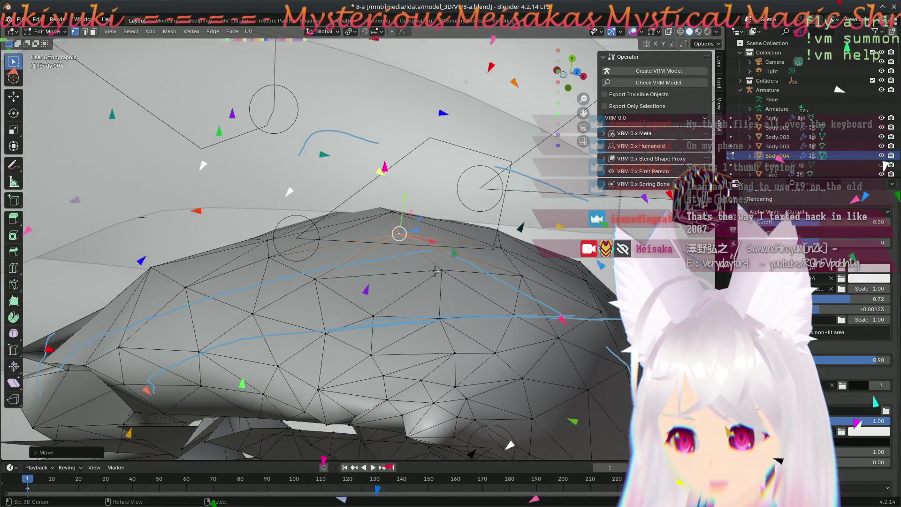
left_click(419, 277)
middle_click_drag(419, 276, 458, 314)
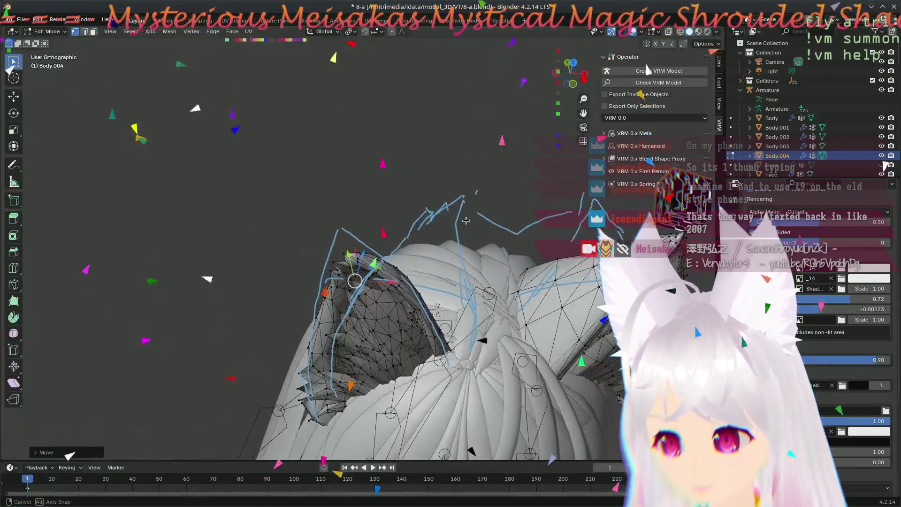
mouse_move(465, 221)
middle_mouse_down()
mouse_move(455, 307)
mouse_move(565, 303)
mouse_move(401, 302)
mouse_move(331, 287)
mouse_move(509, 260)
middle_mouse_up()
scroll(401, 302, "up", 3)
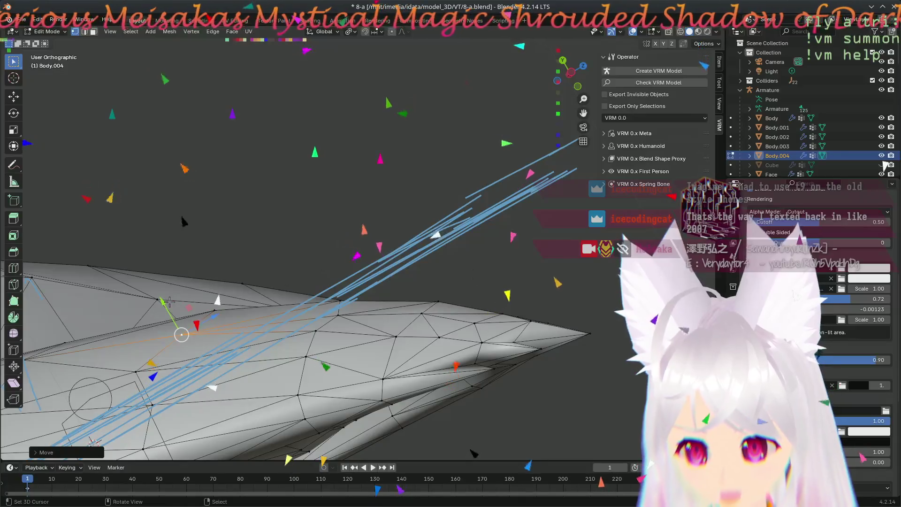
- Move the vertex near the pointed ear tip onto the blue annotation line
mouse_move(242, 316)
middle_mouse_down()
mouse_move(291, 349)
mouse_move(222, 318)
mouse_move(151, 256)
mouse_move(236, 207)
middle_mouse_up()
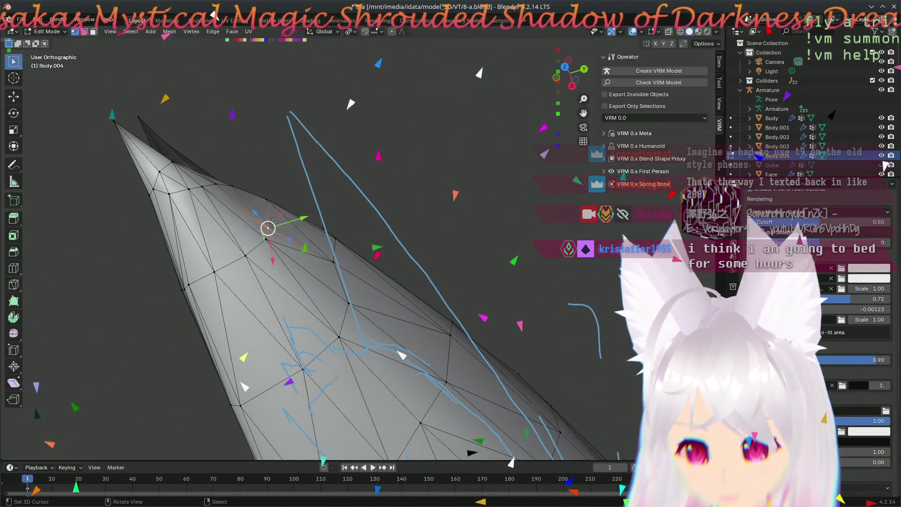
key("g")
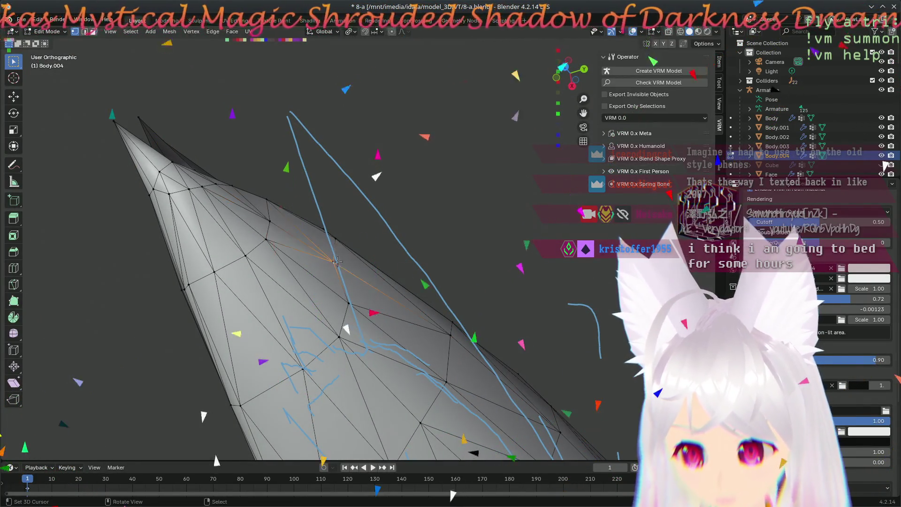
left_click(345, 260)
mouse_move(345, 260)
middle_mouse_down()
mouse_move(480, 356)
mouse_move(300, 294)
middle_mouse_up()
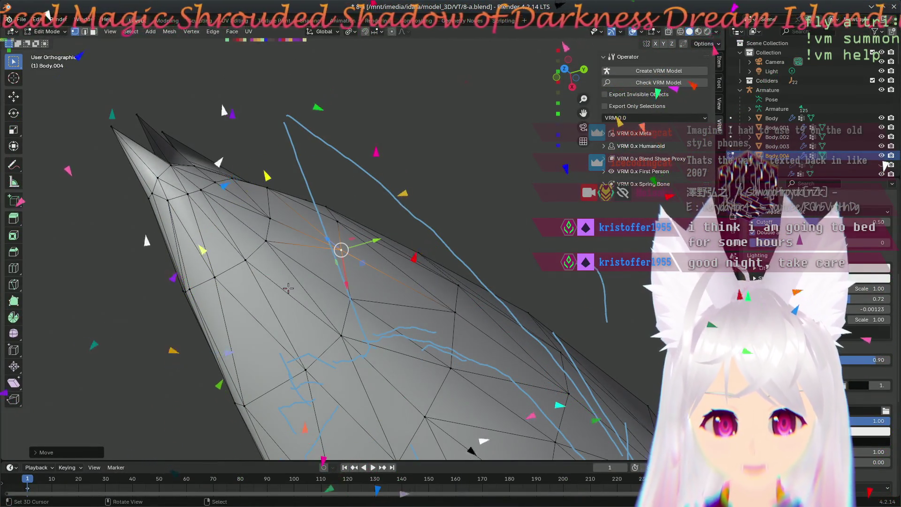
mouse_move(288, 287)
middle_mouse_down()
mouse_move(370, 276)
mouse_move(439, 200)
middle_mouse_up()
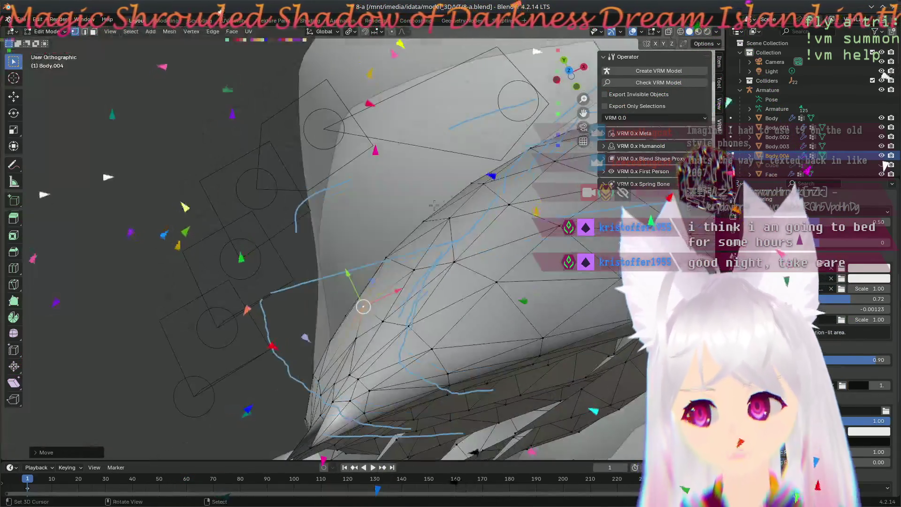
- Move a vertex up-right toward the blue outline with the ear face-on
mouse_move(410, 240)
middle_mouse_down()
mouse_move(476, 299)
mouse_move(468, 139)
middle_mouse_up()
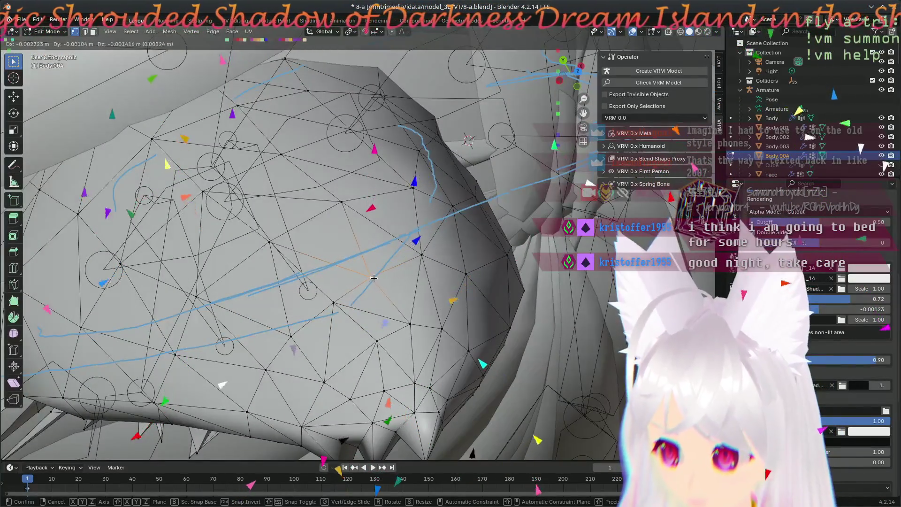
key("g")
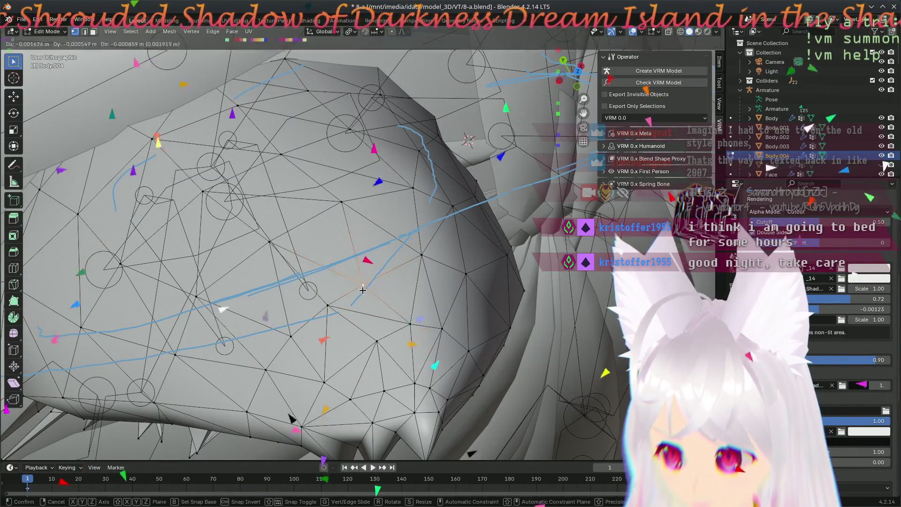
left_click(399, 270)
key("g")
left_click(424, 260)
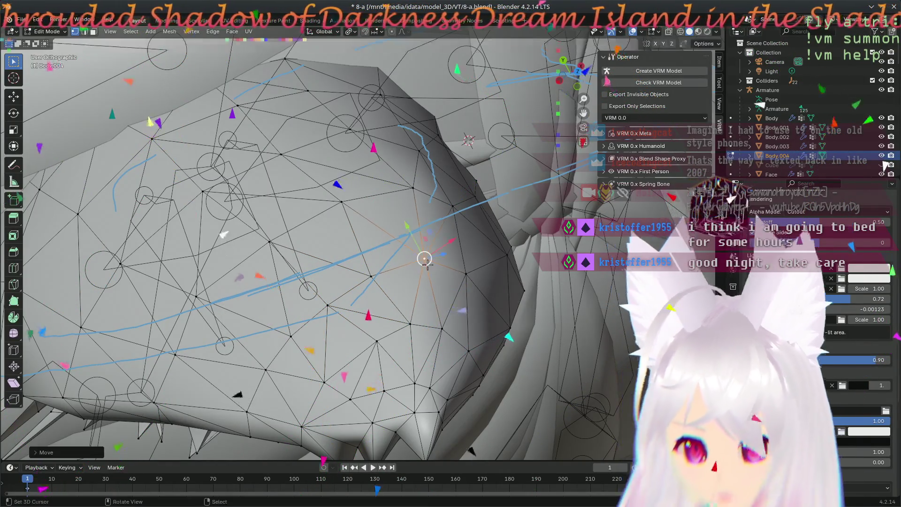
mouse_move(426, 264)
middle_mouse_down()
mouse_move(360, 248)
mouse_move(381, 326)
middle_mouse_up()
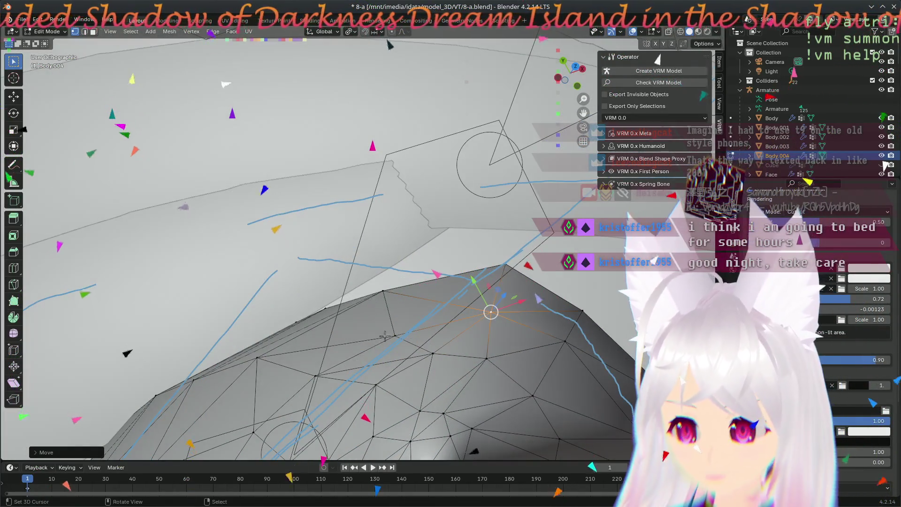
- Reposition two more vertices, zooming out to see the whole dome-shaped ear
key("g")
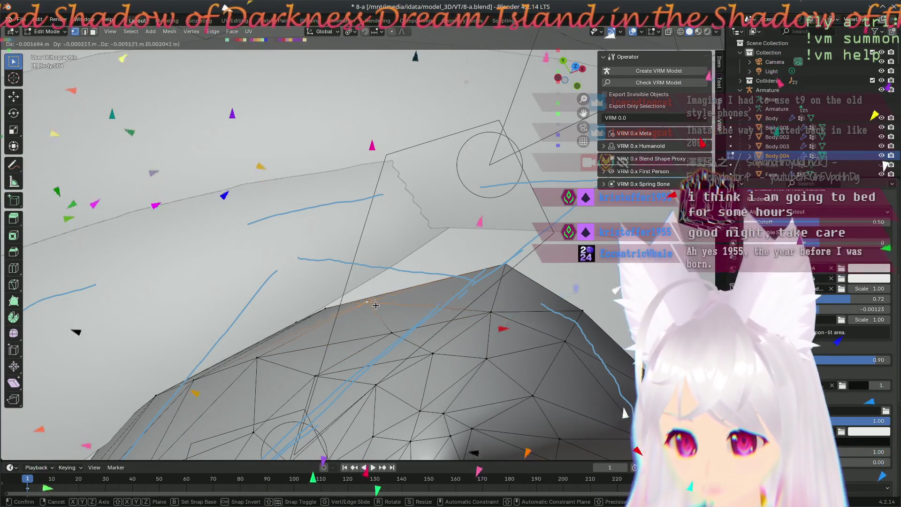
left_click(417, 321)
mouse_move(417, 321)
middle_mouse_down()
mouse_move(403, 329)
mouse_move(393, 295)
middle_mouse_up()
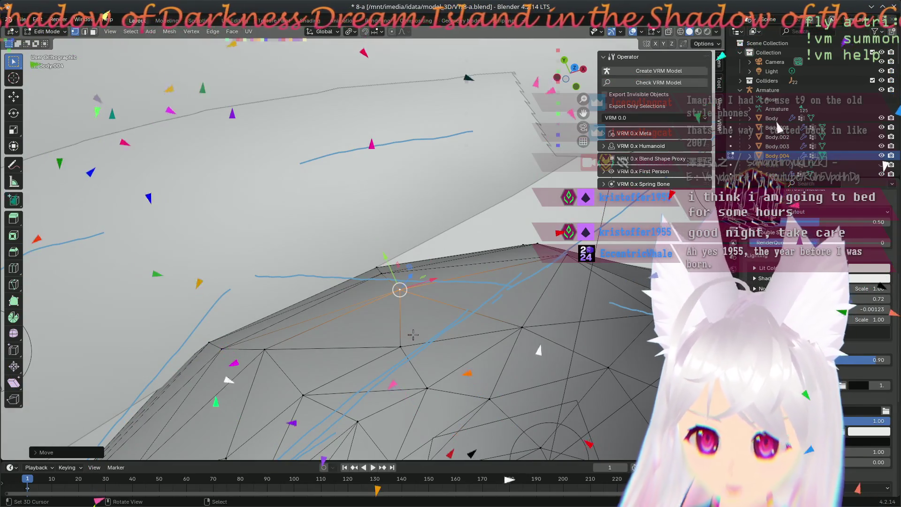
scroll(393, 294, "down", 6)
mouse_move(393, 295)
middle_mouse_down()
mouse_move(431, 348)
mouse_move(432, 291)
middle_mouse_up()
scroll(432, 291, "up", 4)
key("g")
left_click(453, 234)
middle_click_drag(453, 234, 492, 328)
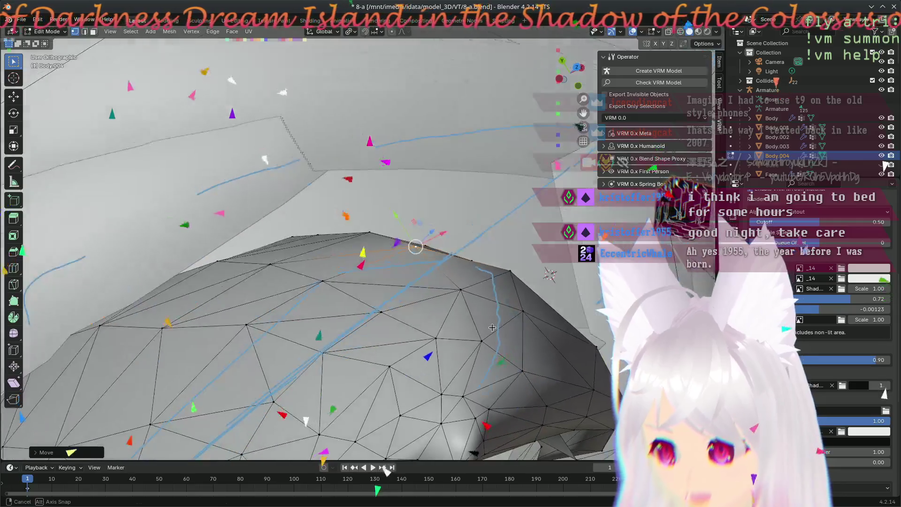
- Move a vertex on the dome's rim further left
left_click(381, 312)
key("g")
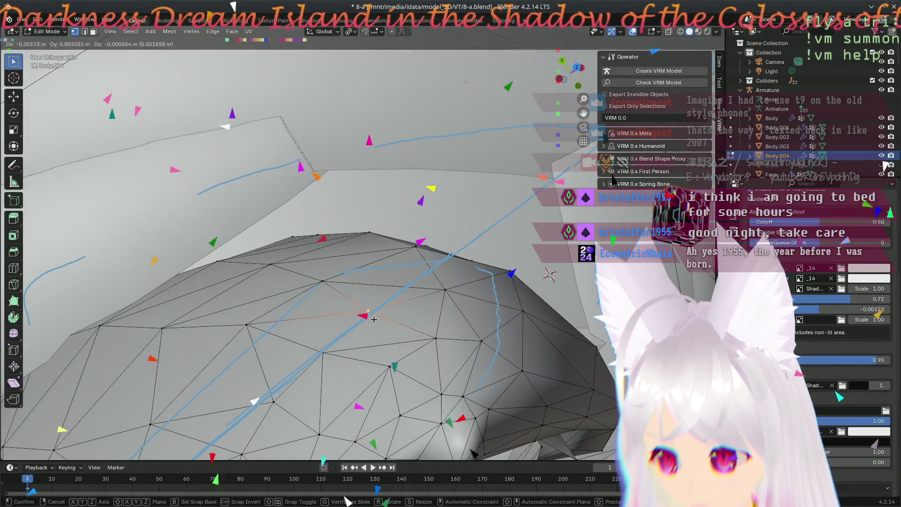
left_click(356, 312)
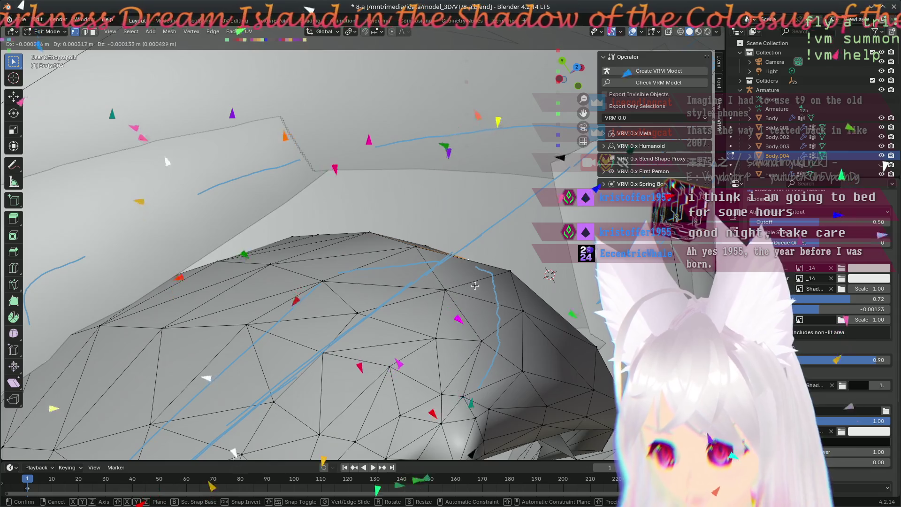
mouse_move(475, 285)
middle_mouse_down()
mouse_move(458, 332)
mouse_move(437, 215)
mouse_move(491, 280)
mouse_move(403, 275)
middle_mouse_up()
mouse_move(416, 314)
middle_mouse_down()
mouse_move(419, 230)
mouse_move(375, 160)
middle_mouse_up()
scroll(375, 160, "up", 2)
scroll(375, 160, "up", 1)
- Place two more vertices on the blue outline and turn on X-ray
key("g")
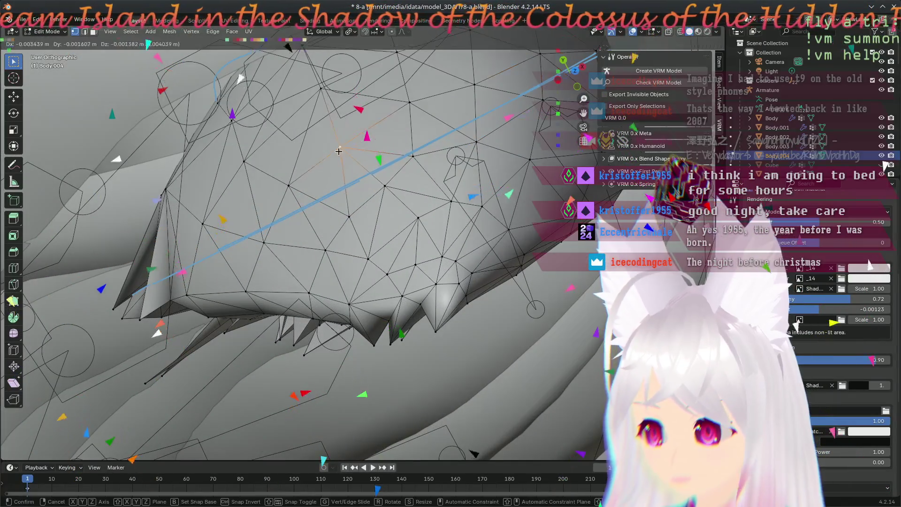
left_click(295, 102)
mouse_move(295, 102)
middle_mouse_down()
mouse_move(282, 170)
mouse_move(378, 236)
middle_mouse_up()
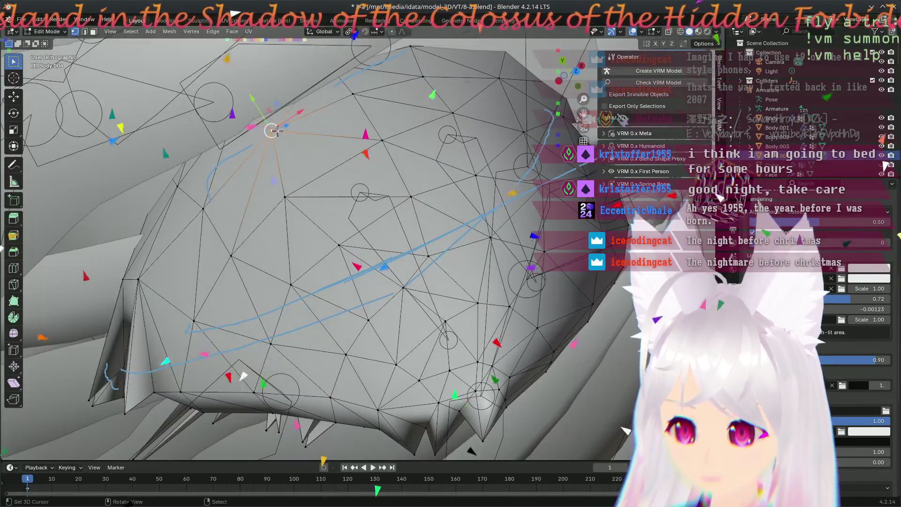
key("g")
left_click(258, 151)
middle_click_drag(258, 152, 554, 119)
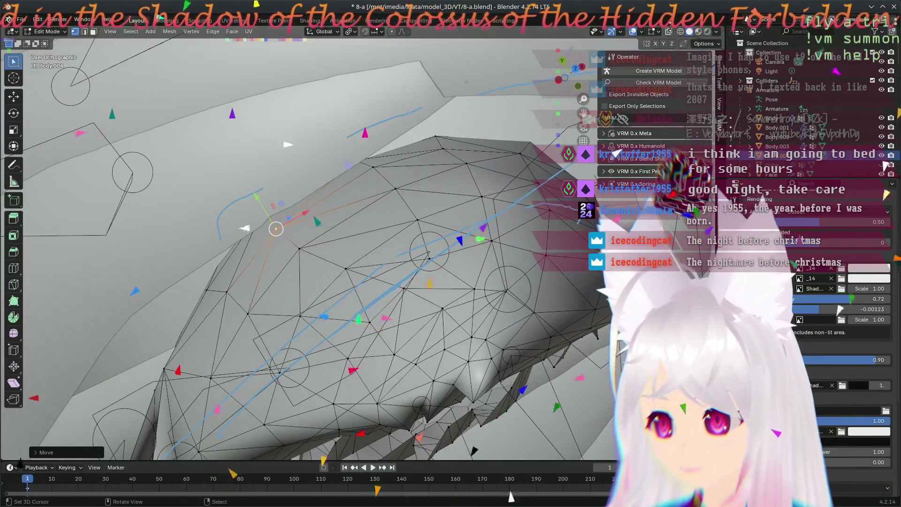
left_click(669, 32)
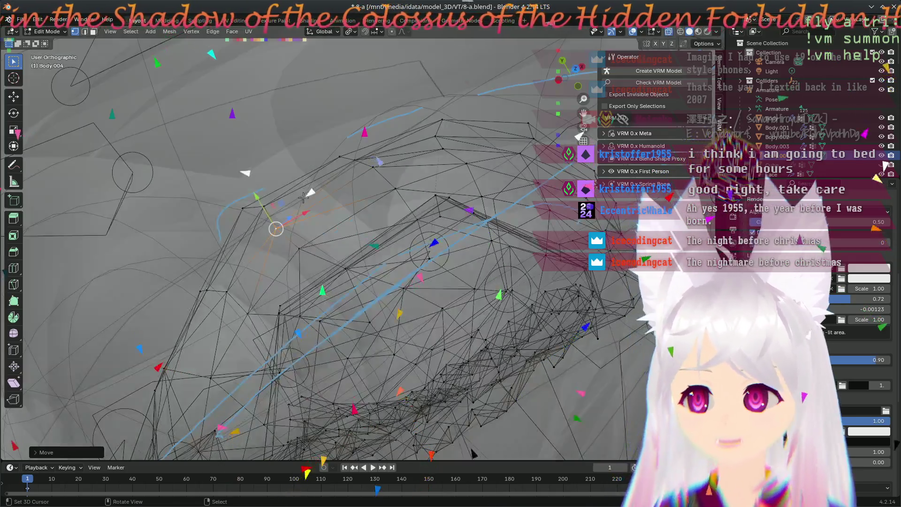
- Move successive ear-edge vertices nearer the blue outline, then switch to the terminal
left_click(242, 208)
key("g")
left_click(242, 210)
left_click(239, 234)
key("g")
left_click(275, 227)
key("g")
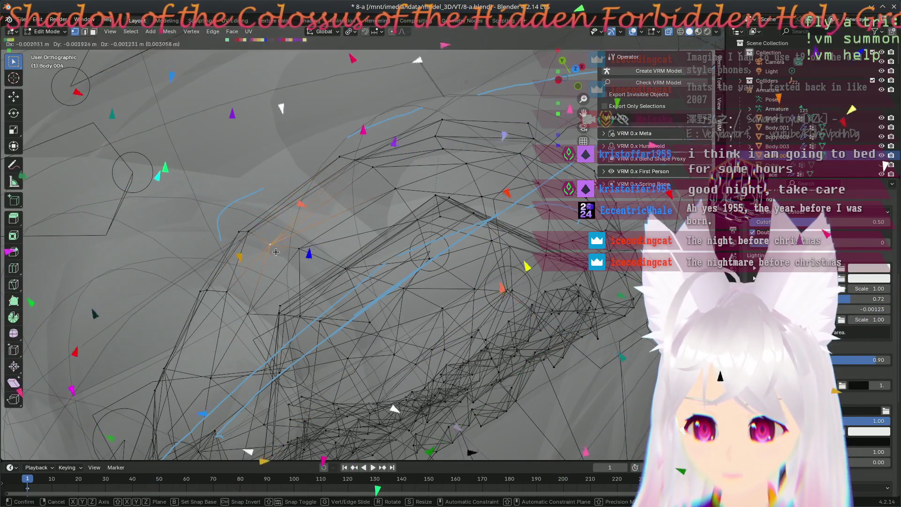
left_click(279, 241)
middle_click_drag(279, 242, 299, 248)
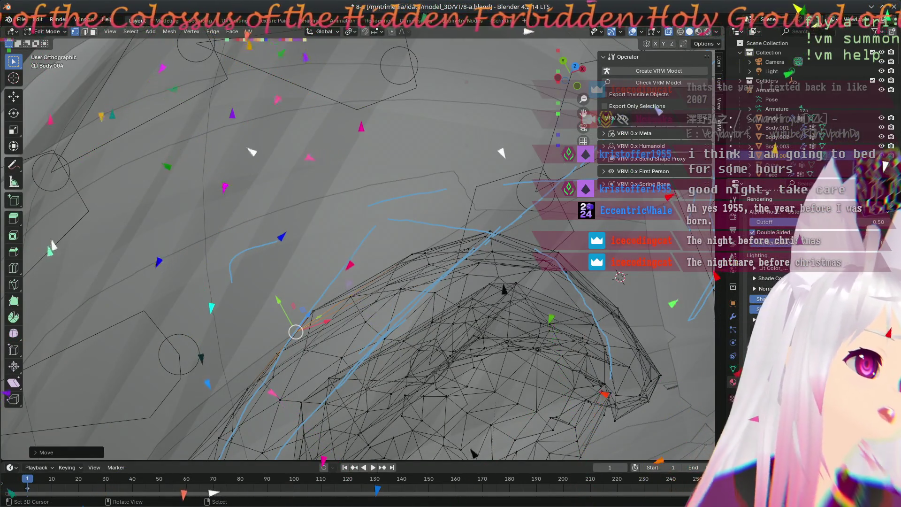
key("super+1")
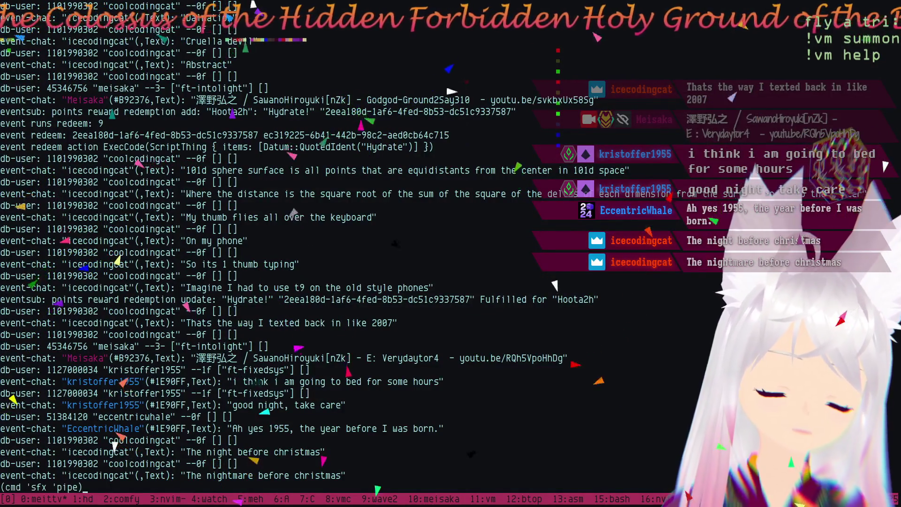
- Run the (cmd 'sfx 'pipe) line in the terminal and return to Blender
key("Return")
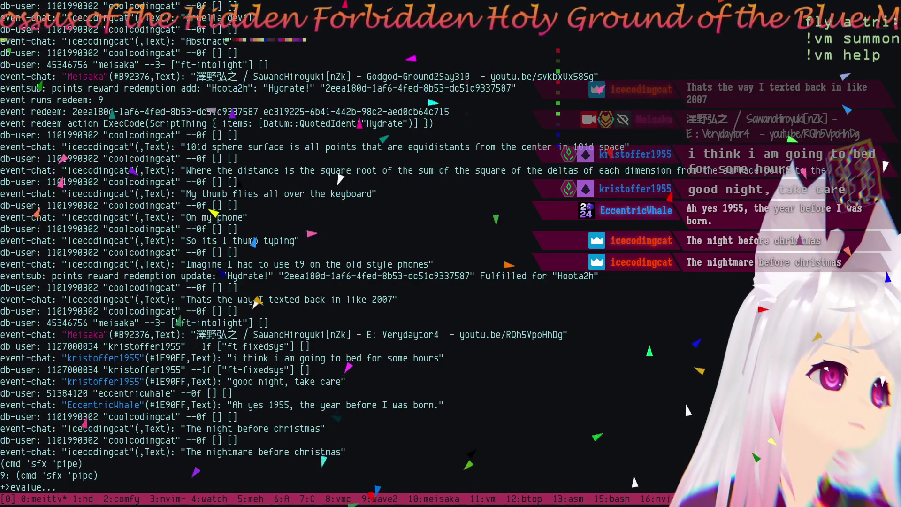
key("alt+Tab")
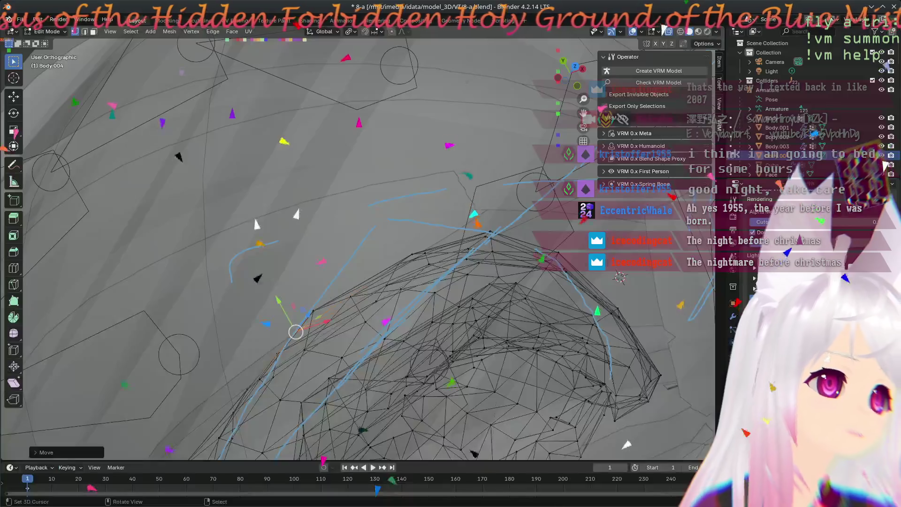
mouse_move(300, 281)
middle_mouse_down()
mouse_move(331, 295)
mouse_move(441, 290)
mouse_move(325, 240)
mouse_move(390, 265)
middle_mouse_up()
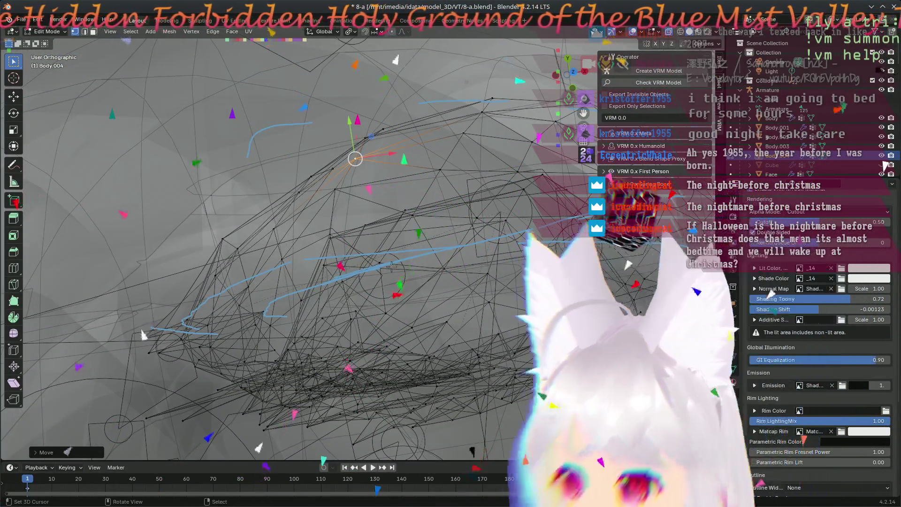
mouse_move(392, 266)
middle_mouse_down()
mouse_move(339, 239)
mouse_move(431, 224)
mouse_move(291, 327)
mouse_move(284, 318)
middle_mouse_up()
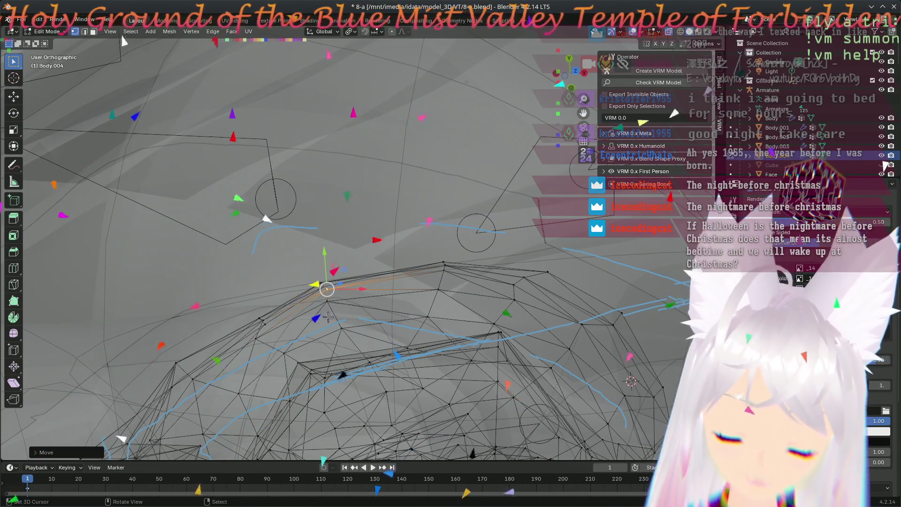
middle_click_drag(377, 283, 354, 284)
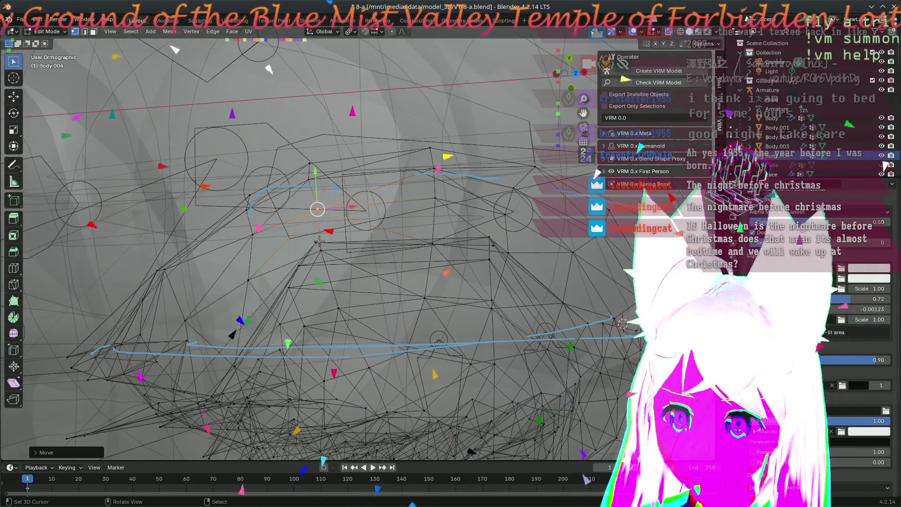
- Switch to front view and zoom in on the ear to select an outline vertex
key("KP_1")
scroll(319, 241, "down", 6)
middle_click_drag(320, 241, 366, 360)
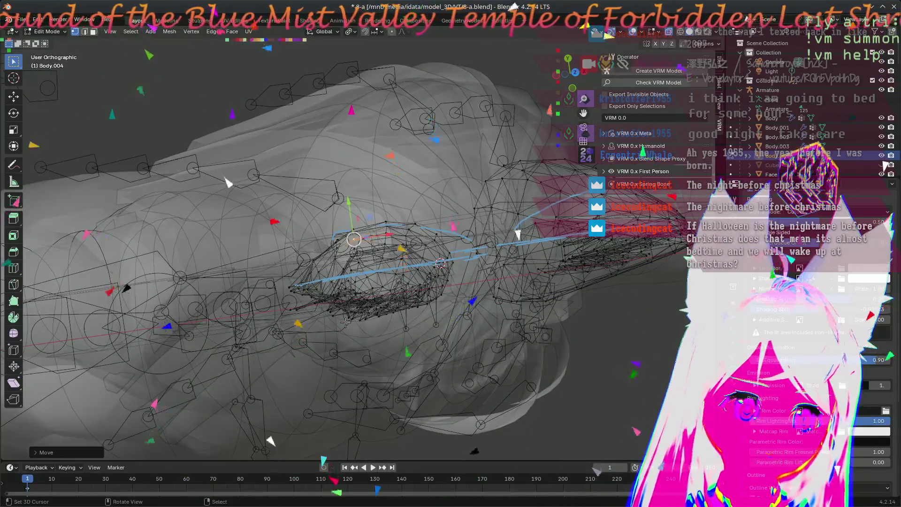
scroll(346, 321, "up", 5)
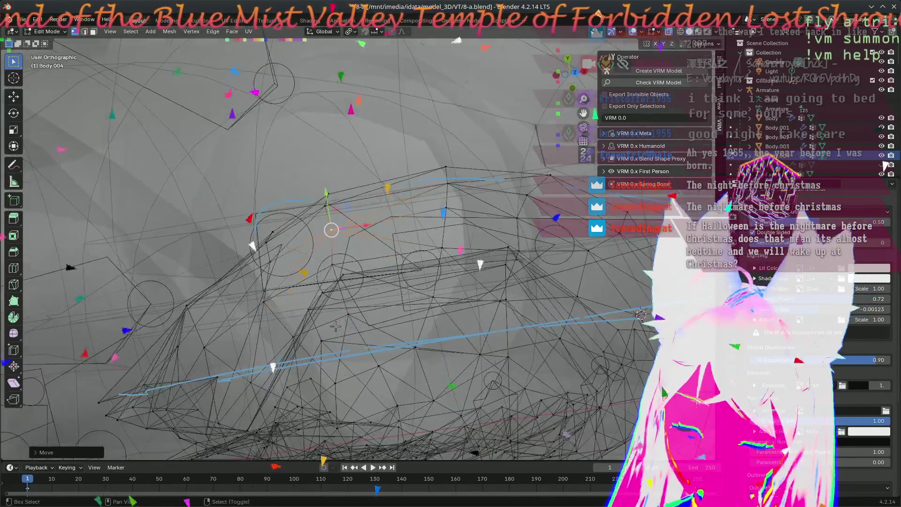
scroll(378, 319, "up", 2)
key("shift+s")
left_click(382, 207)
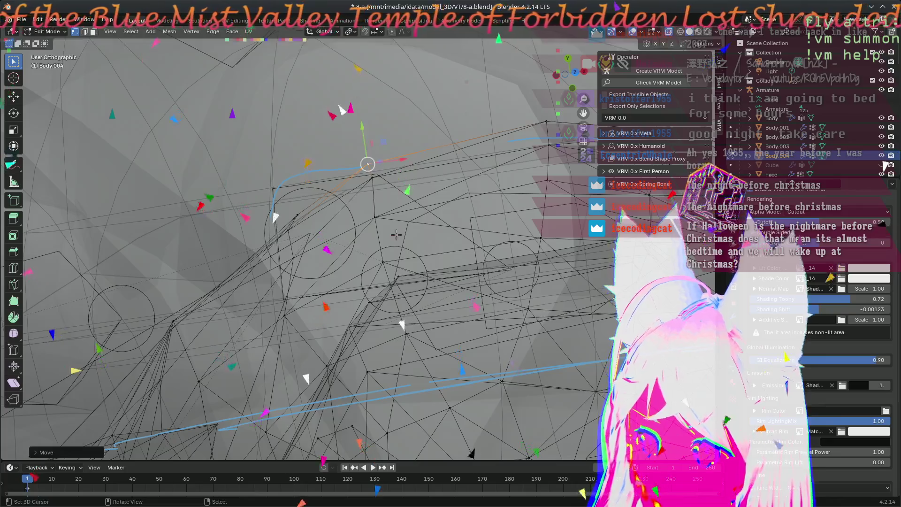
scroll(397, 236, "down", 5)
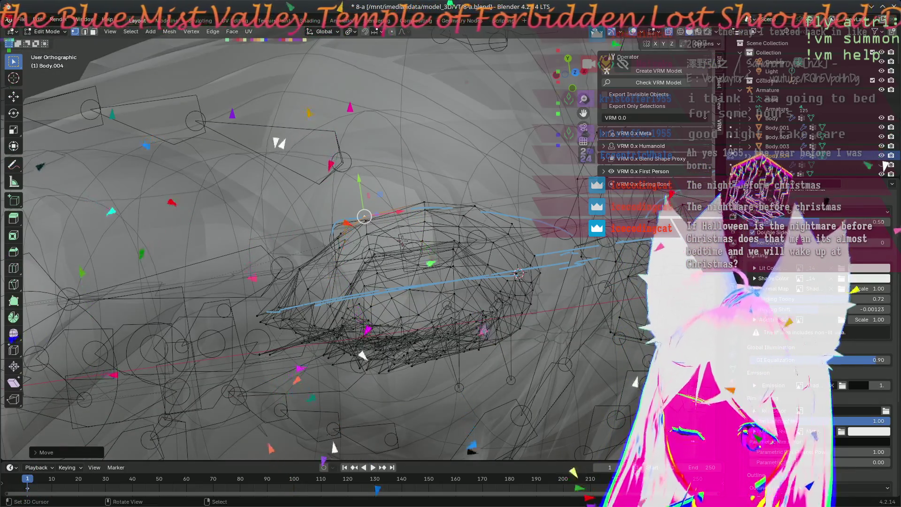
scroll(403, 240, "up", 5)
mouse_move(364, 192)
middle_mouse_down()
mouse_move(294, 261)
mouse_move(292, 244)
mouse_move(335, 272)
middle_mouse_up()
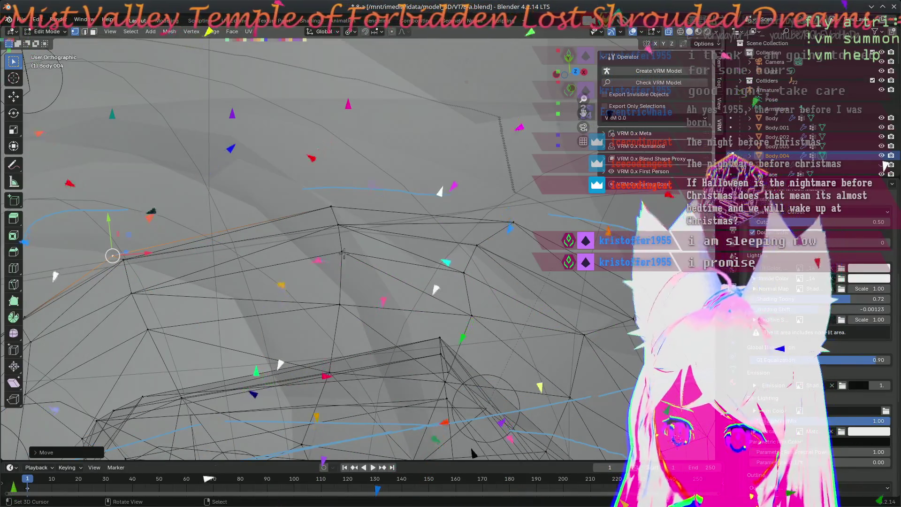
- Move an upper-edge vertex onto the blue outline, then nudge it higher
left_click(321, 227)
key("g")
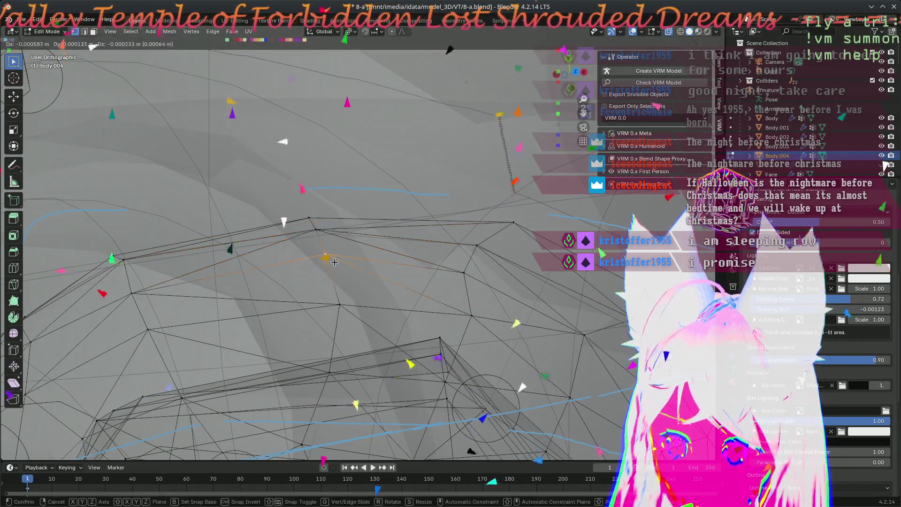
left_click(339, 311)
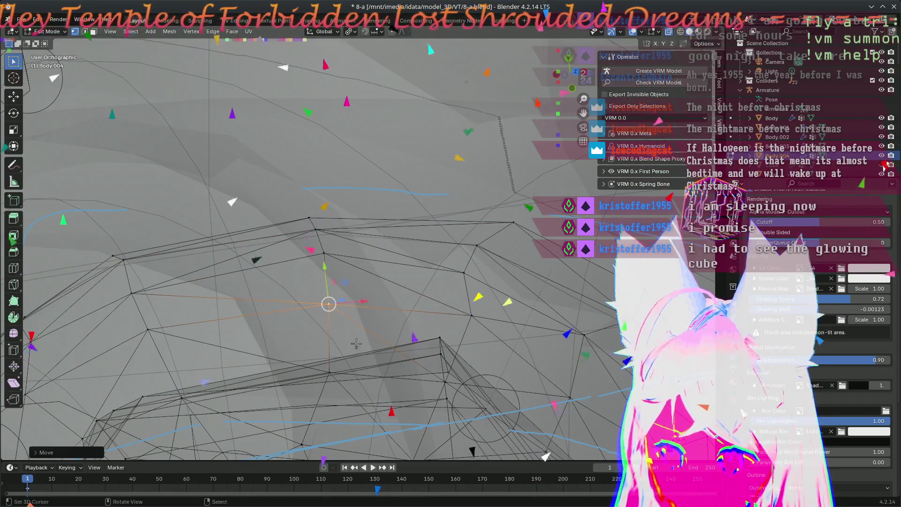
middle_click_drag(339, 311, 359, 350)
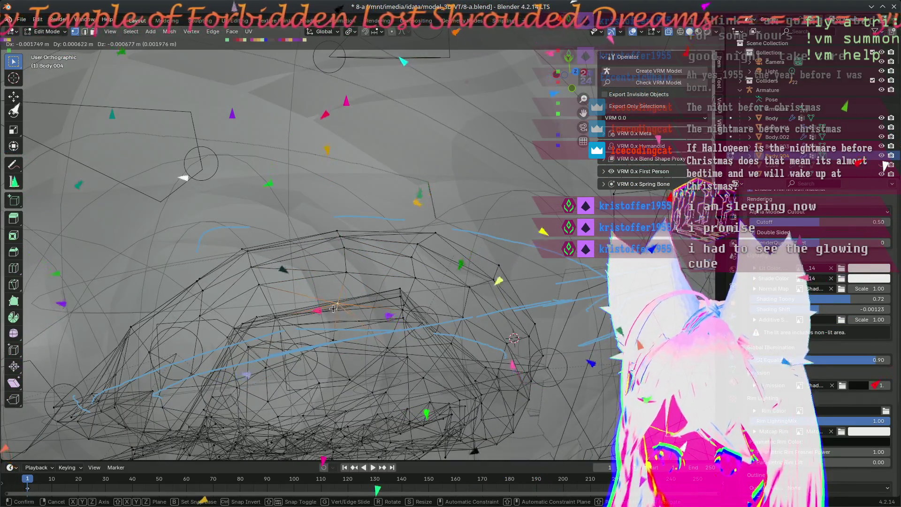
key("g")
left_click(349, 273)
key("g")
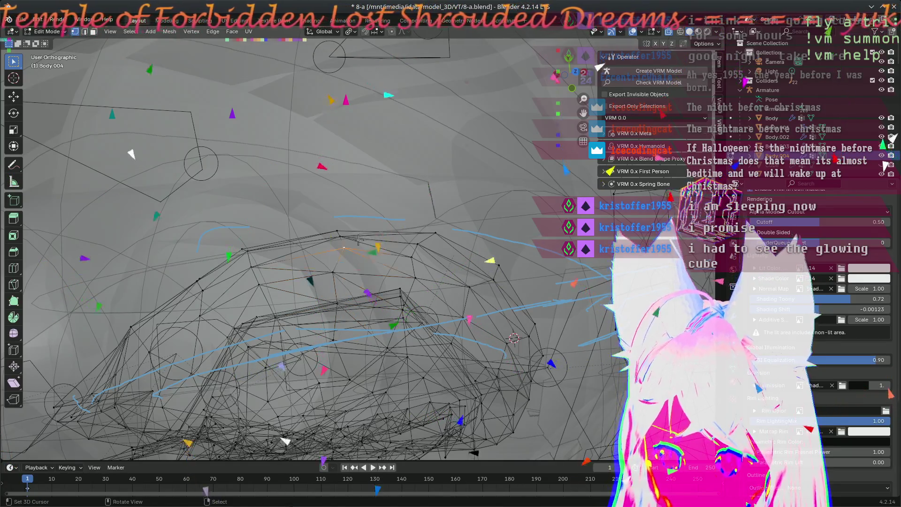
- Place the next upper-edge vertex on the blue curve in two moves
left_click(349, 240)
key("g")
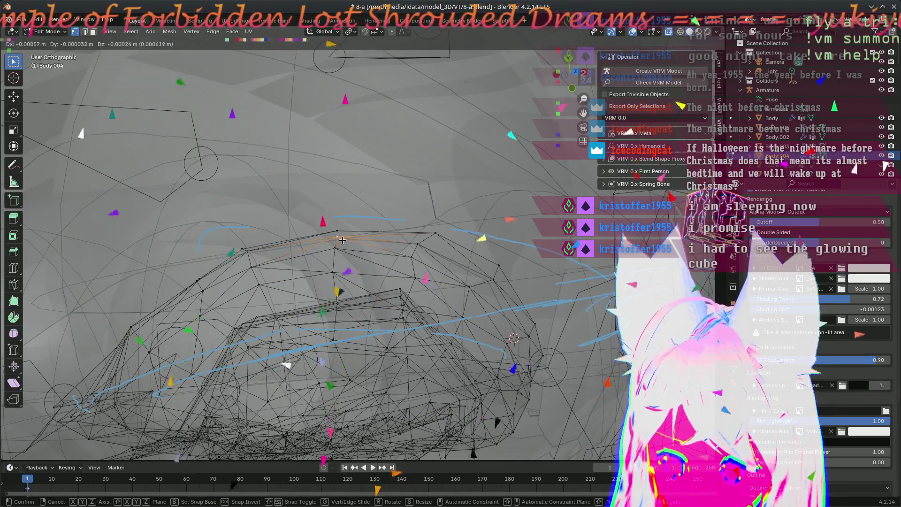
left_click(338, 239)
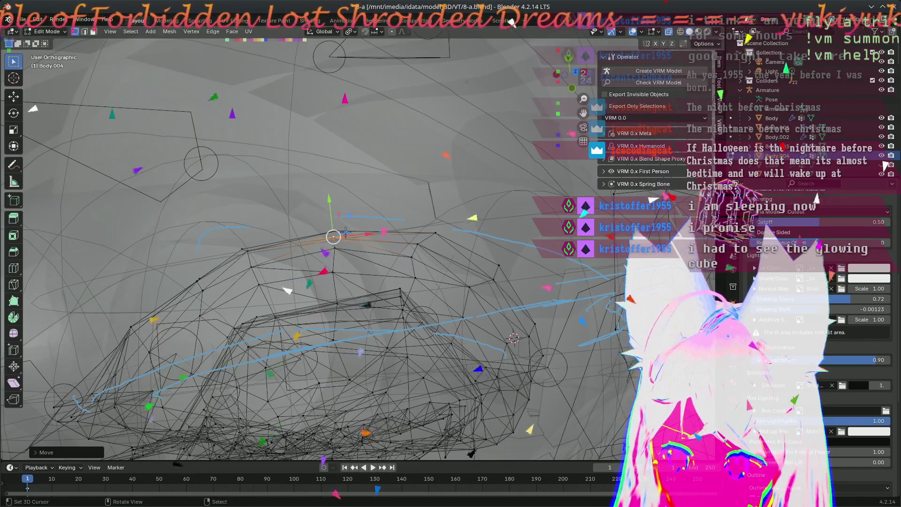
key("g")
left_click(331, 230)
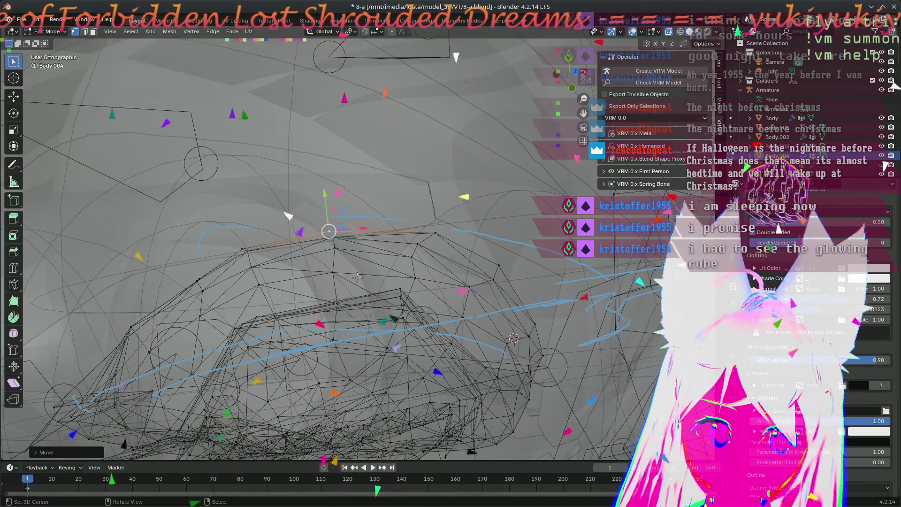
scroll(323, 228, "up", 3)
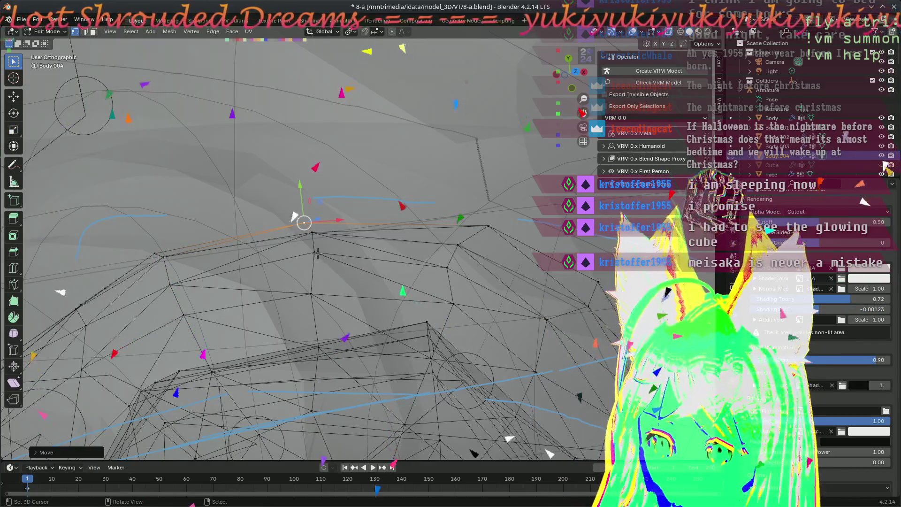
- Place an upper-edge vertex along the blue outline in two moves
key("g")
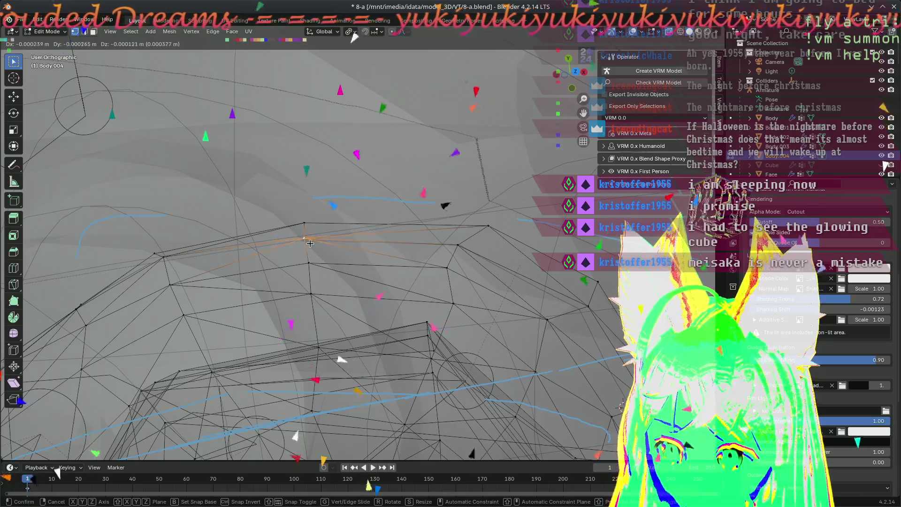
left_click(169, 264)
key("g")
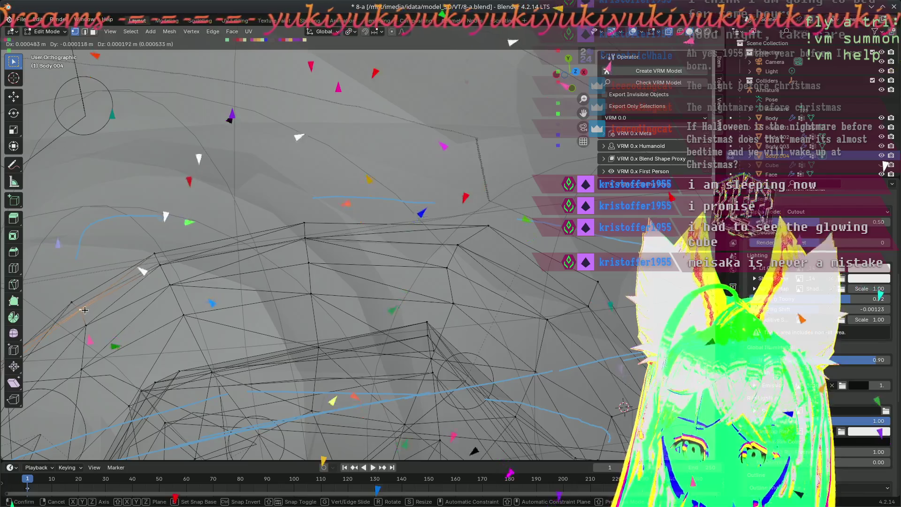
left_click(85, 310)
scroll(84, 310, "down", 5)
mouse_move(84, 310)
middle_mouse_down()
mouse_move(349, 278)
mouse_move(338, 249)
middle_mouse_up()
scroll(329, 222, "up", 4)
- Move another vertex onto the ear outline and check the shape
key("g")
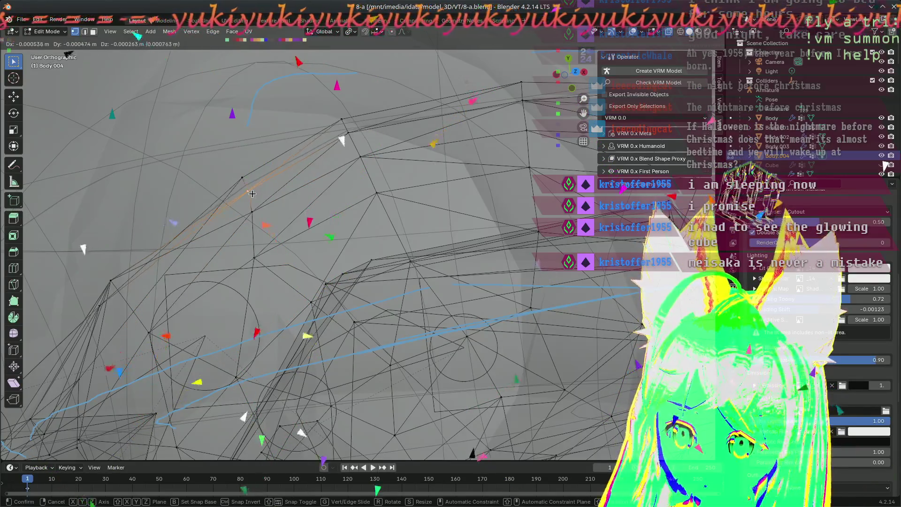
left_click(253, 194)
scroll(263, 211, "down", 5)
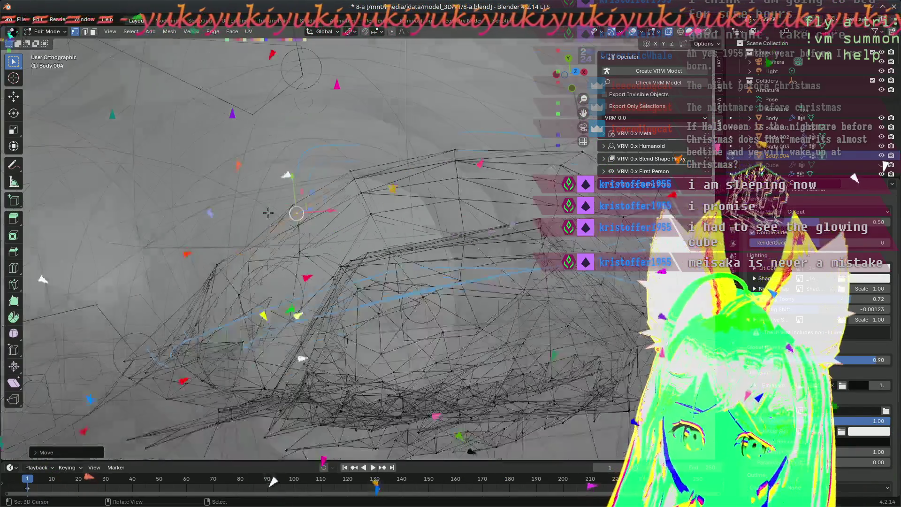
scroll(345, 246, "up", 3)
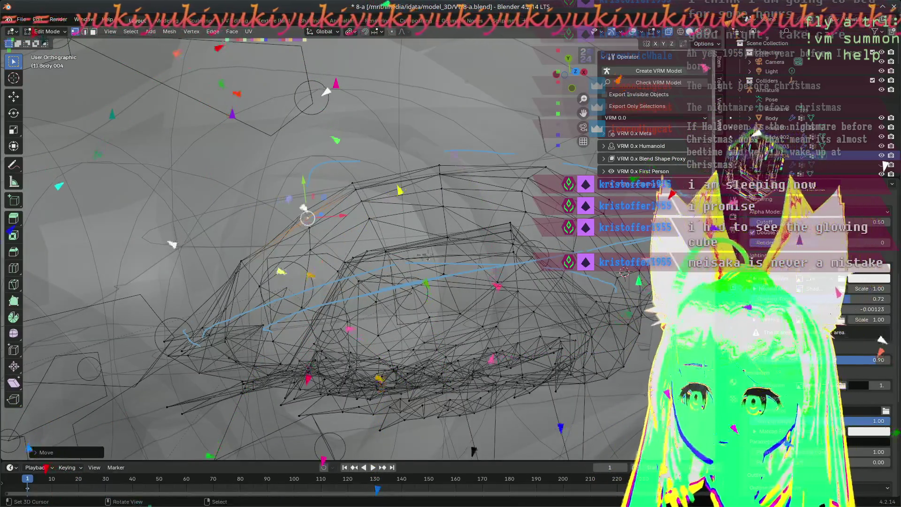
mouse_move(385, 234)
middle_mouse_down()
mouse_move(429, 317)
mouse_move(415, 275)
mouse_move(342, 236)
middle_mouse_up()
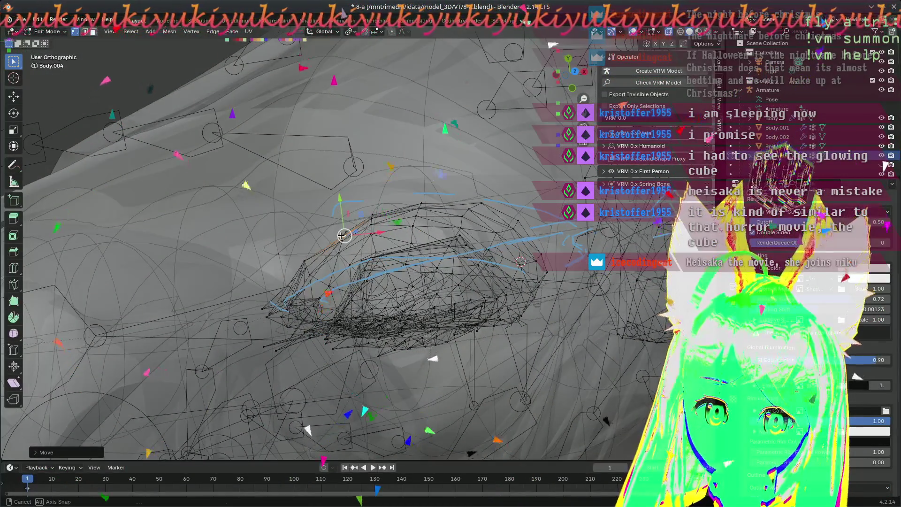
- Zoom in on the ear and move a selected rim vertex onto the blue stroke
scroll(343, 233, "up", 3)
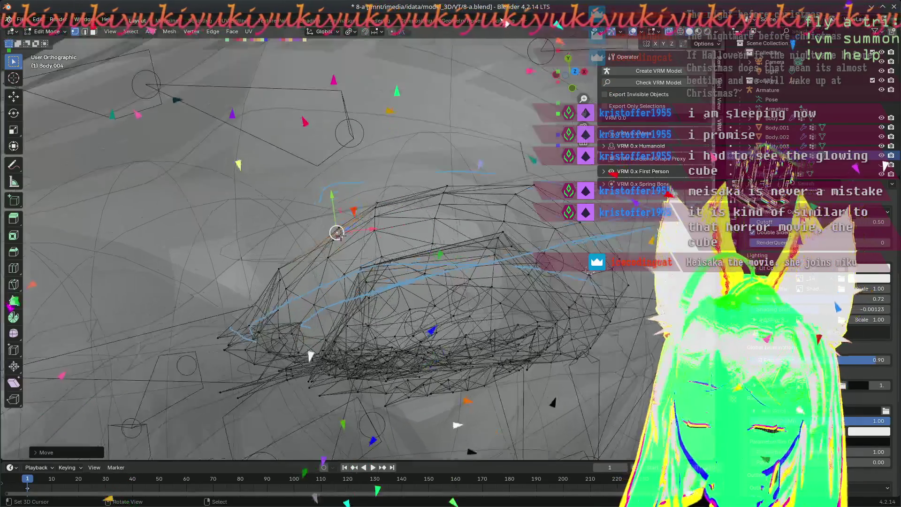
mouse_move(473, 240)
middle_mouse_down("shift")
mouse_move(424, 249)
mouse_move(300, 231)
middle_mouse_up("shift")
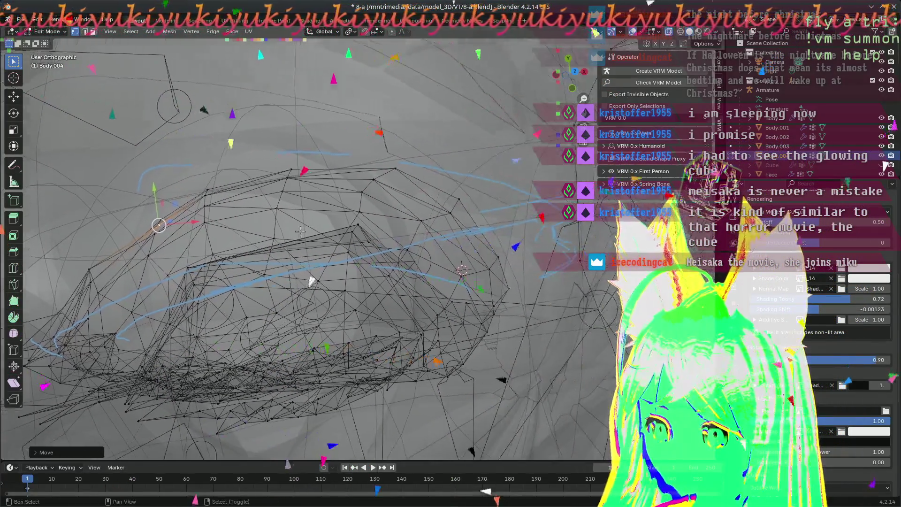
scroll(367, 259, "up", 3)
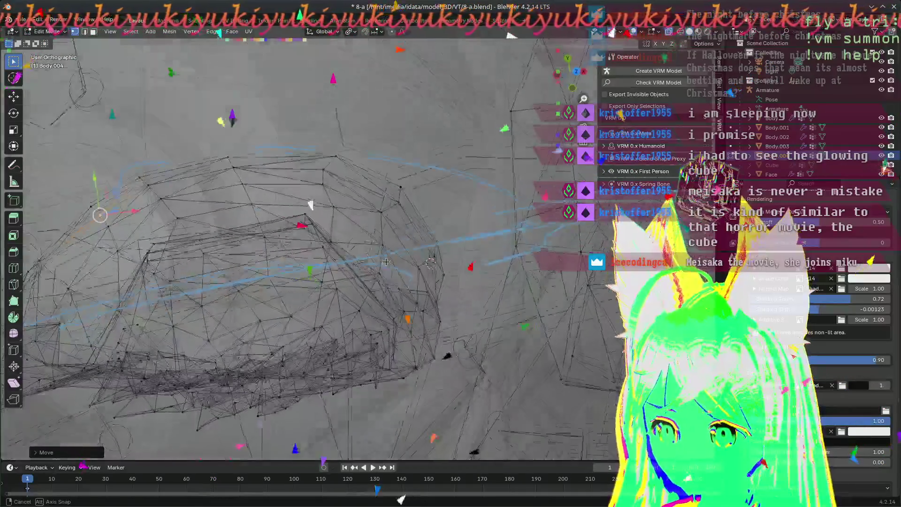
middle_click_drag(391, 277, 362, 246)
scroll(362, 246, "up", 3)
key("g")
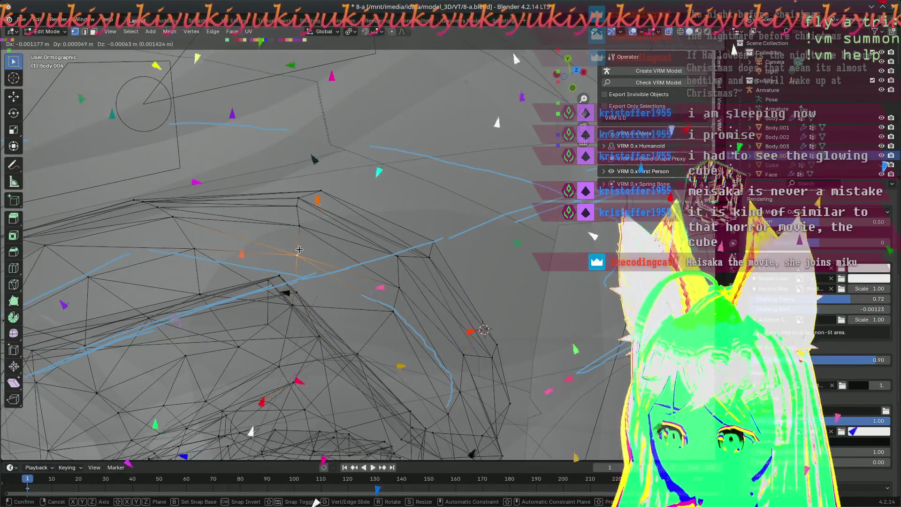
left_click(296, 253)
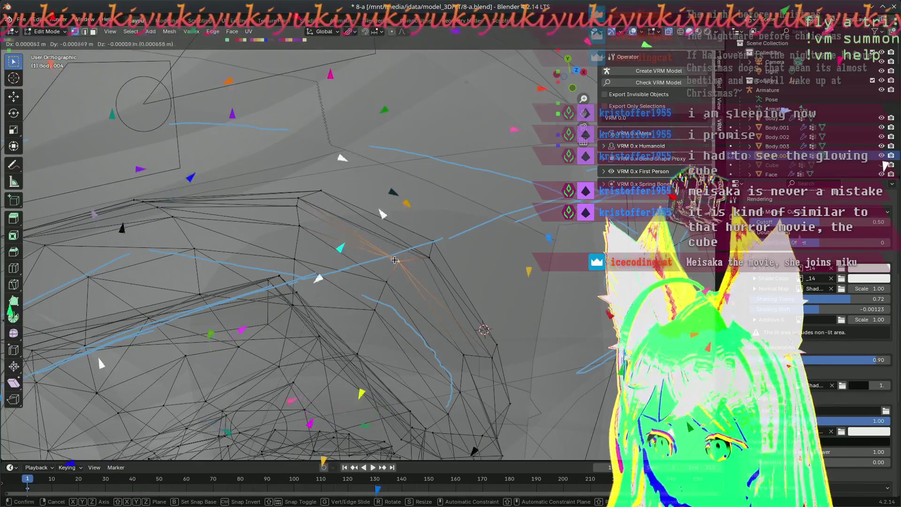
- From a new angle, move another ear-rim vertex beside the blue guide stroke
middle_click_drag(406, 269, 418, 302)
mouse_move(348, 313)
middle_mouse_down()
mouse_move(324, 305)
mouse_move(333, 311)
middle_mouse_up()
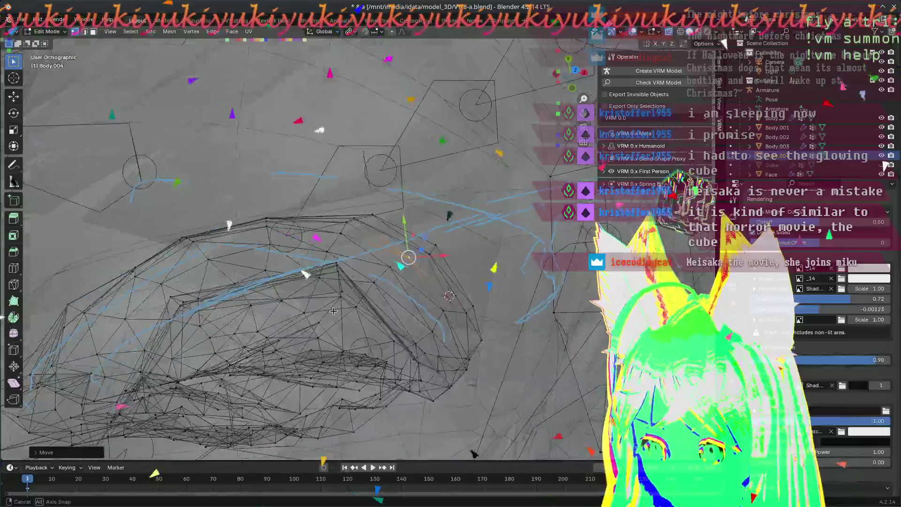
key("g")
left_click(416, 322)
mouse_move(416, 322)
middle_mouse_down()
mouse_move(390, 390)
mouse_move(325, 311)
mouse_move(356, 324)
mouse_move(389, 321)
mouse_move(421, 356)
middle_mouse_up()
mouse_move(425, 370)
middle_mouse_down()
mouse_move(417, 329)
mouse_move(377, 307)
mouse_move(401, 341)
middle_mouse_up()
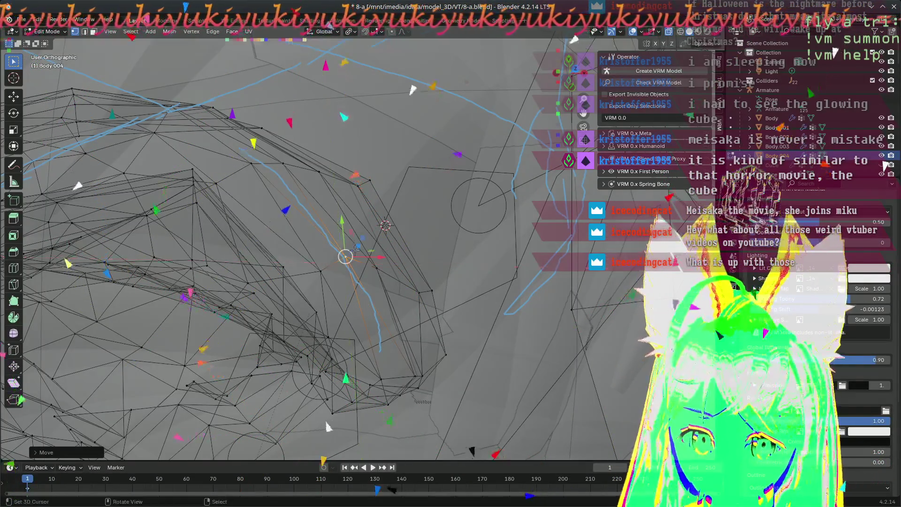
- Confirm the pending ear-vertex moves onto the blue outline, checking the edge between them
middle_click_drag(356, 247, 377, 301)
left_click(293, 259)
mouse_move(294, 259)
middle_mouse_down()
mouse_move(323, 256)
mouse_move(315, 287)
middle_mouse_up()
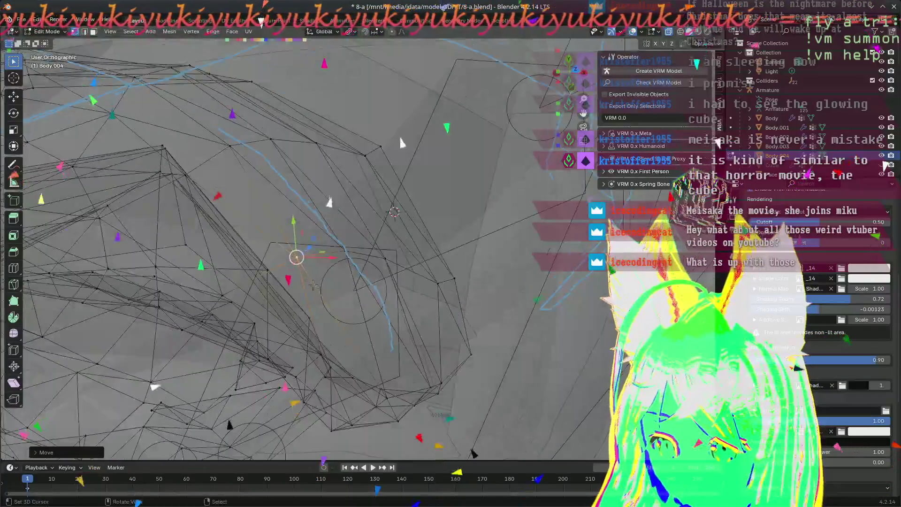
left_click(294, 253)
mouse_move(293, 253)
middle_mouse_down()
mouse_move(333, 195)
mouse_move(286, 254)
mouse_move(285, 243)
mouse_move(302, 288)
middle_mouse_up()
- Place two more ear-edge vertices on the blue outline and select the next rim vertex
key("g")
left_click(285, 229)
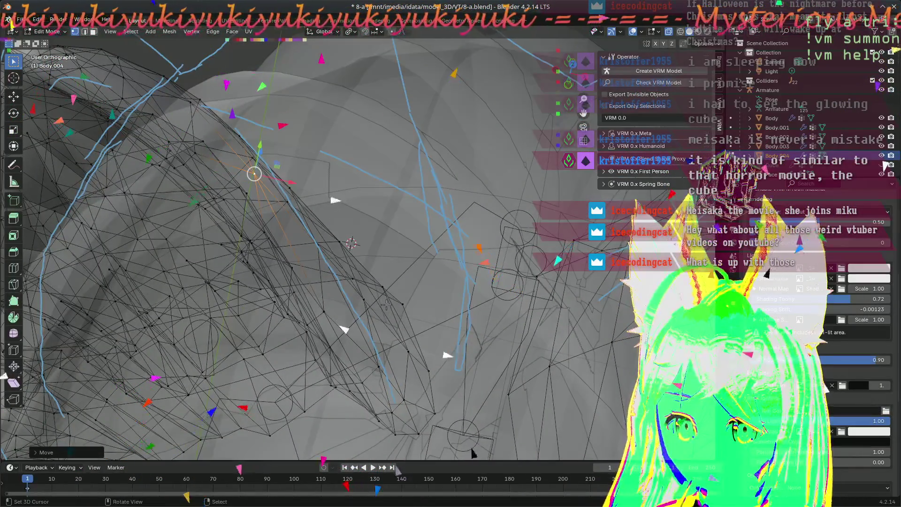
middle_click_drag(386, 304, 386, 304)
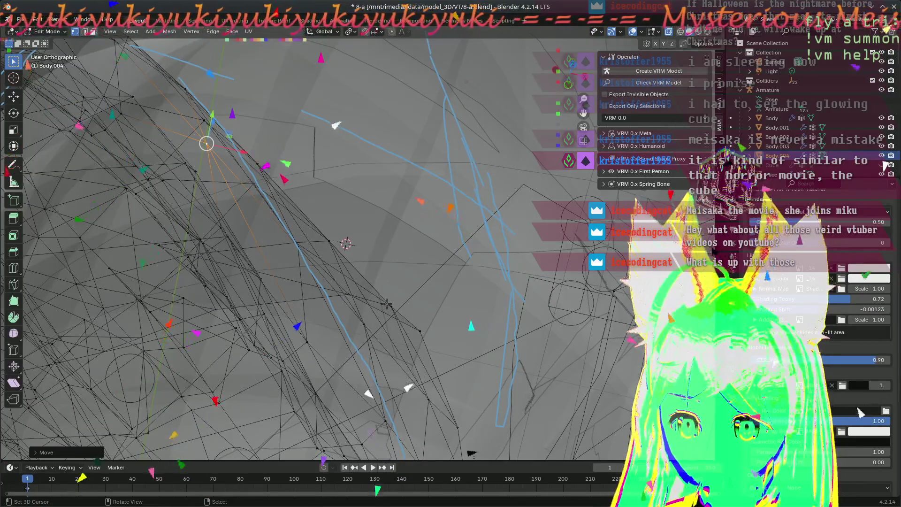
mouse_move(305, 286)
middle_mouse_down()
mouse_move(277, 190)
mouse_move(310, 279)
mouse_move(304, 286)
mouse_move(393, 318)
mouse_move(462, 368)
mouse_move(436, 368)
mouse_move(429, 353)
middle_mouse_up()
key("g")
left_click(414, 330)
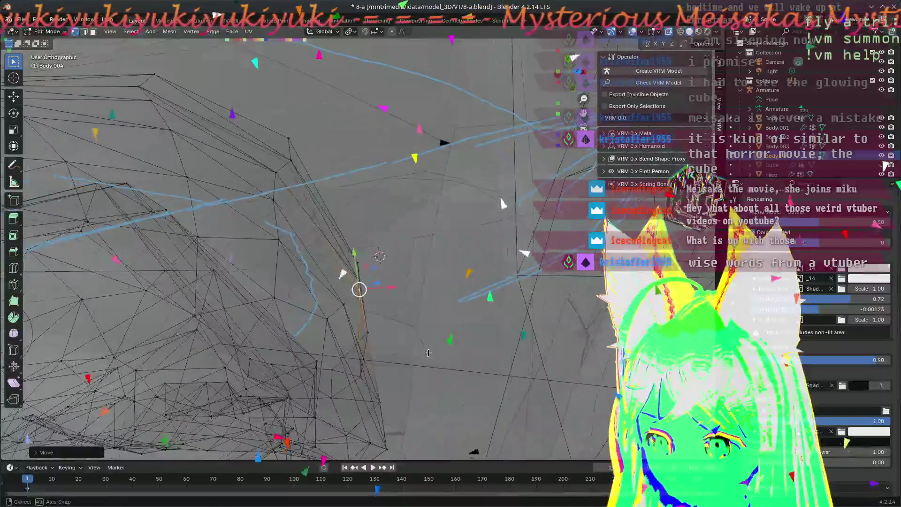
left_click(346, 306)
- Select a rim vertex, then move it and the next one onto the blue annotation curve
middle_click_drag(346, 306, 358, 285)
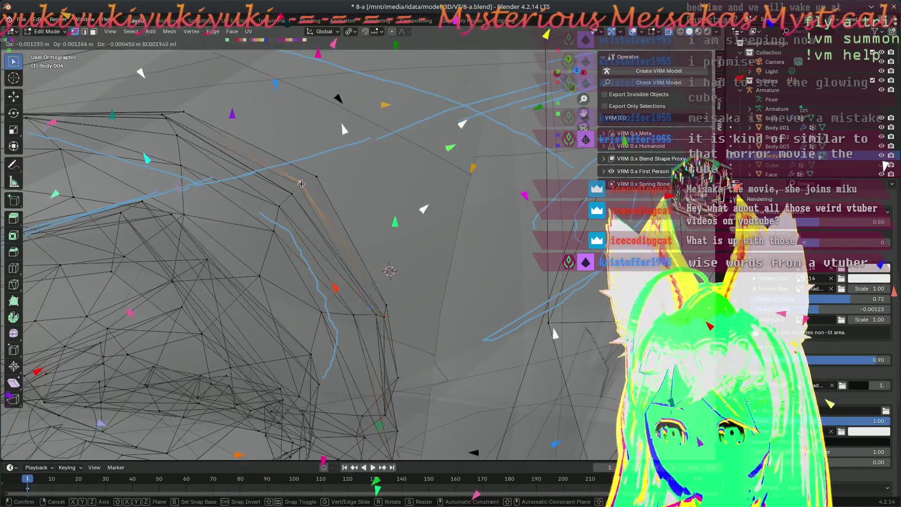
left_click(286, 196)
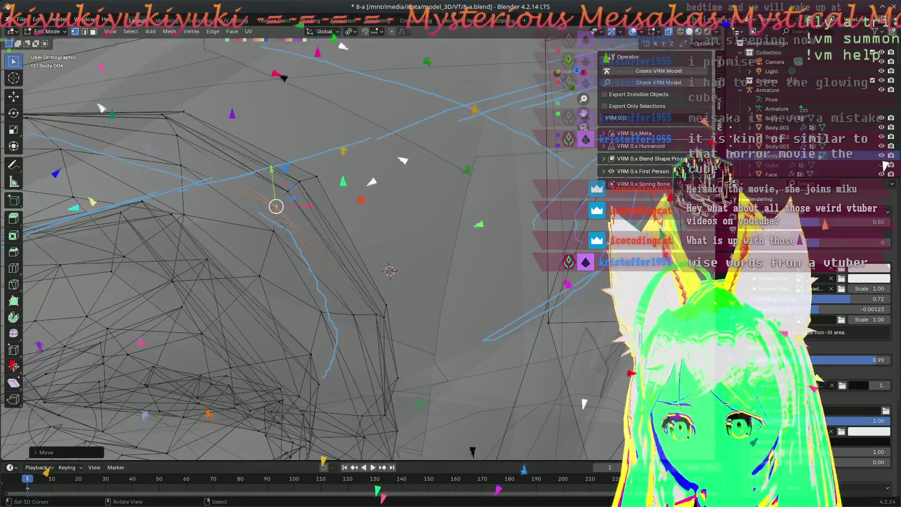
key("g")
left_click(279, 243)
mouse_move(279, 242)
middle_mouse_down()
mouse_move(299, 316)
mouse_move(283, 263)
middle_mouse_up()
key("g")
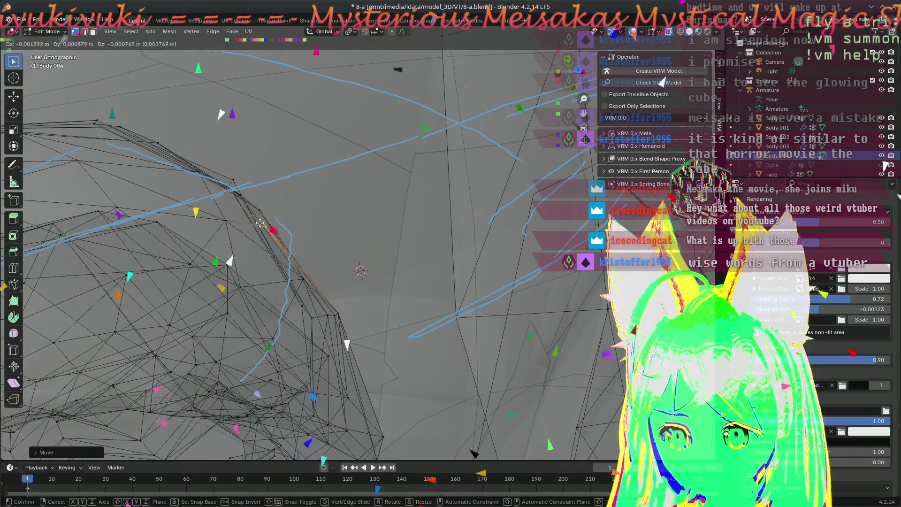
left_click(260, 223)
- Nudge the selected vertex slightly up-left onto the blue line, then select the next vertex
mouse_move(260, 223)
middle_mouse_down()
mouse_move(361, 278)
mouse_move(430, 364)
middle_mouse_up()
key("g")
left_click(337, 280)
key("g")
left_click(359, 268)
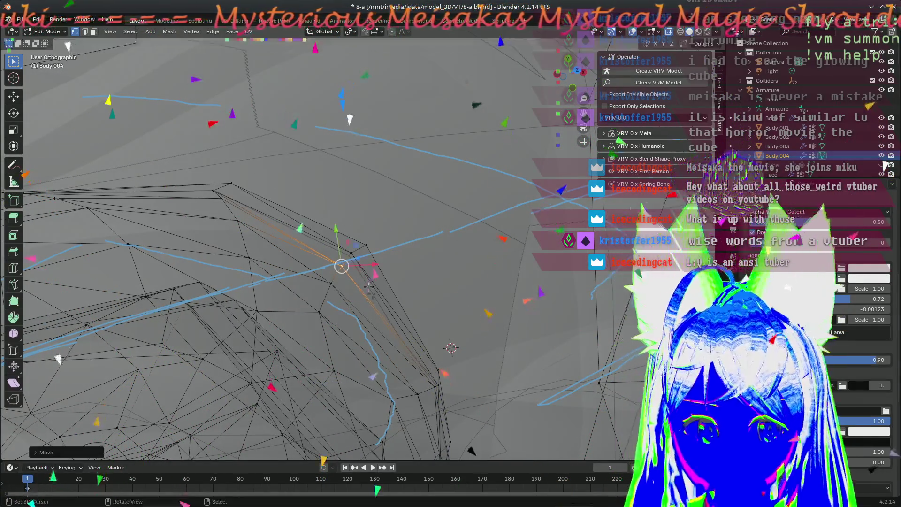
- Drag the next rim vertex onto the blue outline, then view the ear from another side
mouse_move(382, 315)
middle_mouse_down()
mouse_move(396, 397)
mouse_move(413, 360)
mouse_move(454, 341)
middle_mouse_up()
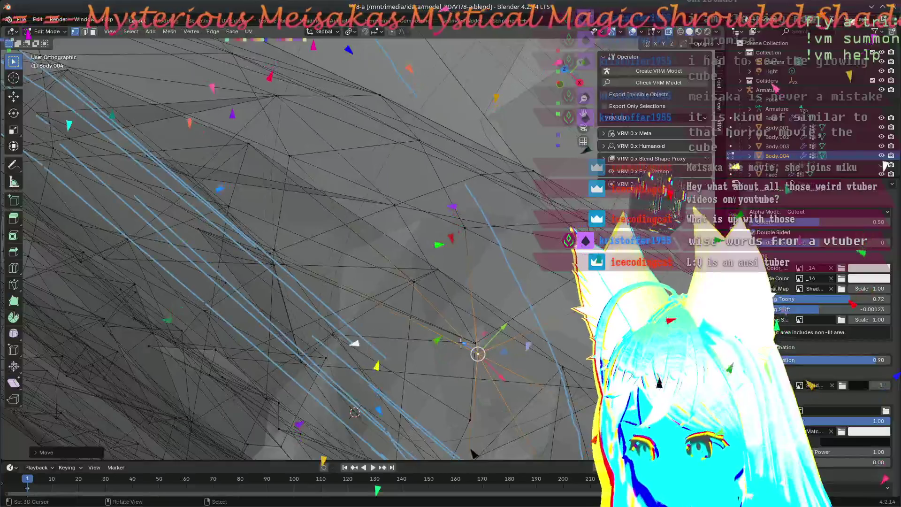
left_click_drag(478, 354, 467, 332)
mouse_move(466, 332)
middle_mouse_down()
mouse_move(363, 371)
mouse_move(405, 303)
middle_mouse_up()
scroll(405, 303, "up", 5)
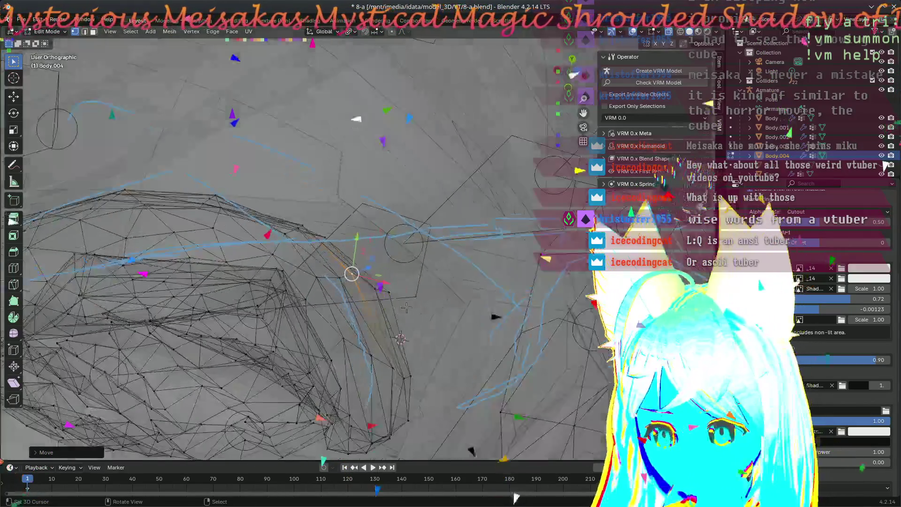
mouse_move(340, 307)
left_mouse_down()
mouse_move(344, 323)
mouse_move(332, 316)
left_mouse_up()
mouse_move(332, 316)
middle_mouse_down()
mouse_move(323, 360)
mouse_move(352, 380)
mouse_move(345, 406)
mouse_move(383, 402)
middle_mouse_up()
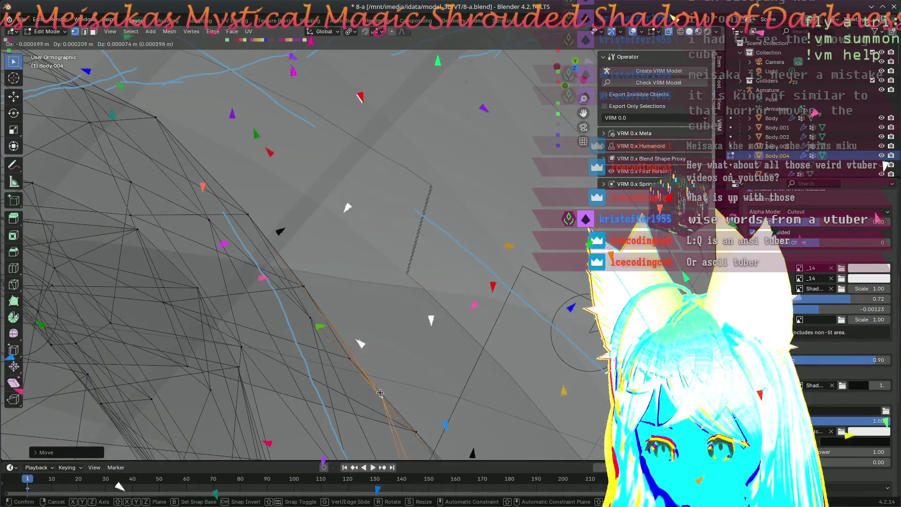
mouse_move(380, 394)
middle_mouse_down()
mouse_move(358, 243)
mouse_move(343, 305)
mouse_move(357, 272)
mouse_move(349, 281)
middle_mouse_up()
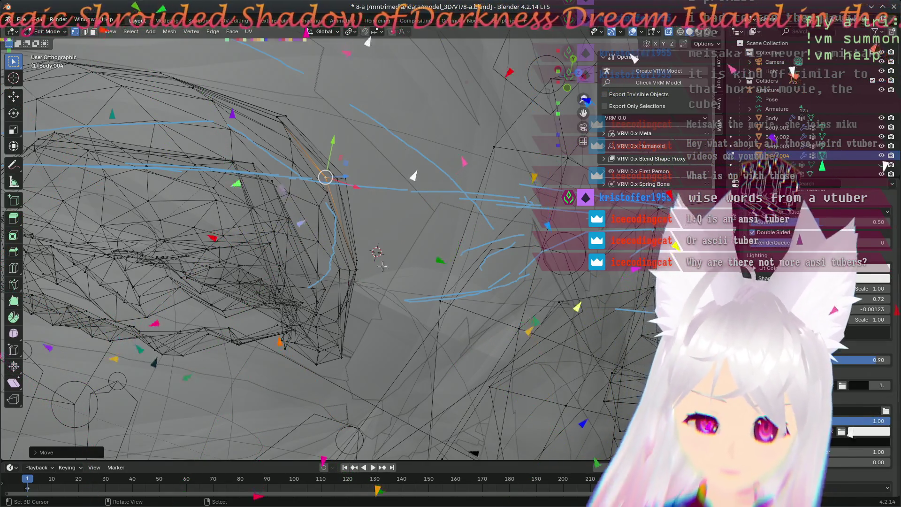
- Carry the selected vertex down-left along the blue outline and view the whole mesh
mouse_move(397, 267)
middle_mouse_down()
mouse_move(455, 265)
mouse_move(379, 261)
mouse_move(367, 280)
mouse_move(446, 249)
middle_mouse_up()
scroll(502, 240, "up", 4)
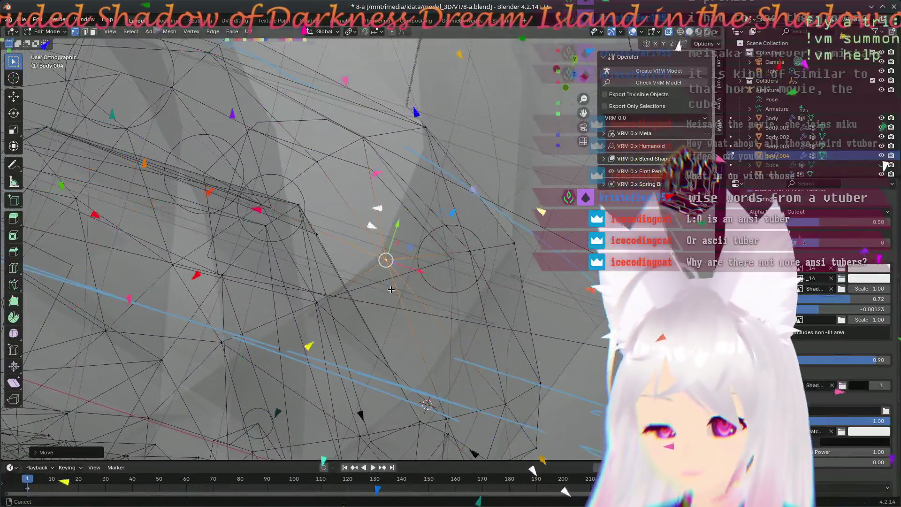
mouse_move(502, 240)
middle_mouse_down()
mouse_move(440, 292)
mouse_move(411, 263)
middle_mouse_up()
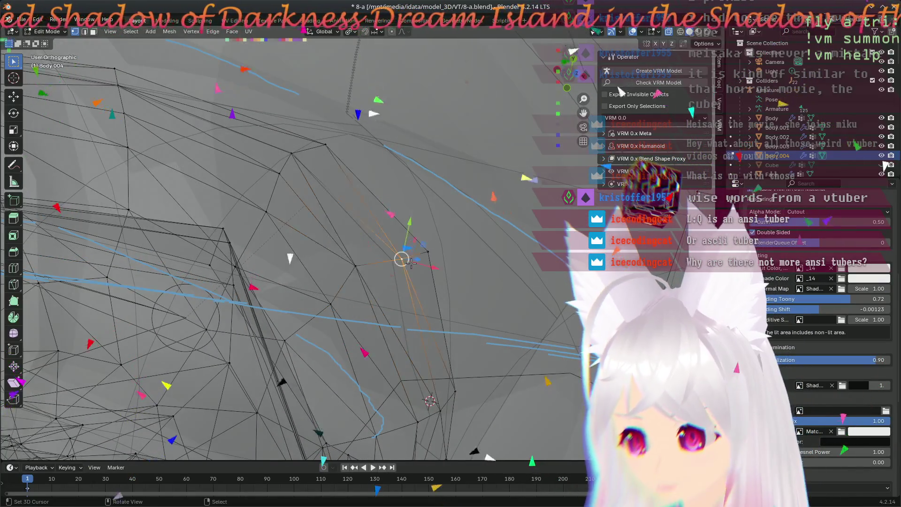
left_click_drag(407, 259, 391, 252)
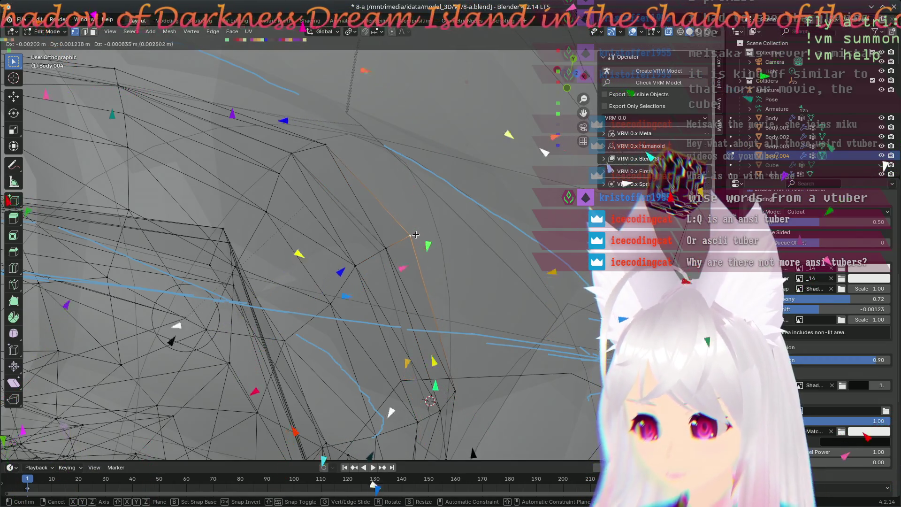
mouse_move(413, 233)
left_mouse_down()
mouse_move(354, 268)
mouse_move(331, 298)
left_mouse_up()
mouse_move(331, 297)
middle_mouse_down()
mouse_move(345, 349)
mouse_move(75, 230)
mouse_move(395, 330)
mouse_move(372, 255)
mouse_move(352, 279)
middle_mouse_up()
- Move two neighbouring ear vertices onto the blue annotation line
scroll(396, 330, "up", 3)
key("g")
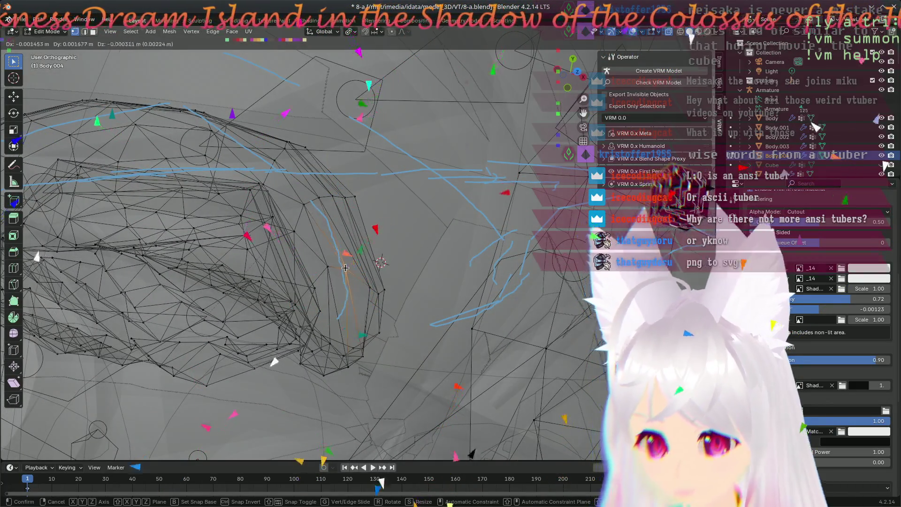
left_click(344, 263)
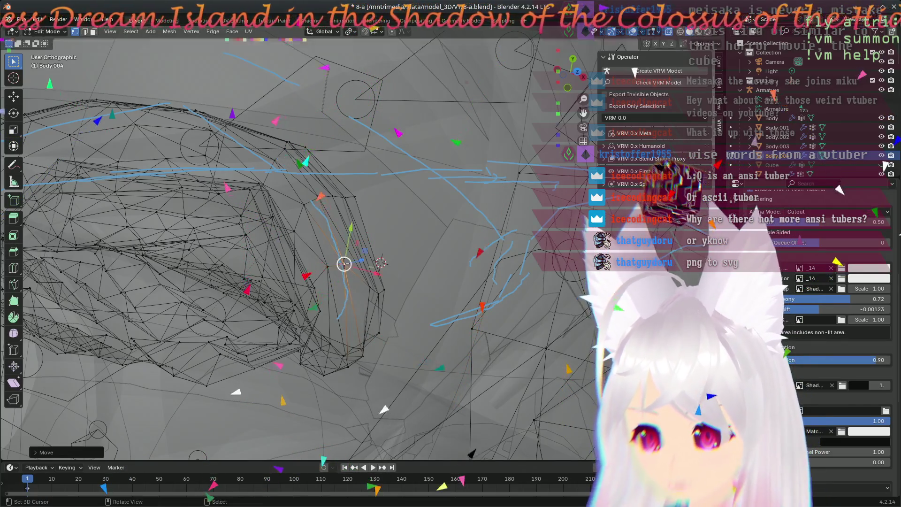
scroll(386, 326, "up", 3)
left_click(385, 327)
key("g")
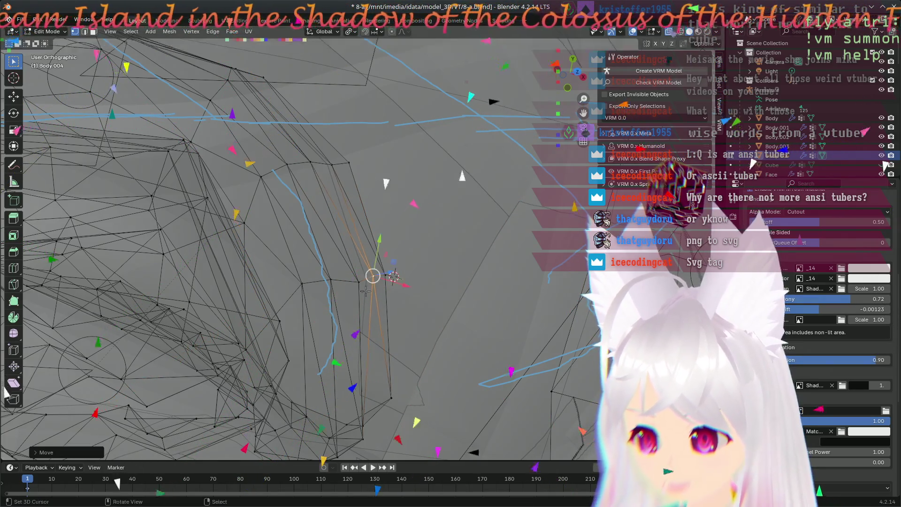
left_click(350, 275)
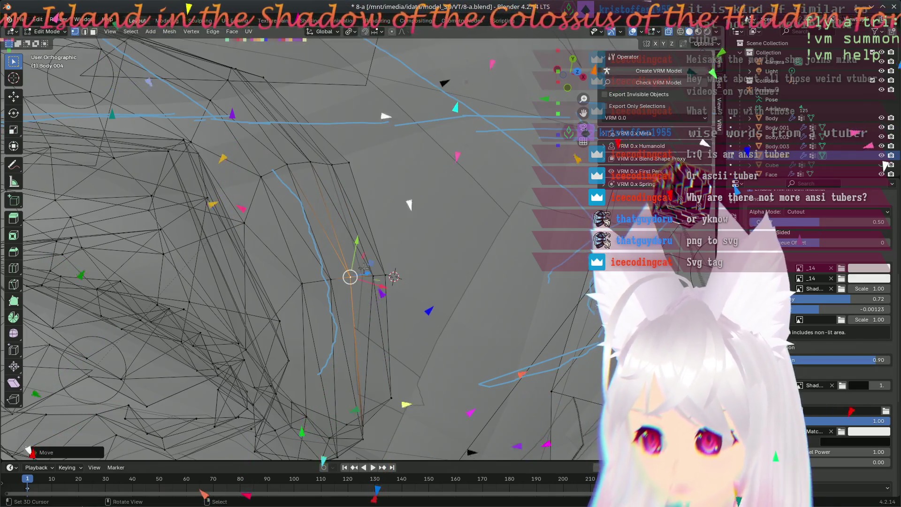
- Shift the next edge vertex onto the blue stroke and inspect the ear from other angles
left_click(332, 162)
key("g")
left_click(337, 154)
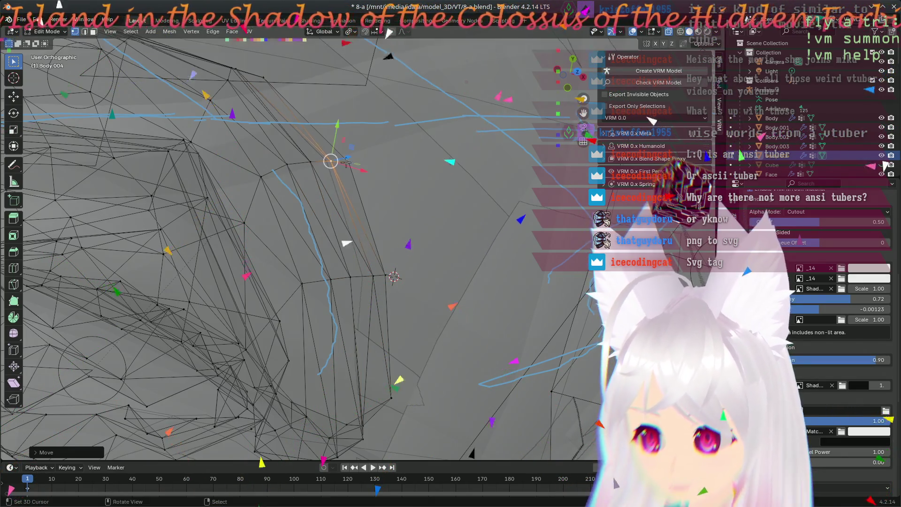
mouse_move(379, 283)
middle_mouse_down()
mouse_move(363, 322)
mouse_move(313, 324)
mouse_move(230, 360)
mouse_move(298, 198)
mouse_move(325, 277)
middle_mouse_up()
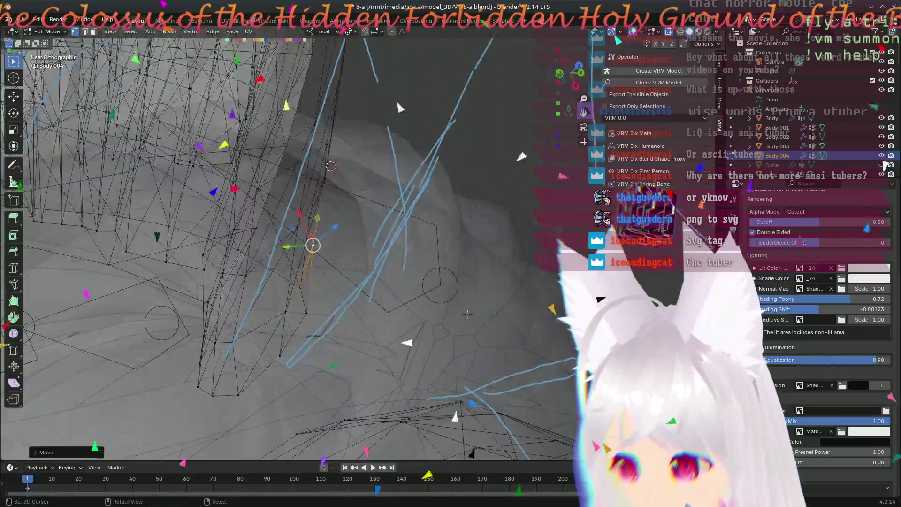
mouse_move(350, 305)
middle_mouse_down()
mouse_move(328, 351)
mouse_move(430, 366)
middle_mouse_up()
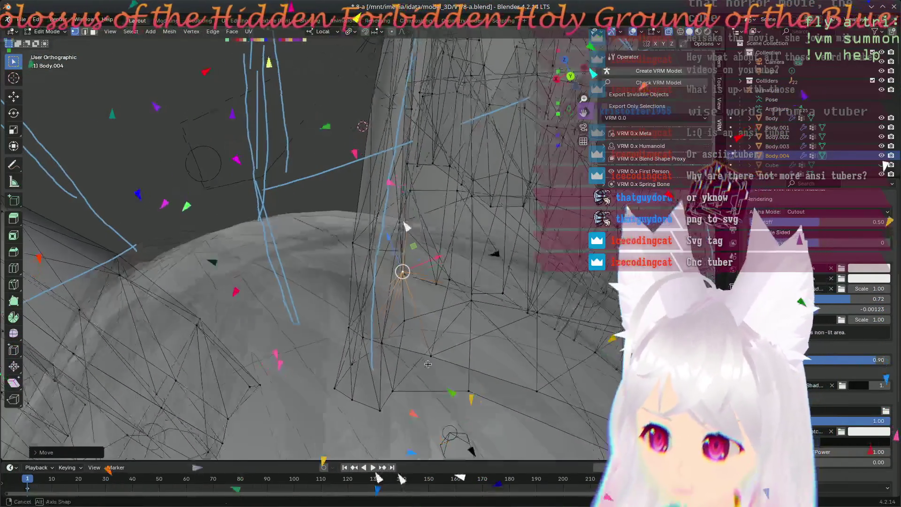
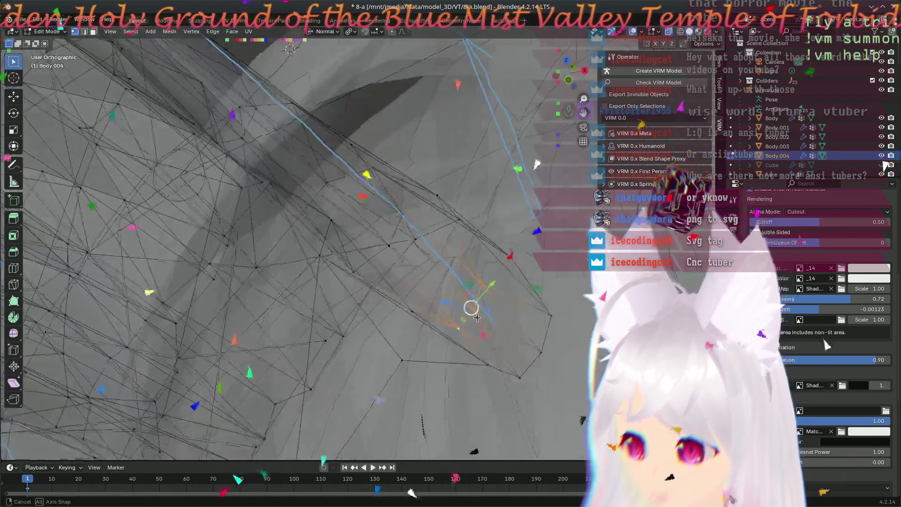
- Orbit to the clipping area and pull the first two ear vertices over the hair strands
middle_click_drag(477, 317, 399, 241)
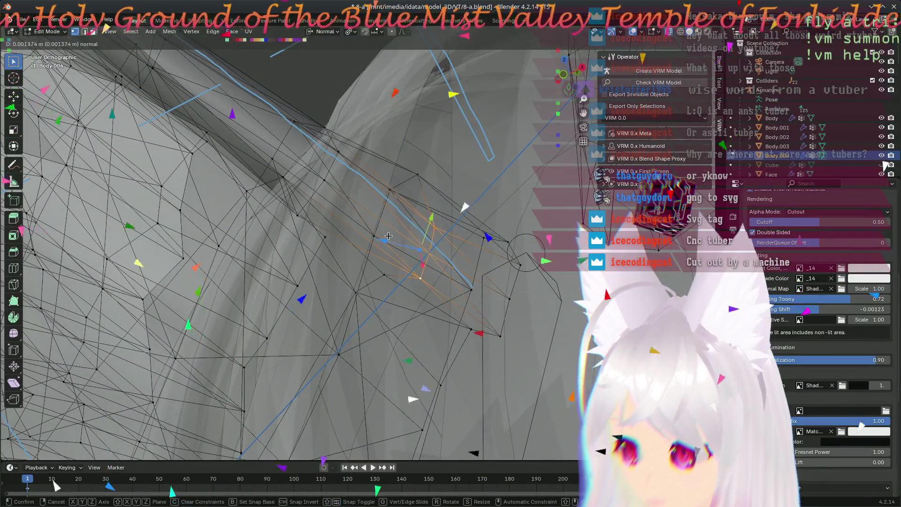
middle_click_drag(421, 276, 430, 278)
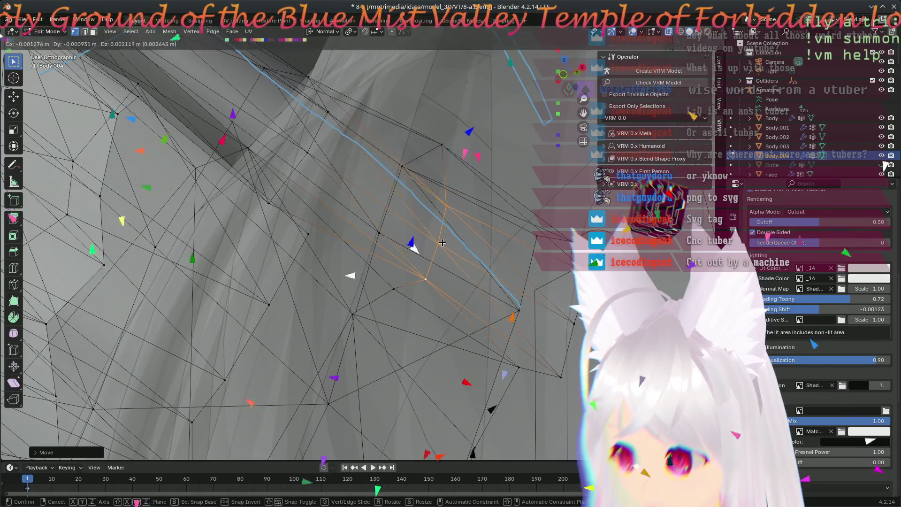
mouse_move(418, 266)
middle_mouse_down()
mouse_move(465, 352)
mouse_move(477, 417)
mouse_move(307, 343)
mouse_move(484, 373)
mouse_move(426, 292)
mouse_move(471, 250)
mouse_move(548, 225)
middle_mouse_up()
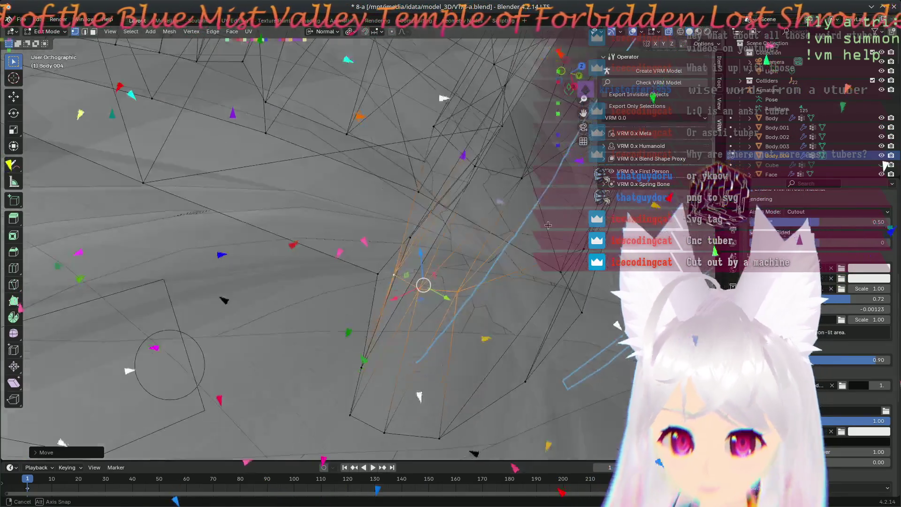
mouse_move(500, 264)
middle_mouse_down()
mouse_move(306, 221)
mouse_move(429, 275)
middle_mouse_up()
middle_click_drag(544, 383, 451, 328)
key("g")
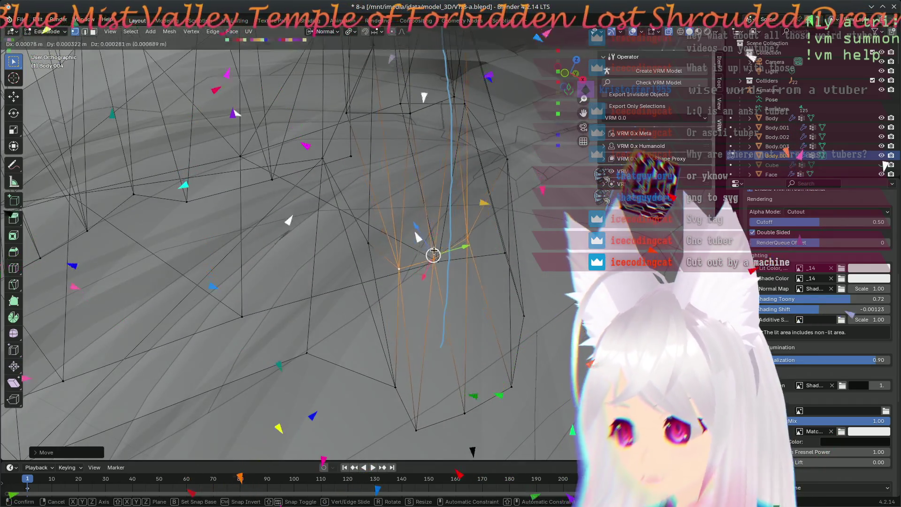
left_click(440, 247)
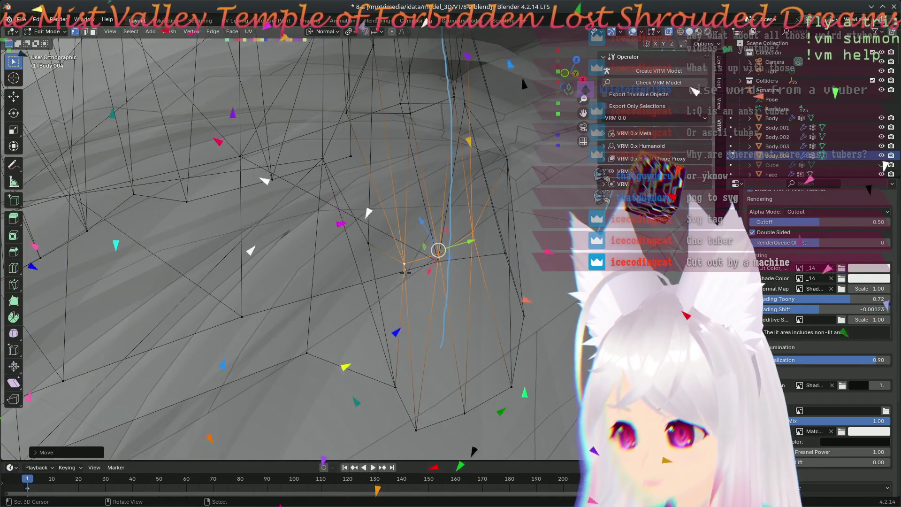
key("g")
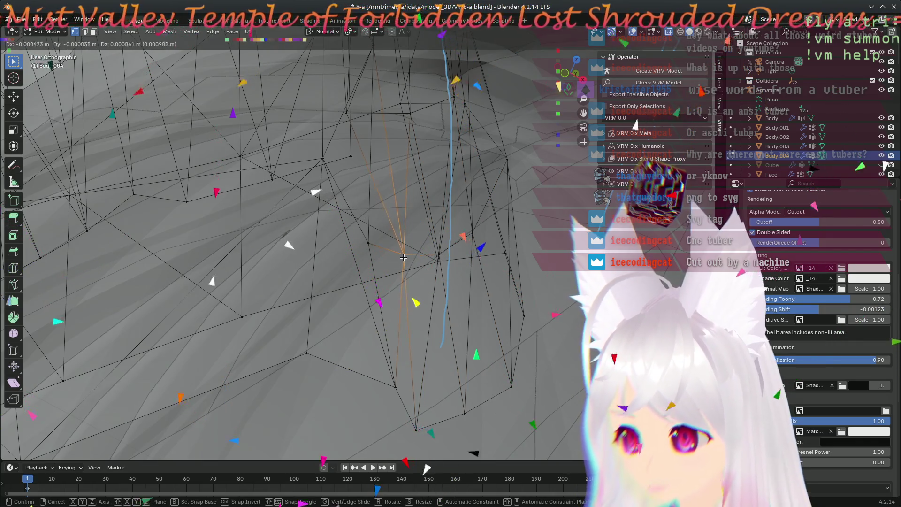
left_click(421, 409)
- Shift another ear vertex slightly up and then to the left
middle_click_drag(420, 410, 531, 294)
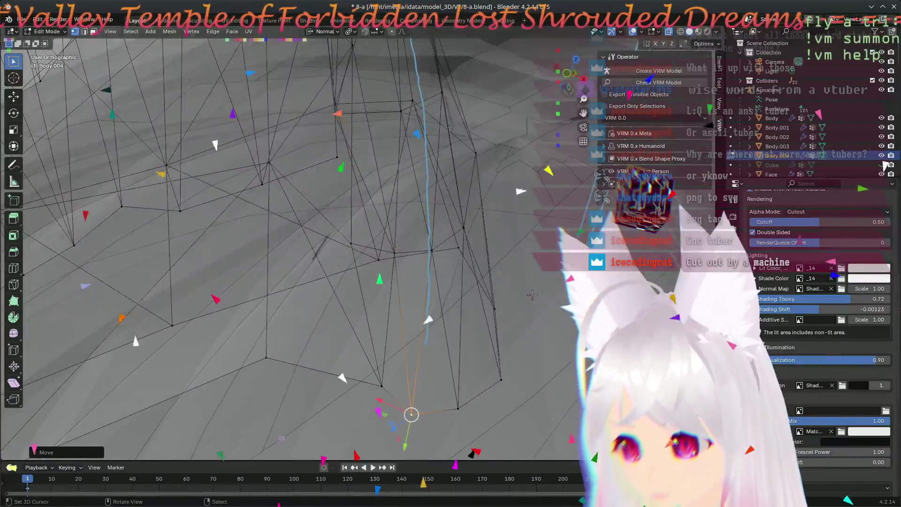
left_click_drag(411, 414, 415, 402)
mouse_move(412, 403)
middle_mouse_down()
mouse_move(360, 332)
mouse_move(346, 332)
middle_mouse_up()
key("g")
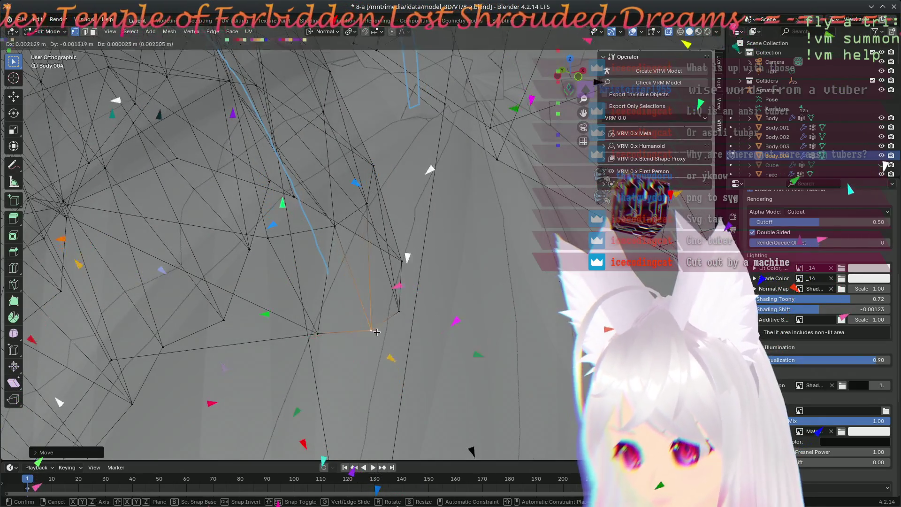
left_click(364, 333)
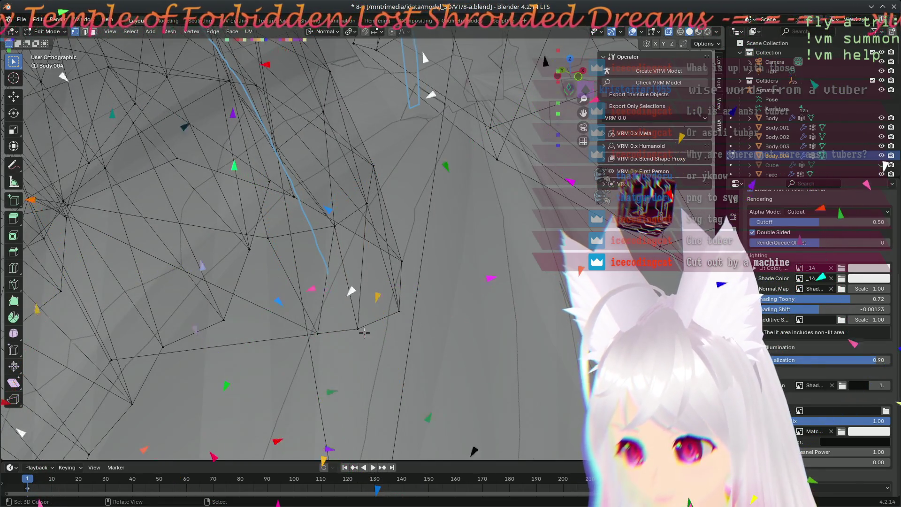
- Move two more ear vertices from the other side of the ear
mouse_move(364, 333)
middle_mouse_down()
mouse_move(258, 291)
mouse_move(538, 415)
mouse_move(550, 351)
middle_mouse_up()
key("g")
left_click(537, 414)
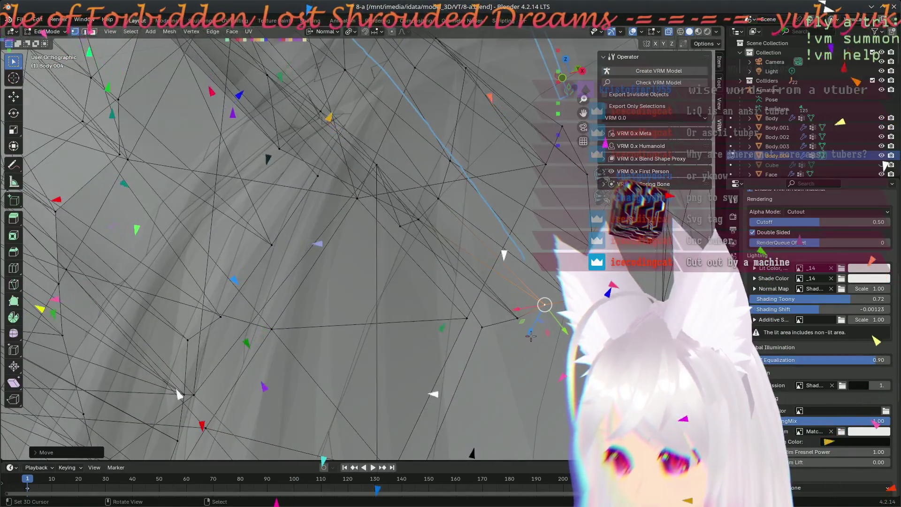
key("g")
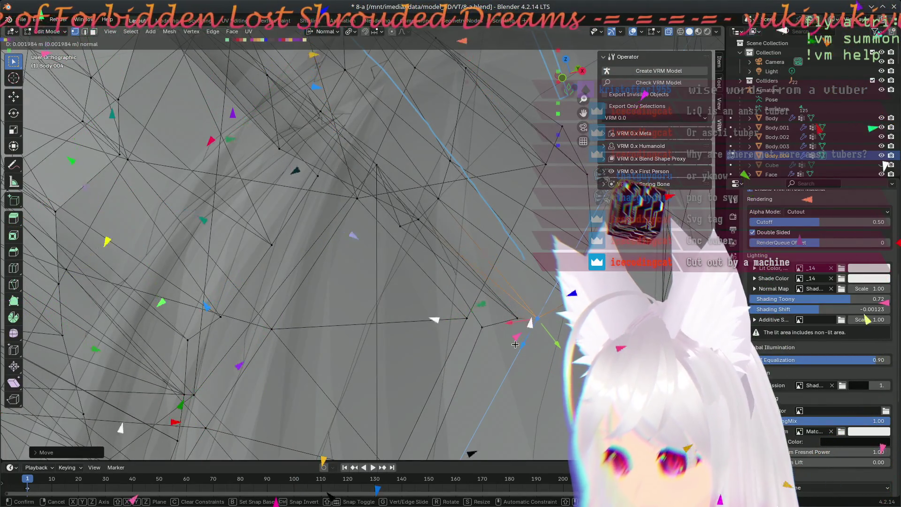
left_click(519, 344)
- Select a neighbouring ear vertex and move it along the vertical axis
mouse_move(524, 334)
middle_mouse_down()
mouse_move(493, 235)
mouse_move(540, 247)
middle_mouse_up()
left_click_drag(523, 236, 516, 232)
left_click(486, 175)
left_click_drag(520, 161, 508, 162)
mouse_move(508, 162)
middle_mouse_down()
mouse_move(386, 295)
mouse_move(202, 225)
mouse_move(356, 414)
mouse_move(419, 381)
mouse_move(394, 368)
mouse_move(375, 200)
middle_mouse_up()
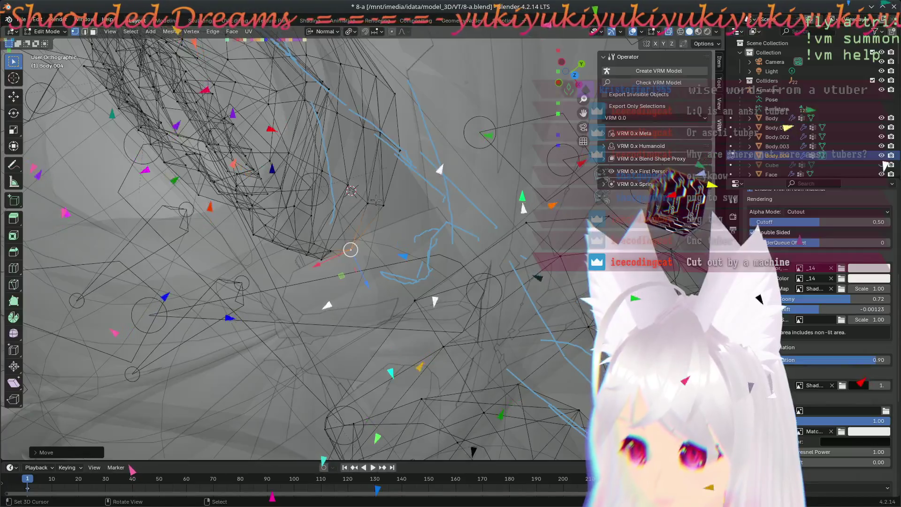
- Move the selected ear vertex outward in three successive moves over the hair
key("g")
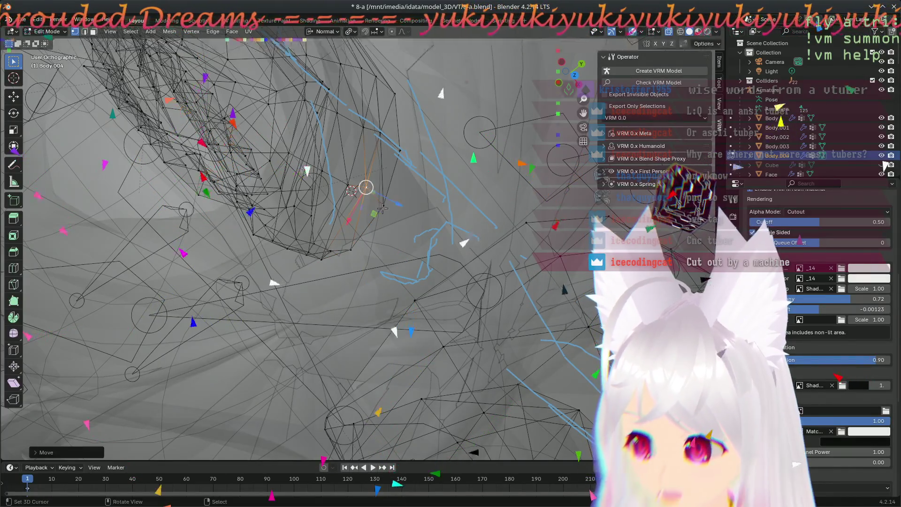
left_click(383, 191)
key("g")
left_click(411, 125)
key("g")
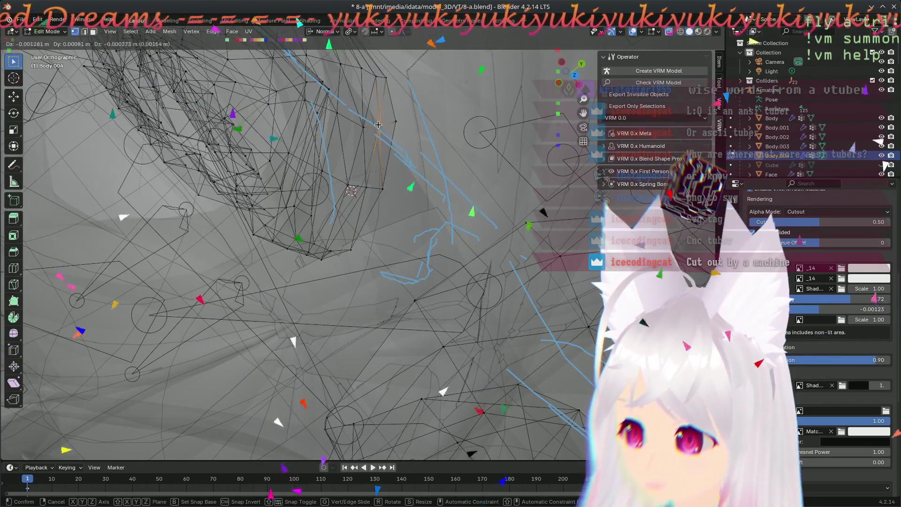
left_click(377, 119)
- Nudge a lower neighbouring vertex into place, then pick another ear-edge vertex
left_click(383, 189)
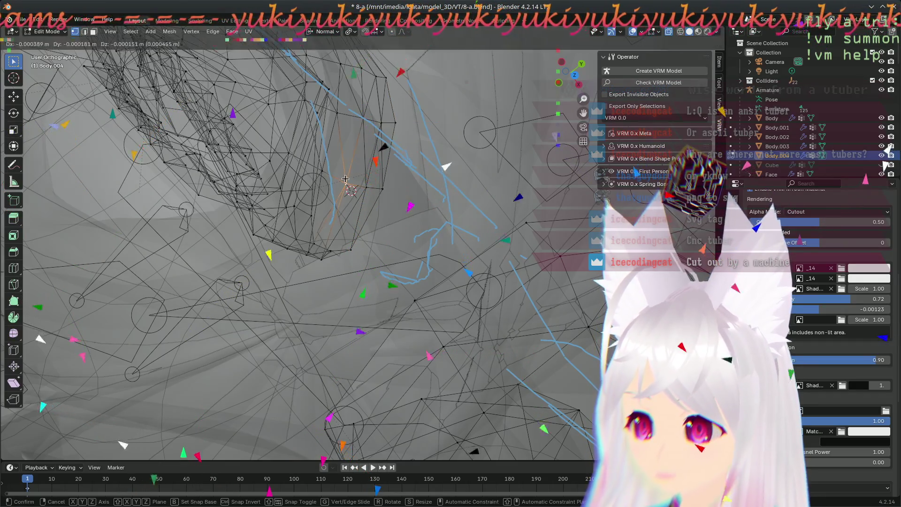
left_click(368, 185)
left_click_drag(367, 185, 366, 184)
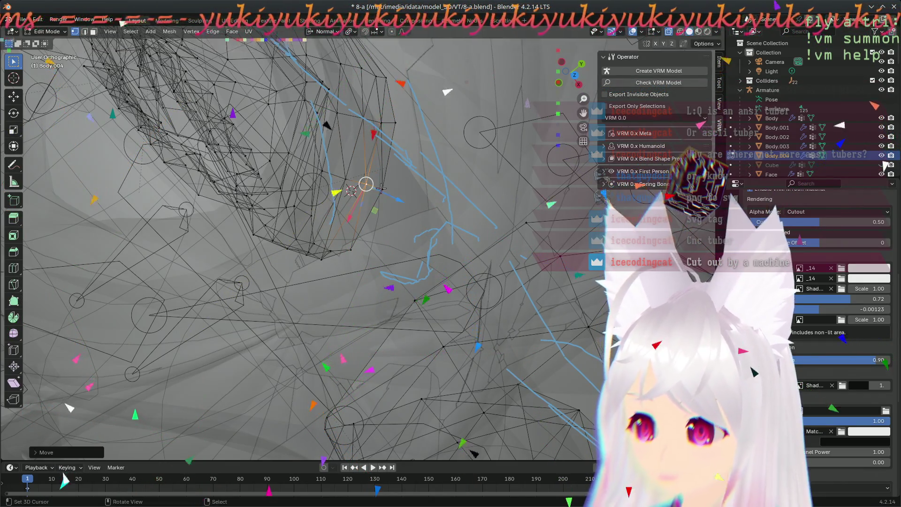
middle_click_drag(358, 247, 311, 167)
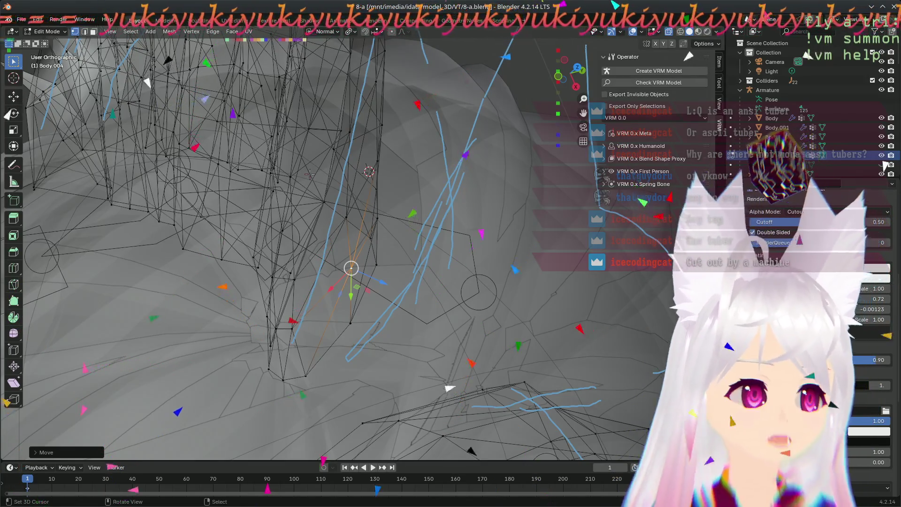
mouse_move(309, 174)
middle_mouse_down()
mouse_move(394, 338)
mouse_move(184, 263)
mouse_move(466, 297)
mouse_move(462, 307)
middle_mouse_up()
left_click(352, 177)
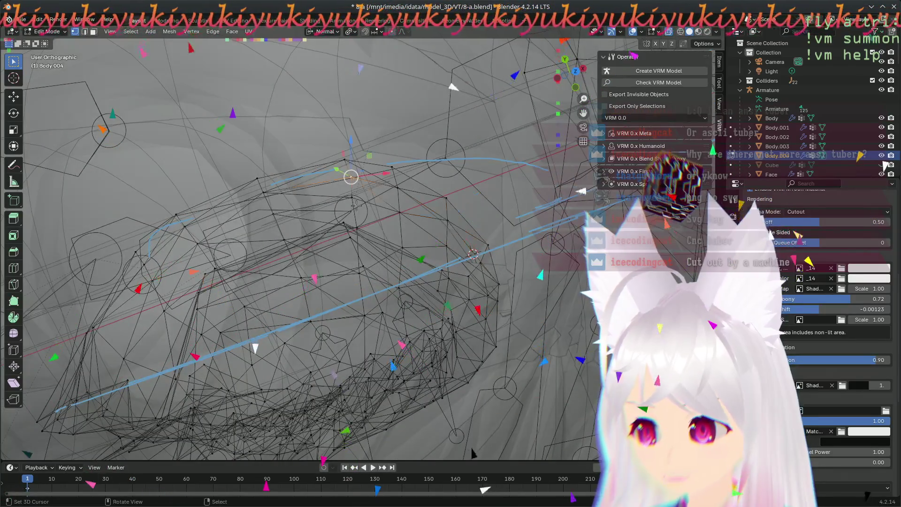
- Drag the selected upper-edge vertex into place and lower it slightly
middle_click_drag(359, 191, 334, 154)
mouse_move(346, 166)
left_mouse_down()
mouse_move(332, 176)
mouse_move(346, 163)
mouse_move(308, 161)
mouse_move(338, 183)
mouse_move(317, 180)
mouse_move(338, 201)
mouse_move(333, 209)
left_mouse_up()
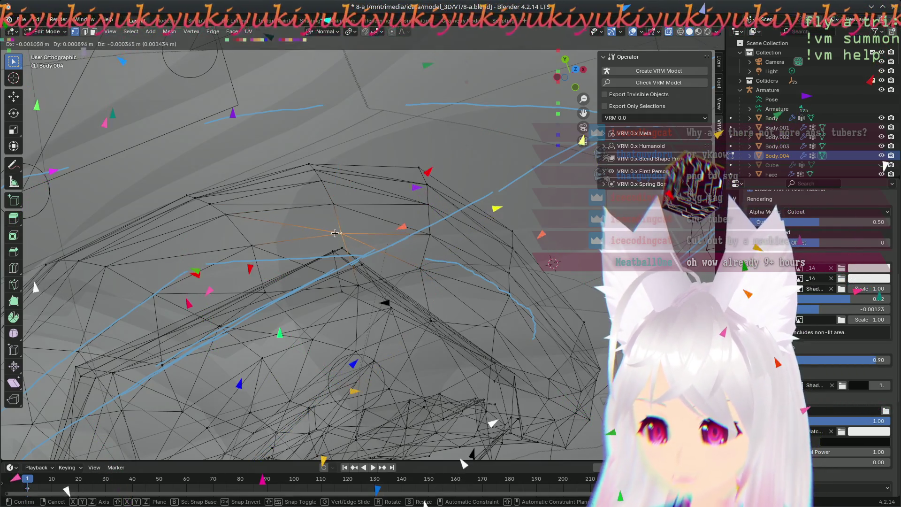
mouse_move(334, 203)
left_mouse_down()
mouse_move(422, 232)
mouse_move(414, 181)
left_mouse_up()
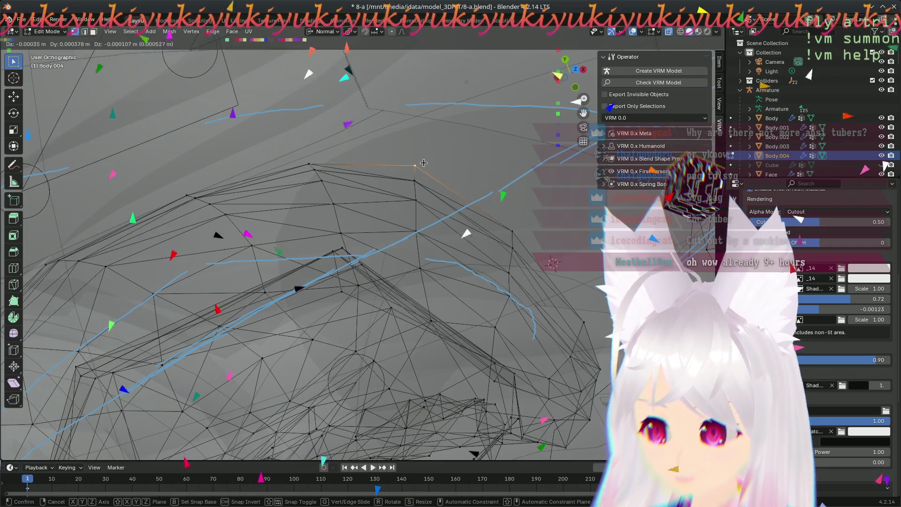
left_click_drag(415, 181, 415, 198)
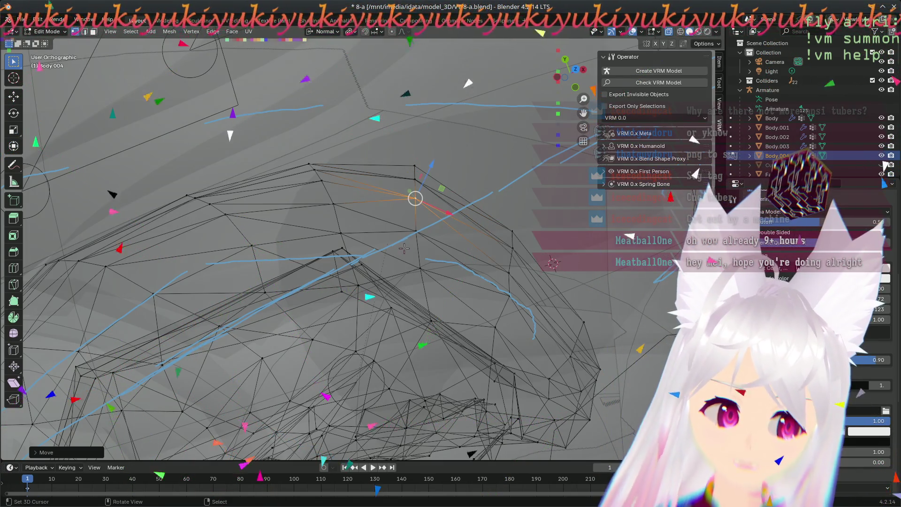
scroll(405, 245, "down", 3)
scroll(425, 277, "up", 2)
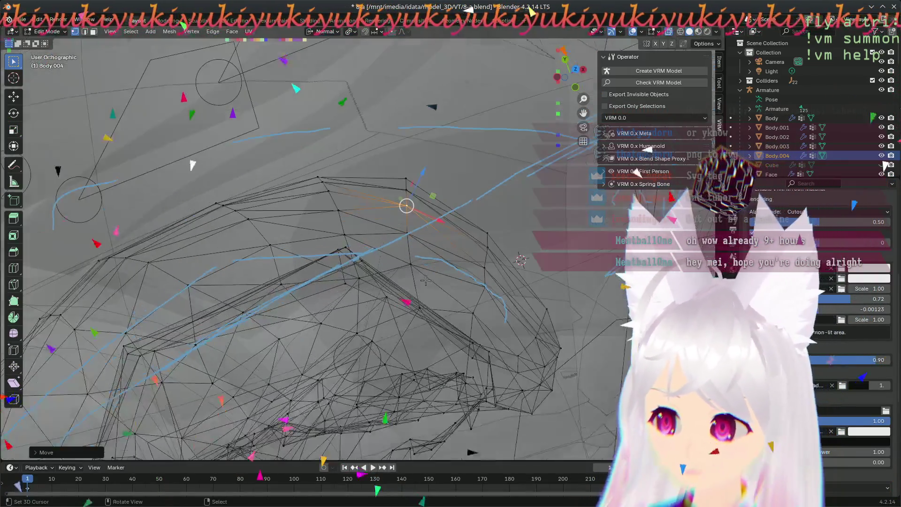
- Orbit and zoom around the ear to inspect the remaining hair clipping
mouse_move(409, 302)
middle_mouse_down()
mouse_move(266, 344)
mouse_move(416, 314)
mouse_move(399, 277)
middle_mouse_up()
scroll(442, 198, "up", 2)
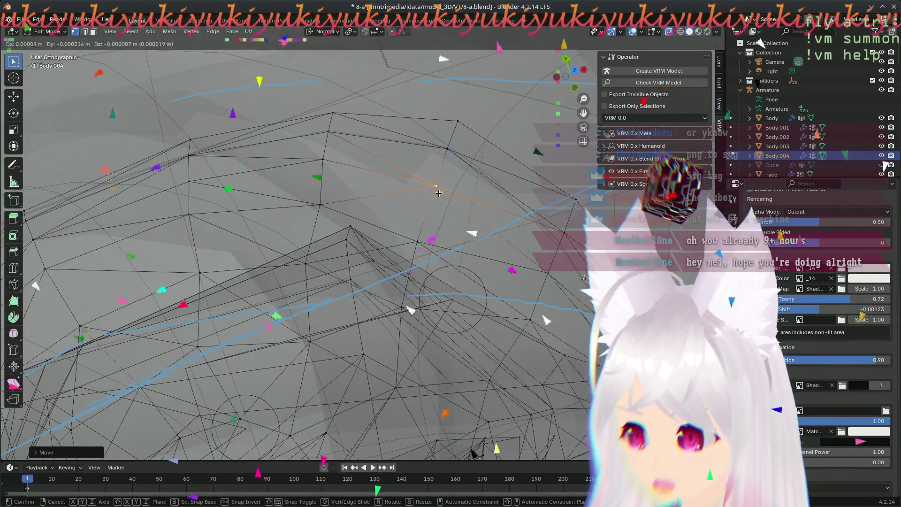
middle_click_drag(466, 241, 291, 235)
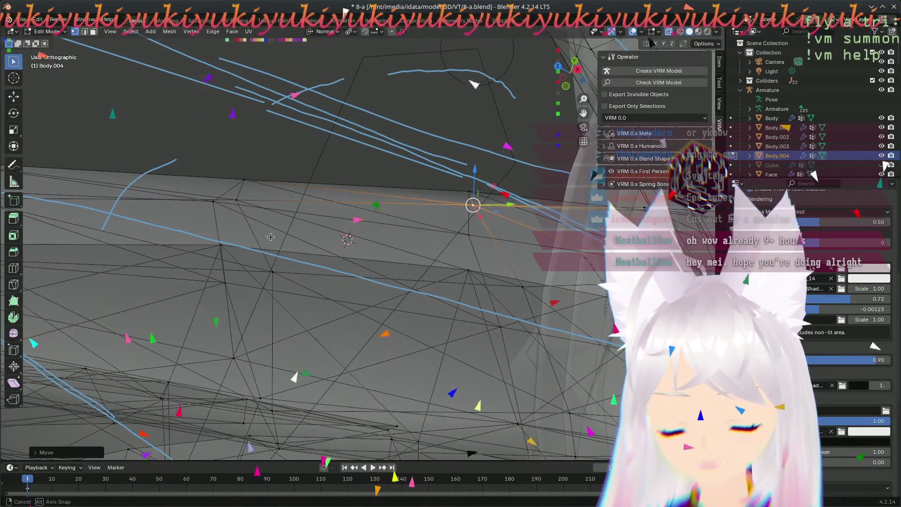
middle_click_drag(297, 243, 501, 271)
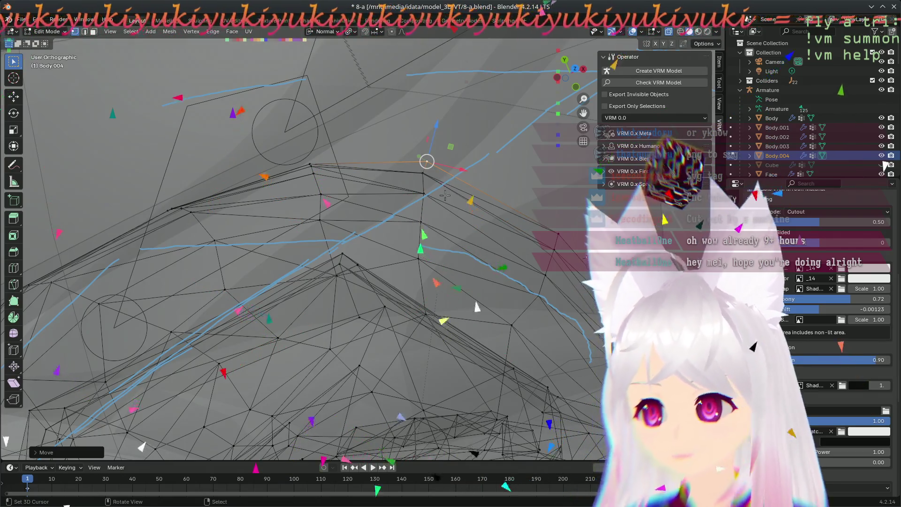
mouse_move(479, 237)
middle_mouse_down()
mouse_move(406, 277)
mouse_move(391, 361)
middle_mouse_up()
middle_click_drag(406, 313, 442, 332)
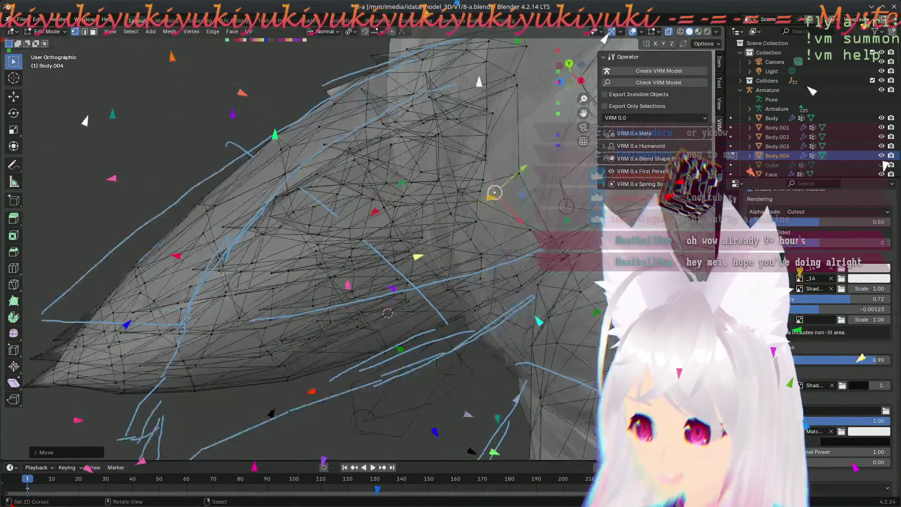
scroll(412, 227, "up", 3)
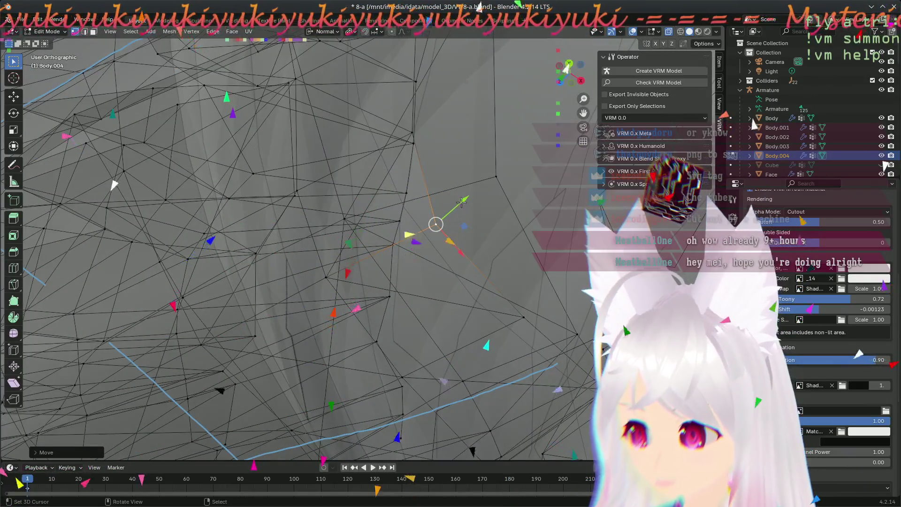
- Nudge another ear-edge vertex and orbit to check the result
left_click_drag(462, 202, 462, 199)
left_click(475, 193)
mouse_move(475, 192)
middle_mouse_down()
mouse_move(485, 133)
mouse_move(529, 138)
mouse_move(539, 162)
mouse_move(508, 170)
middle_mouse_up()
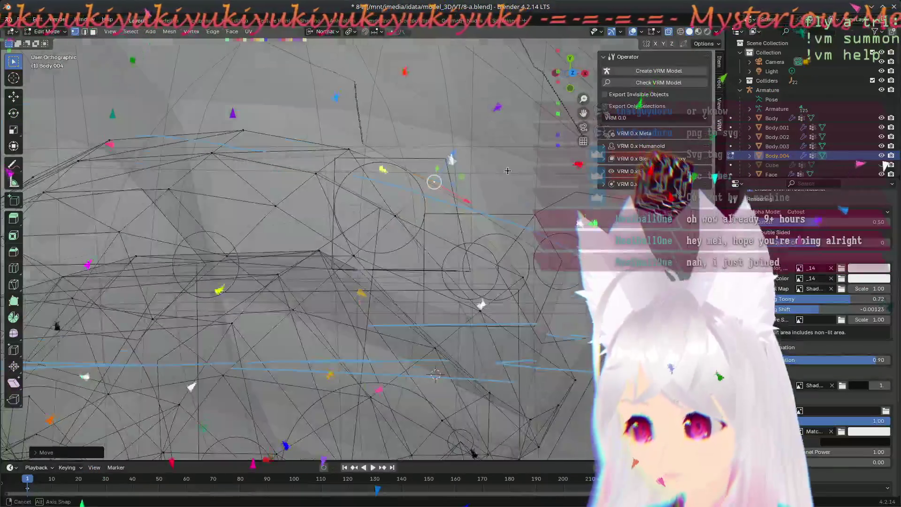
middle_click_drag(356, 269, 399, 237)
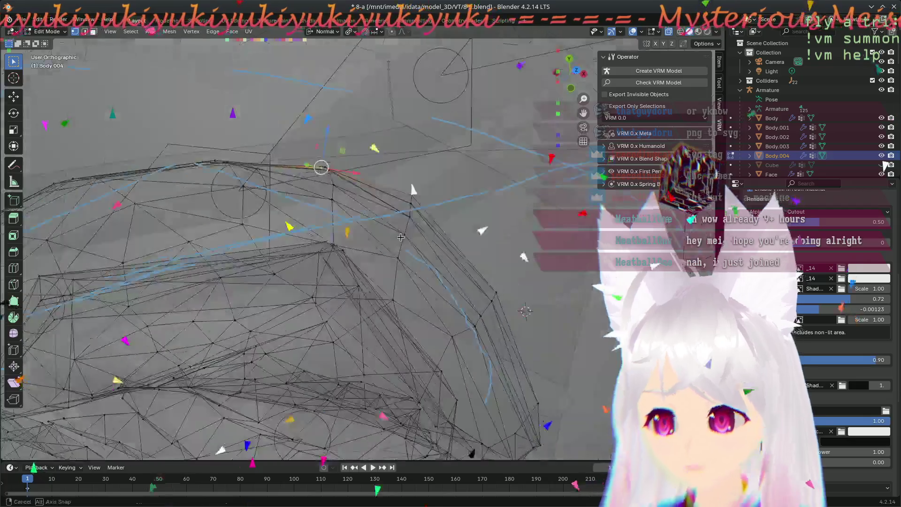
middle_click_drag(354, 254, 346, 203)
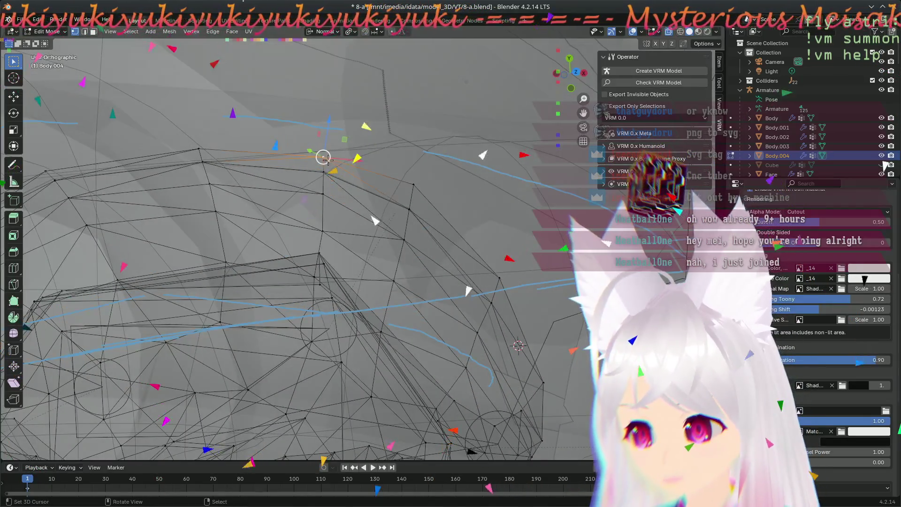
middle_click_drag(339, 306, 289, 276)
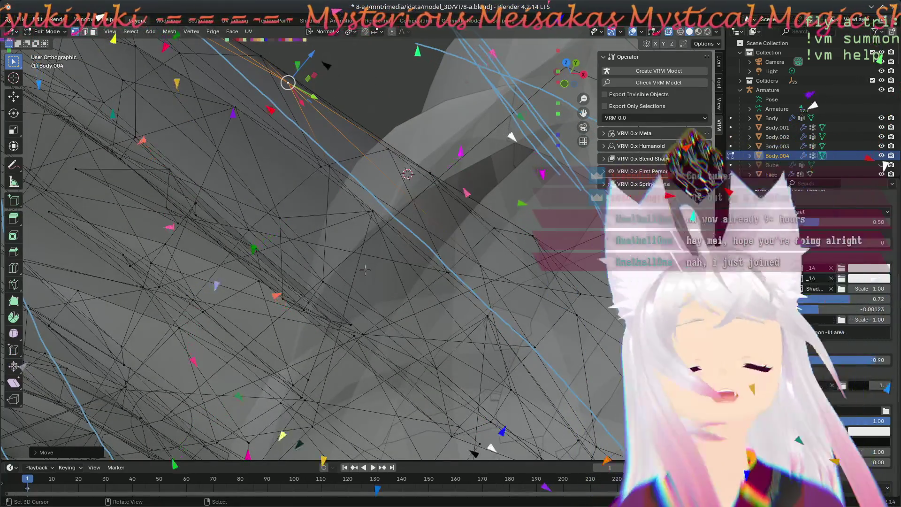
- Orbit around the ear mesh and confirm an ear vertex's new position
middle_click_drag(365, 270, 436, 262)
middle_click_drag(501, 391, 463, 342)
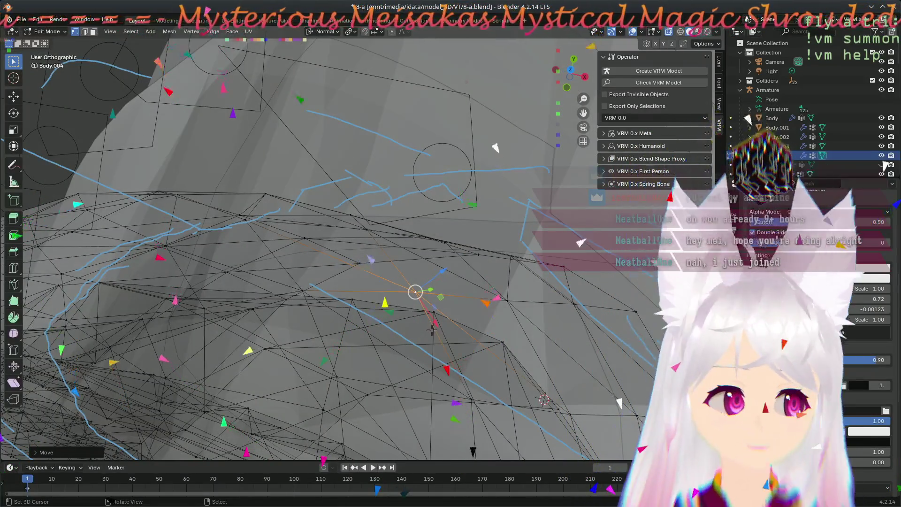
middle_click_drag(451, 329, 486, 350)
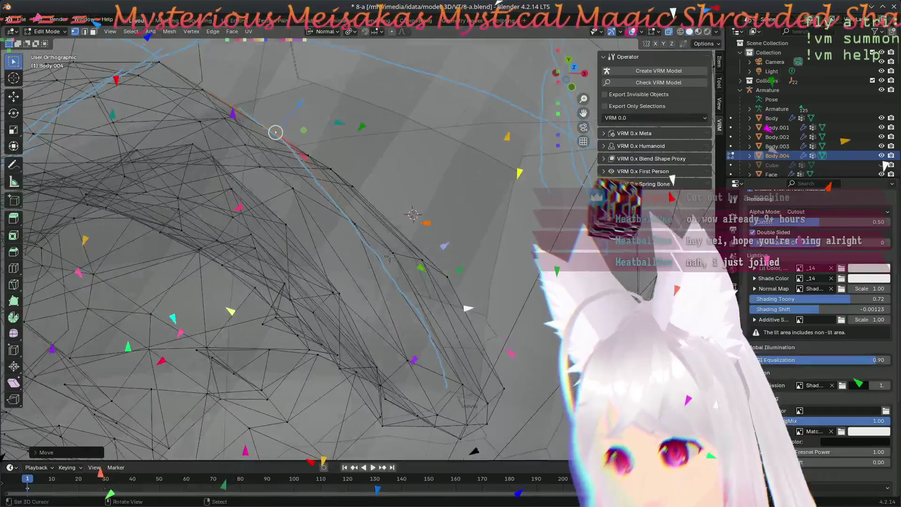
left_click(429, 232)
- Orbit around the ear to inspect where the hair meets the ear surface
middle_click_drag(418, 237, 351, 288)
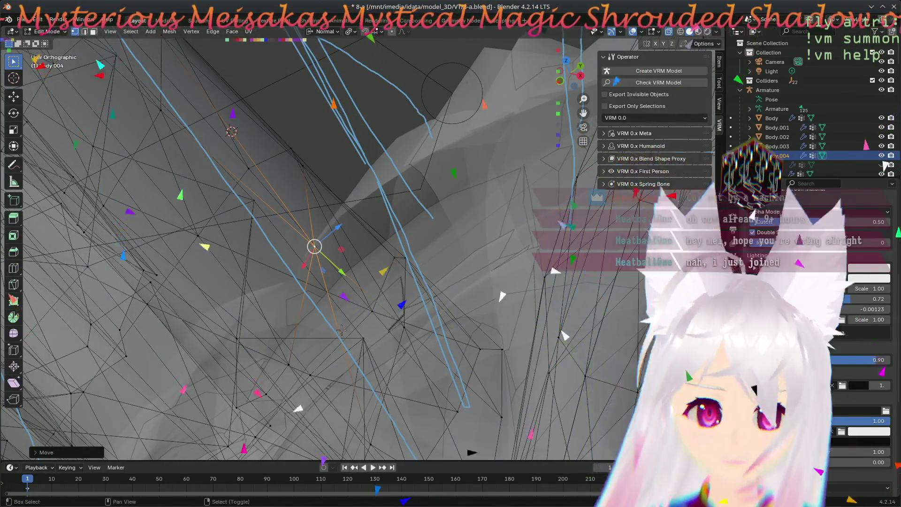
middle_click_drag(322, 327, 397, 335, "shift")
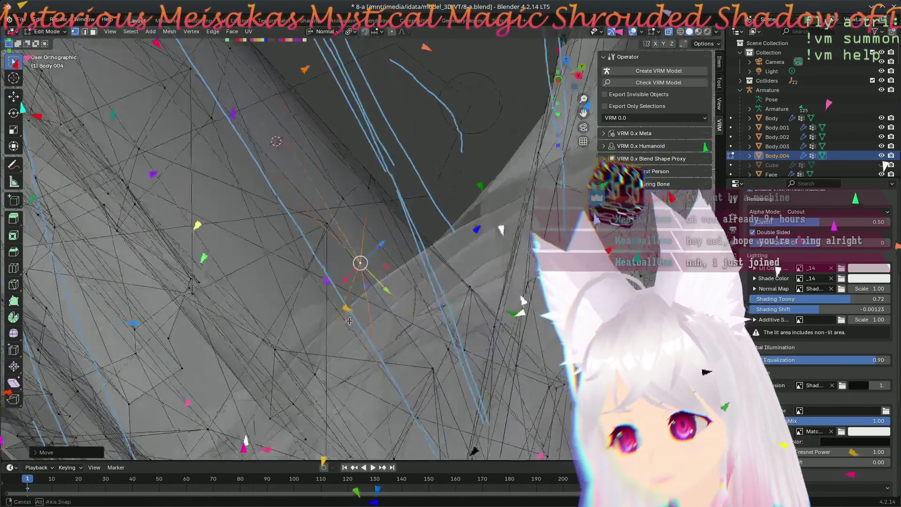
middle_click_drag(354, 315, 357, 348)
mouse_move(367, 305)
middle_mouse_down()
mouse_move(343, 284)
mouse_move(314, 303)
mouse_move(340, 279)
middle_mouse_up()
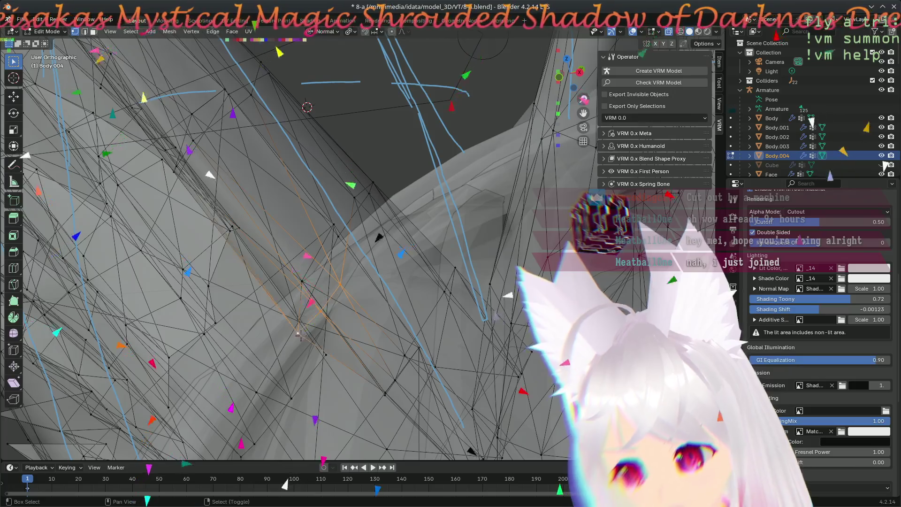
middle_click_drag(313, 317, 452, 270)
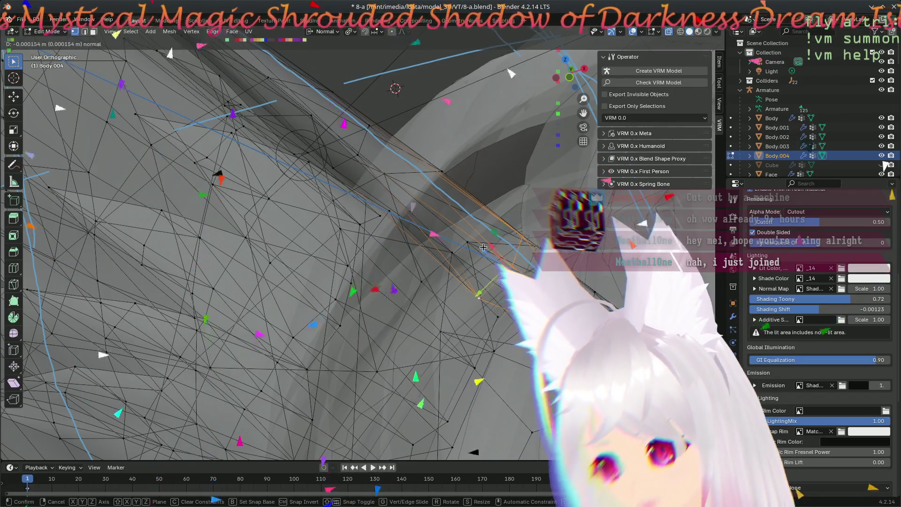
mouse_move(504, 267)
middle_mouse_down()
mouse_move(487, 261)
mouse_move(539, 165)
mouse_move(557, 101)
mouse_move(421, 354)
middle_mouse_up()
middle_click_drag(415, 421, 209, 257)
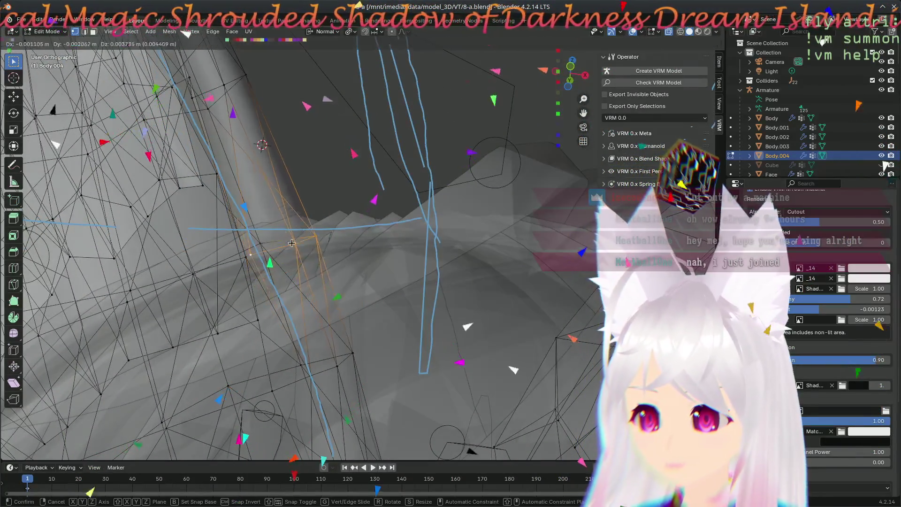
mouse_move(291, 195)
middle_mouse_down()
mouse_move(294, 272)
mouse_move(396, 221)
mouse_move(441, 219)
middle_mouse_up()
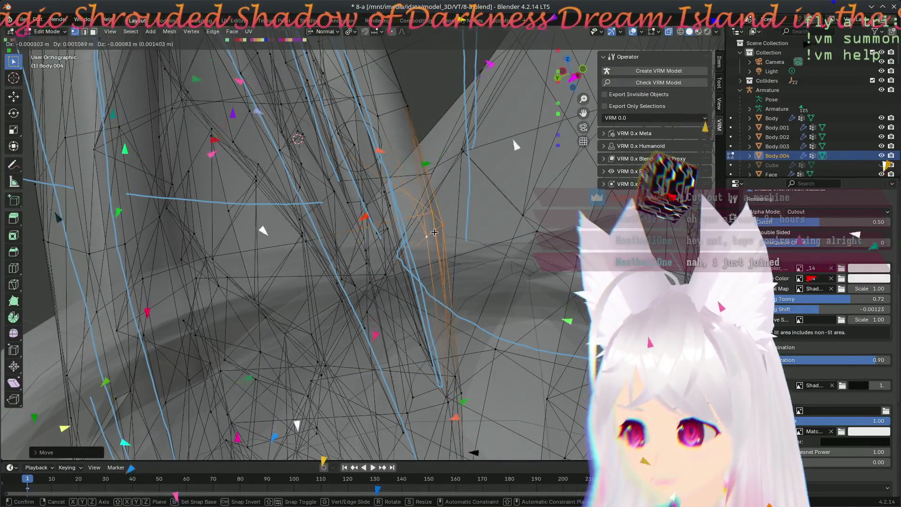
middle_click_drag(486, 278, 323, 278)
mouse_move(253, 240)
middle_mouse_down()
mouse_move(417, 282)
mouse_move(306, 317)
mouse_move(344, 328)
mouse_move(343, 338)
middle_mouse_up()
- Reposition the selected ear vertex through five successive small moves
key("g")
left_click(315, 308)
middle_click_drag(402, 440, 354, 371)
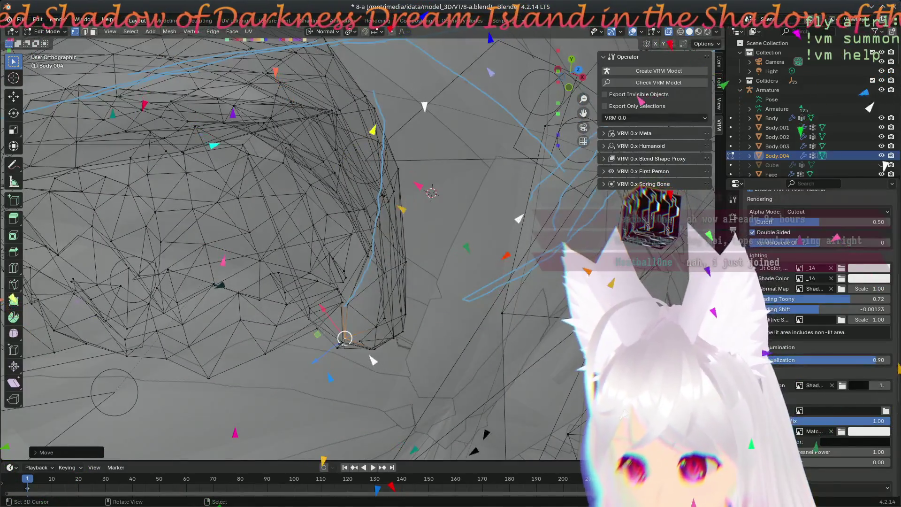
key("g")
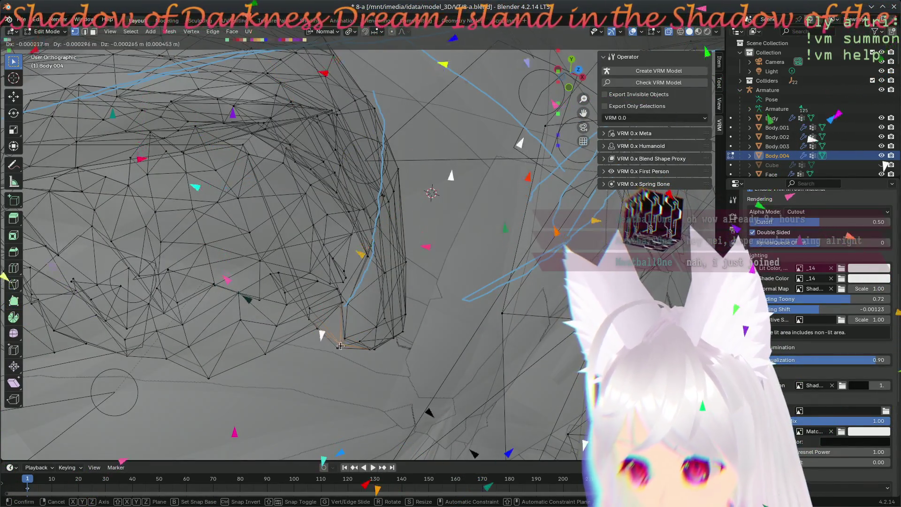
left_click(340, 346)
key("g")
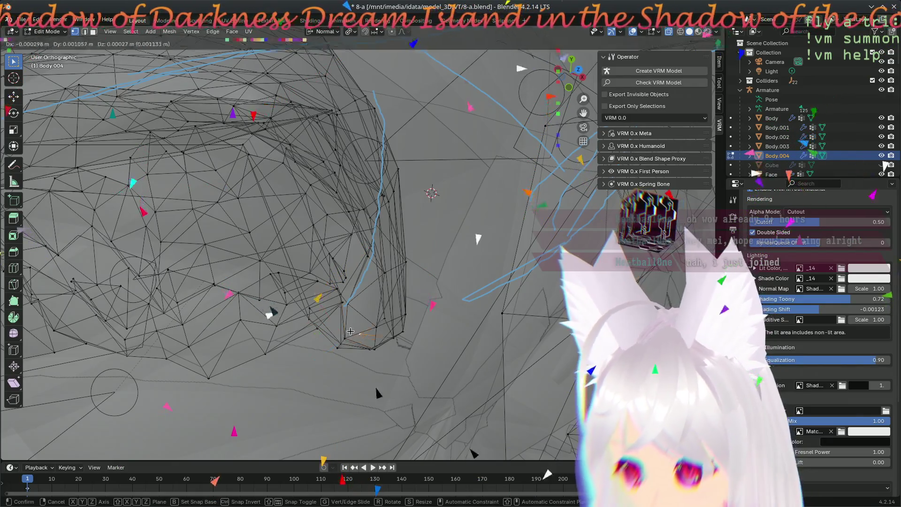
left_click(344, 337)
key("g")
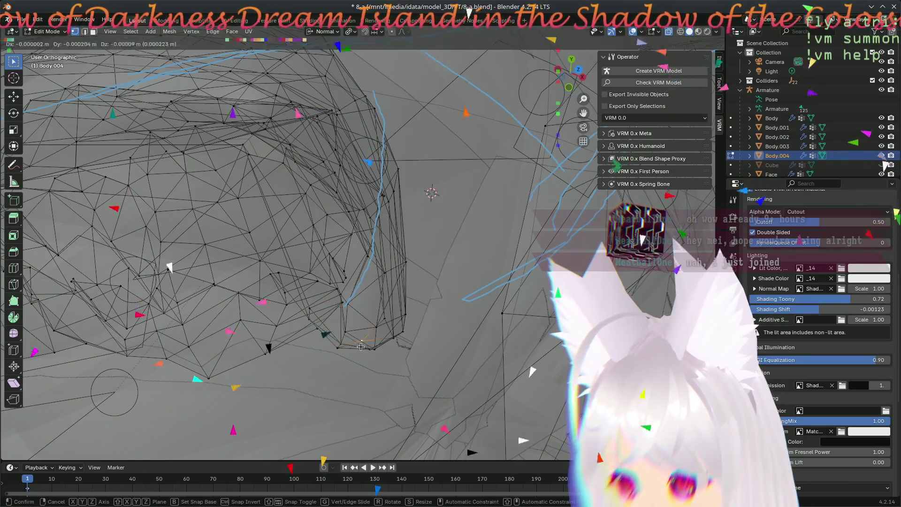
left_click(364, 352)
key("g")
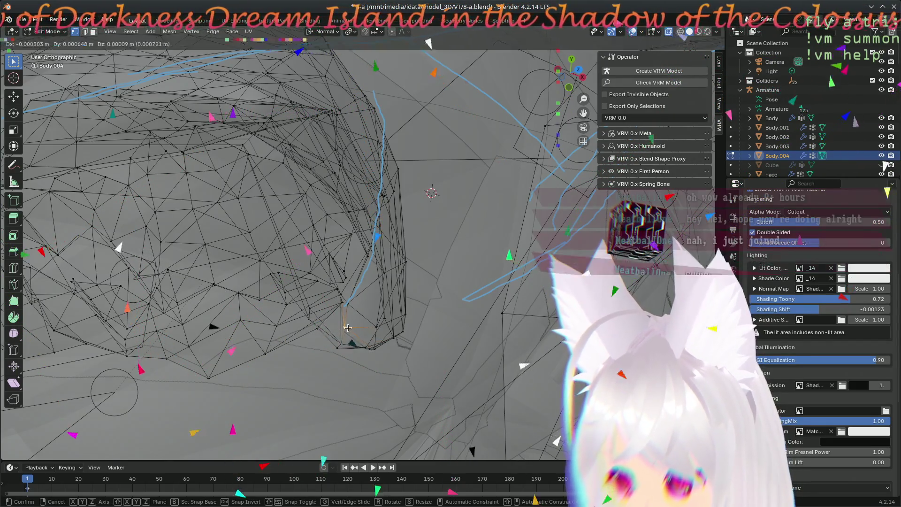
left_click(350, 327)
- Adjust another ear vertex, move the selected vertices, and orbit to view both ears
mouse_move(350, 326)
middle_mouse_down()
mouse_move(435, 315)
mouse_move(408, 327)
mouse_move(410, 347)
mouse_move(381, 330)
middle_mouse_up()
left_click(382, 330)
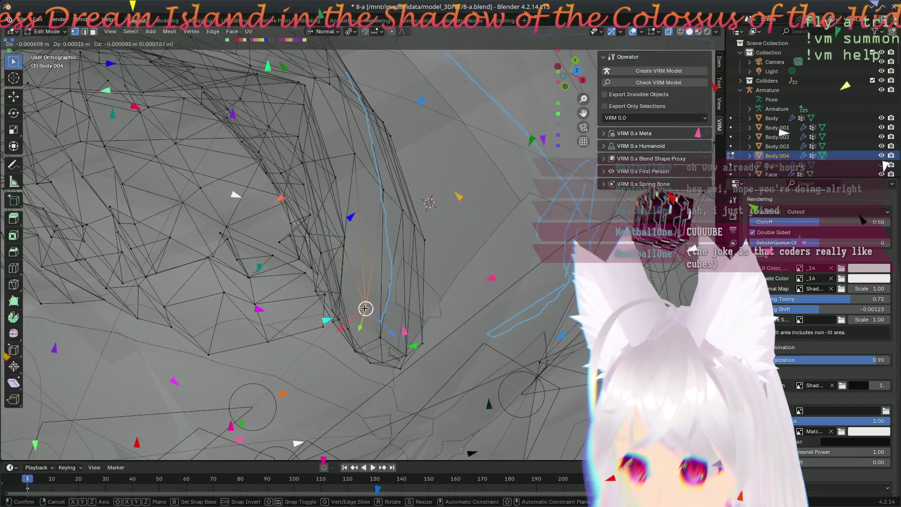
left_click(365, 308)
mouse_move(365, 308)
middle_mouse_down()
mouse_move(251, 261)
mouse_move(284, 353)
mouse_move(394, 356)
mouse_move(372, 272)
mouse_move(386, 292)
mouse_move(350, 386)
mouse_move(339, 185)
mouse_move(388, 333)
mouse_move(378, 377)
middle_mouse_up()
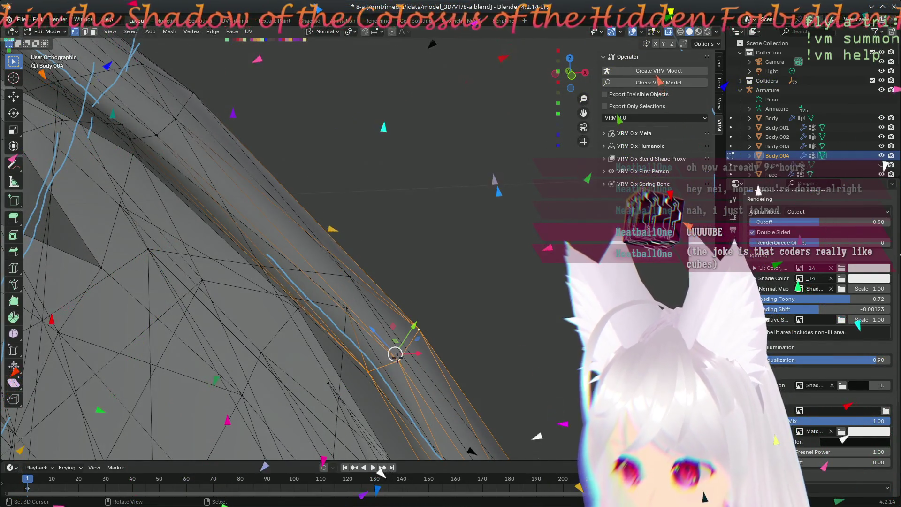
key("g")
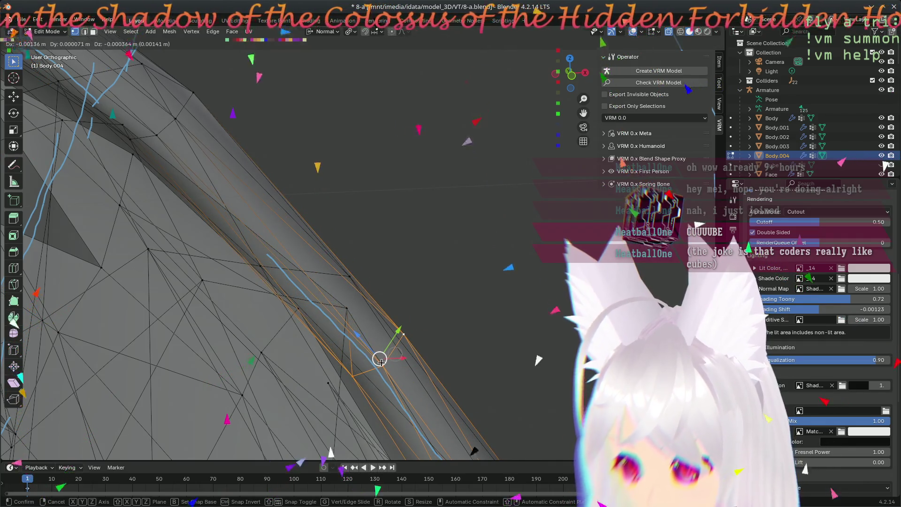
left_click(381, 362)
scroll(450, 371, "down", 3)
middle_click_drag(381, 363, 374, 347)
mouse_move(237, 365)
middle_mouse_down()
mouse_move(390, 259)
mouse_move(375, 339)
mouse_move(356, 288)
mouse_move(345, 155)
middle_mouse_up()
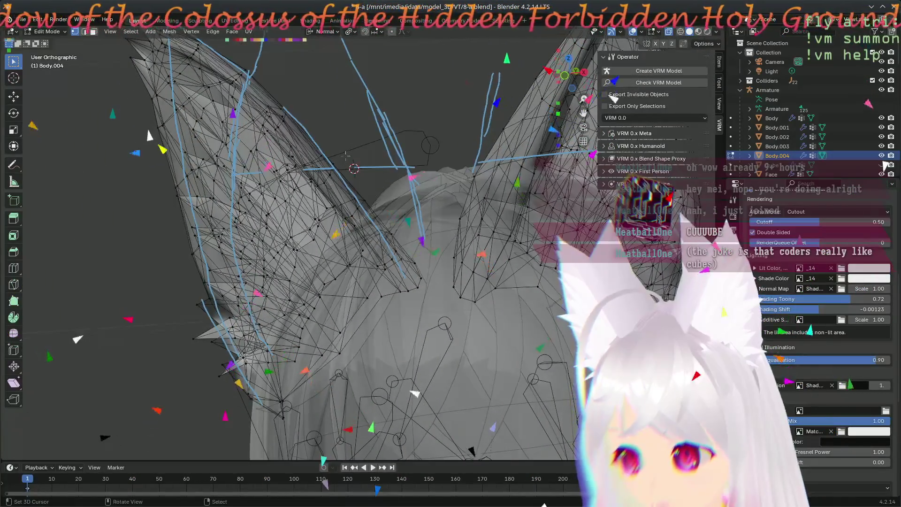
- Switch to Front view and zoom in on the left ear's edge
scroll(346, 155, "up", 5)
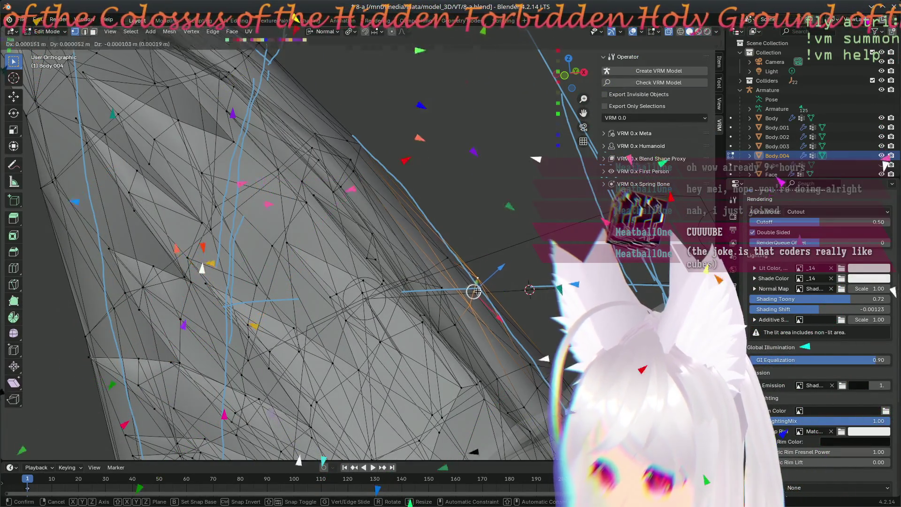
left_click(482, 287)
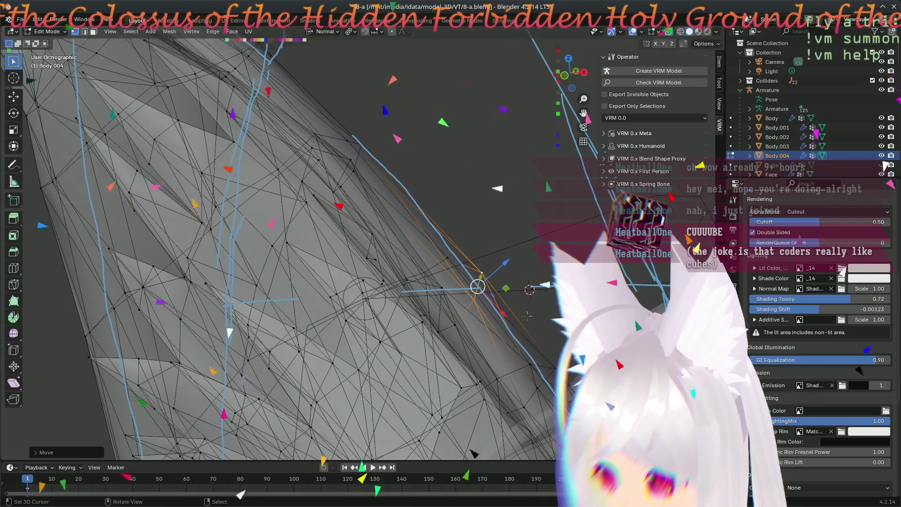
scroll(525, 319, "down", 6)
key("KP_1")
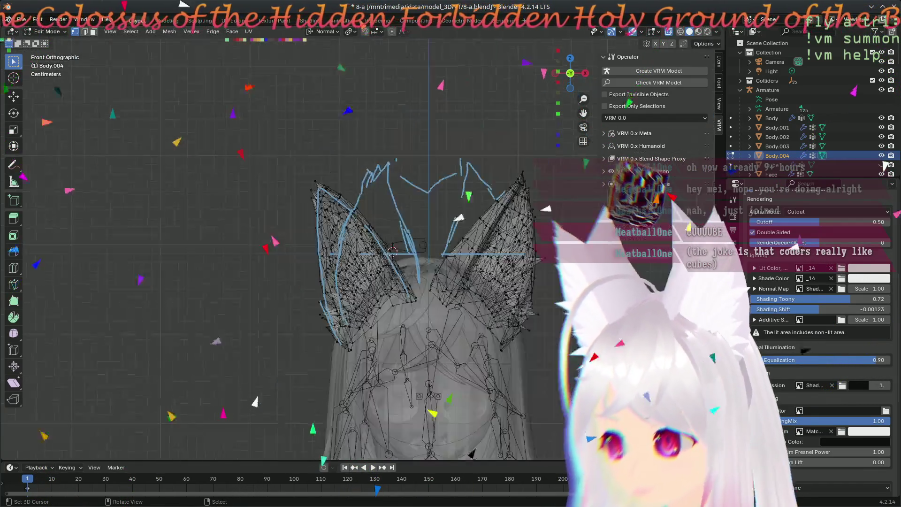
scroll(385, 272, "up", 8)
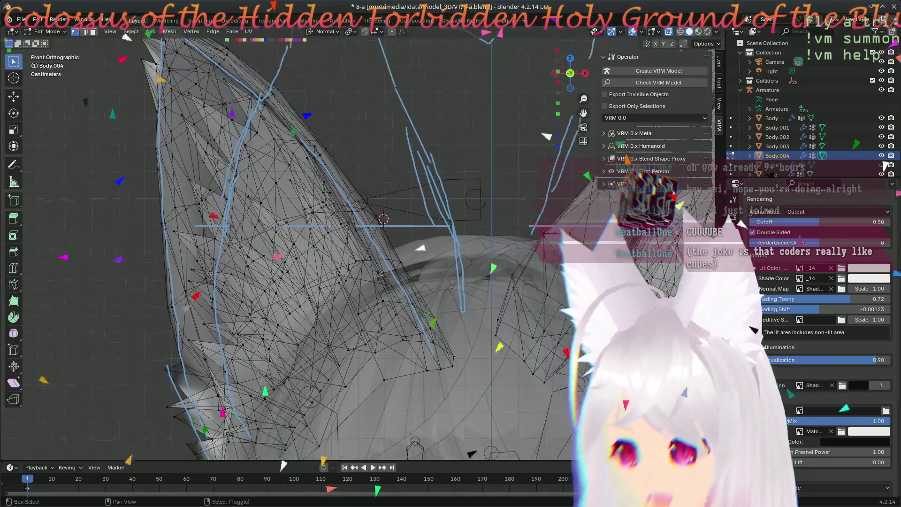
scroll(377, 277, "down", 4)
scroll(378, 278, "up", 2)
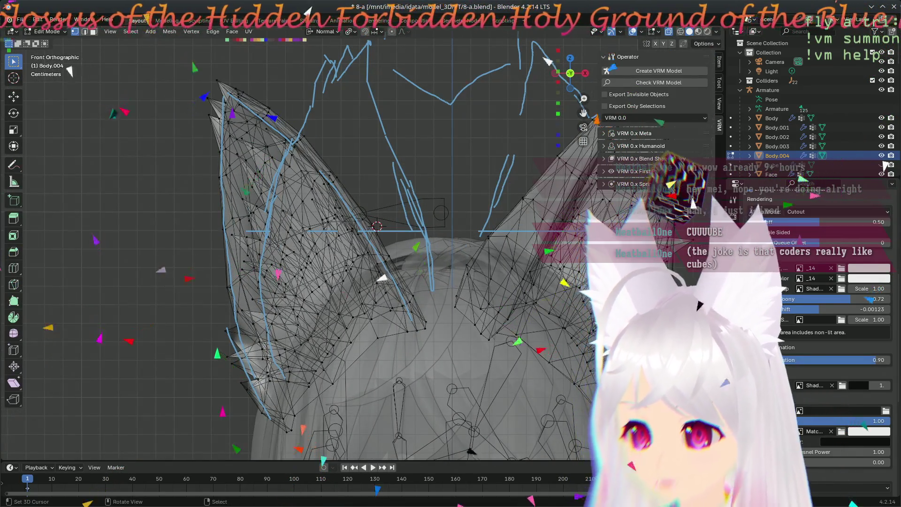
scroll(277, 330, "up", 5)
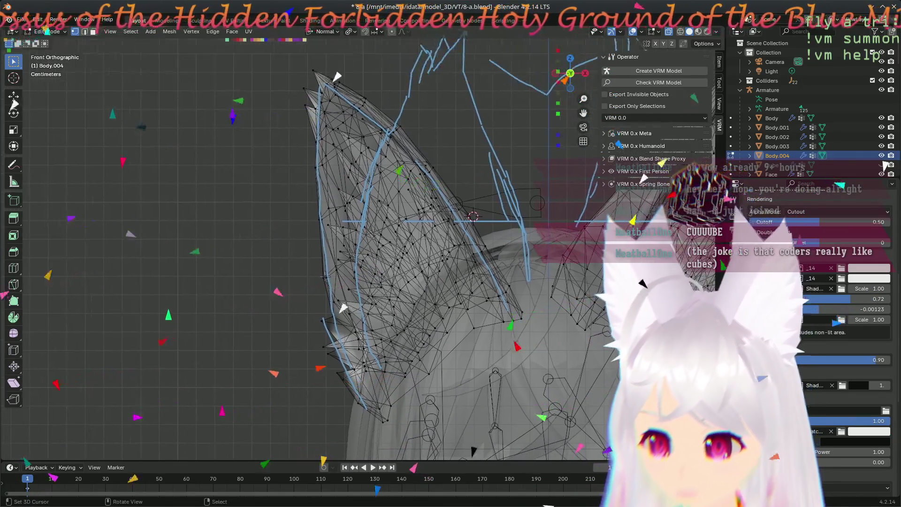
middle_click_drag(220, 337, 278, 355, "shift")
- Box-select the ear's outer edge vertices and push them outward along Z
key("b")
left_click_drag(368, 355, 305, 342)
left_click(334, 333)
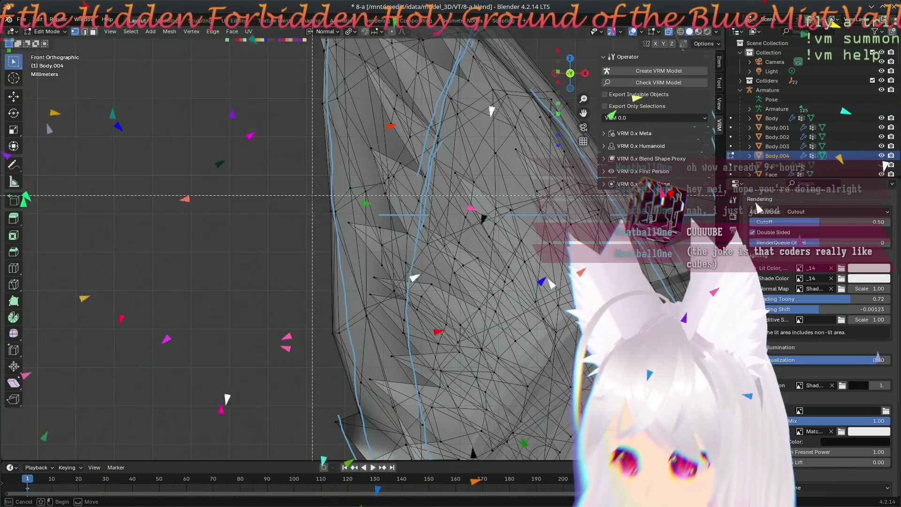
left_click_drag(342, 216, 342, 216)
key("g")
key("z")
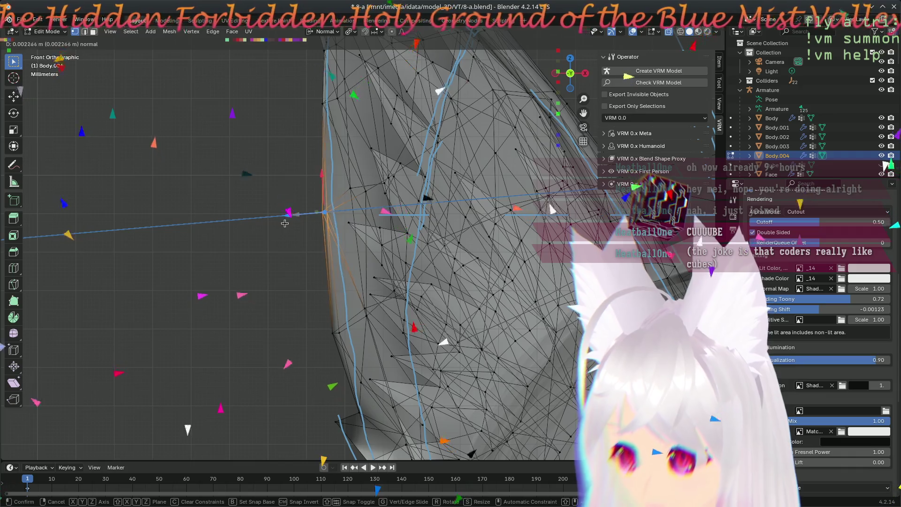
left_click(280, 223)
- Move the upper group of edge vertices, then reposition a single vertex near the edge
left_click_drag(287, 89, 285, 112)
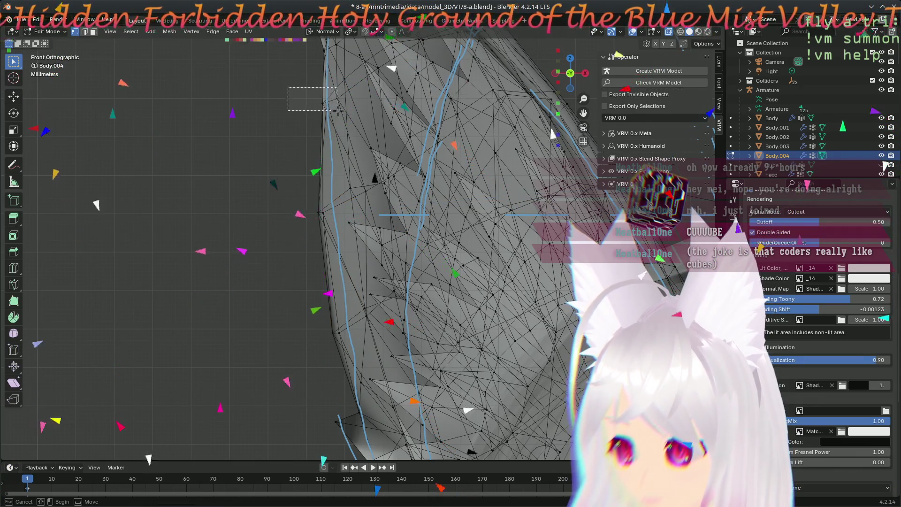
key("g")
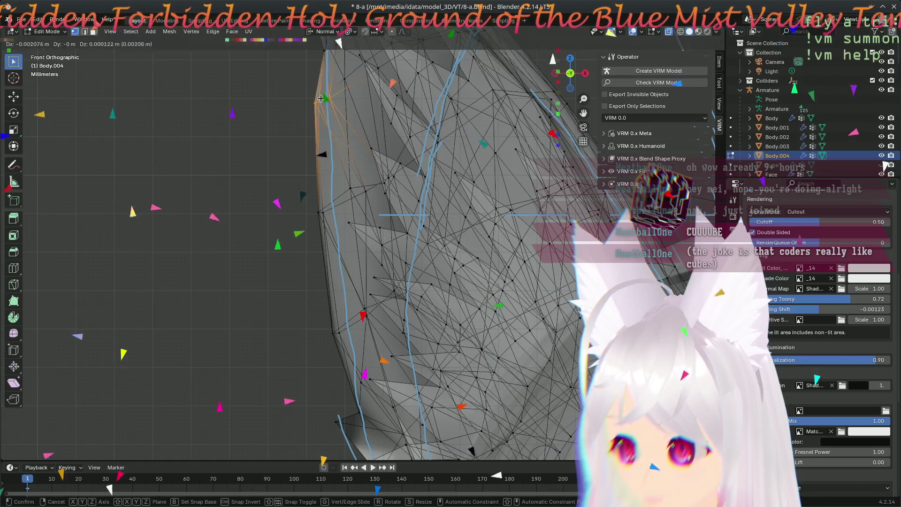
left_click(322, 98)
left_click(350, 215)
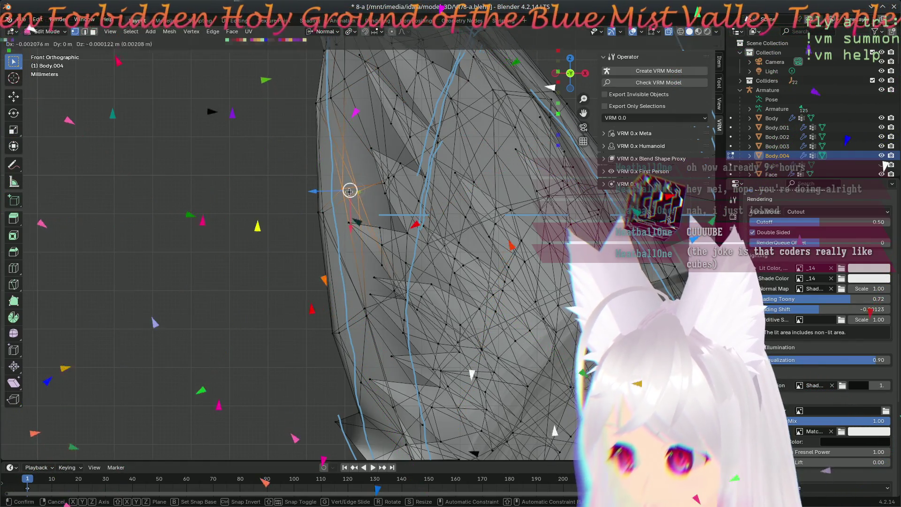
left_click(359, 298)
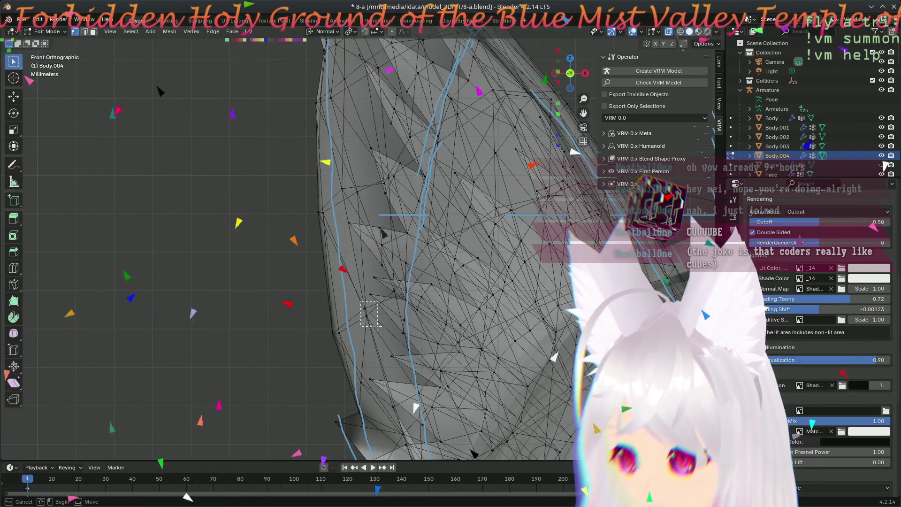
left_click_drag(370, 326, 370, 326)
key("g")
left_click(361, 314)
- Orbit to see the head at an angle and clear the vertex selection
scroll(329, 328, "down", 6)
scroll(316, 339, "up", 4)
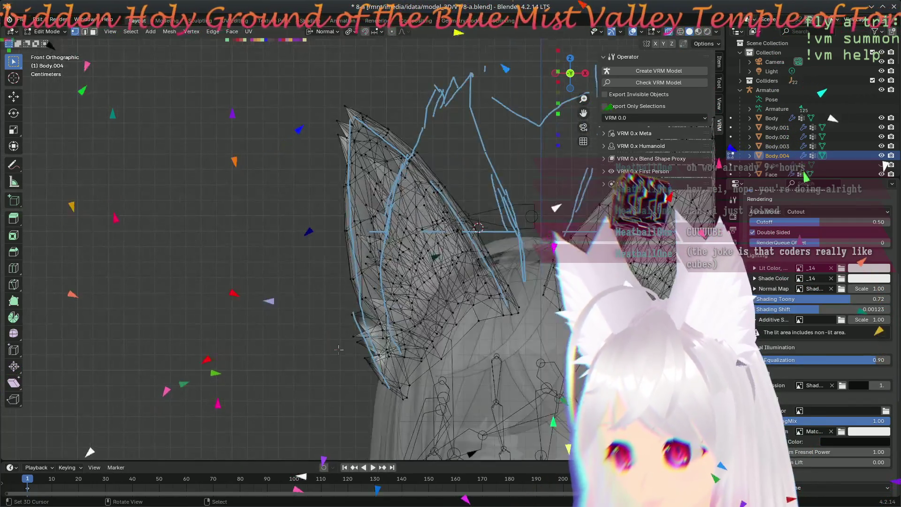
scroll(275, 318, "down", 3)
mouse_move(275, 317)
middle_mouse_down()
mouse_move(478, 414)
mouse_move(325, 182)
mouse_move(383, 347)
mouse_move(418, 363)
middle_mouse_up()
key("a")
key("alt+a")
scroll(418, 358, "up", 3)
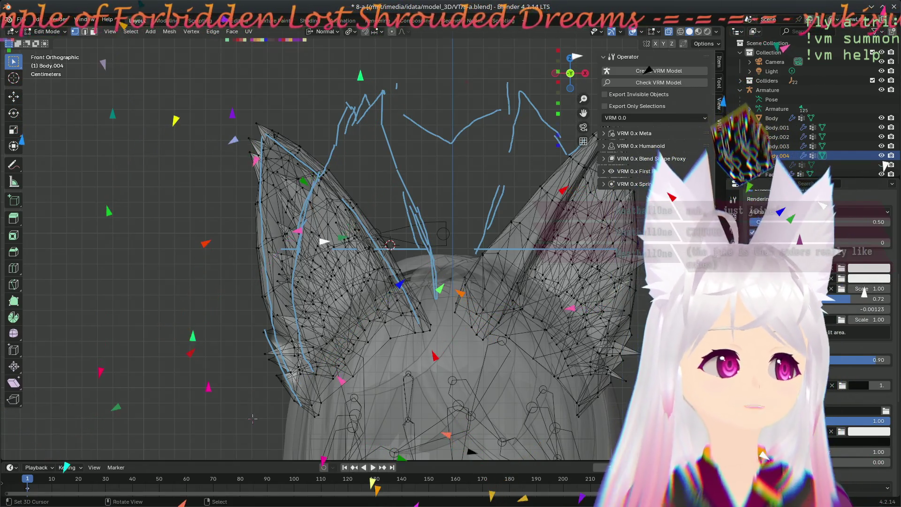
- Save the blend file and zoom in on the left ear's outer edge
left_click(267, 441)
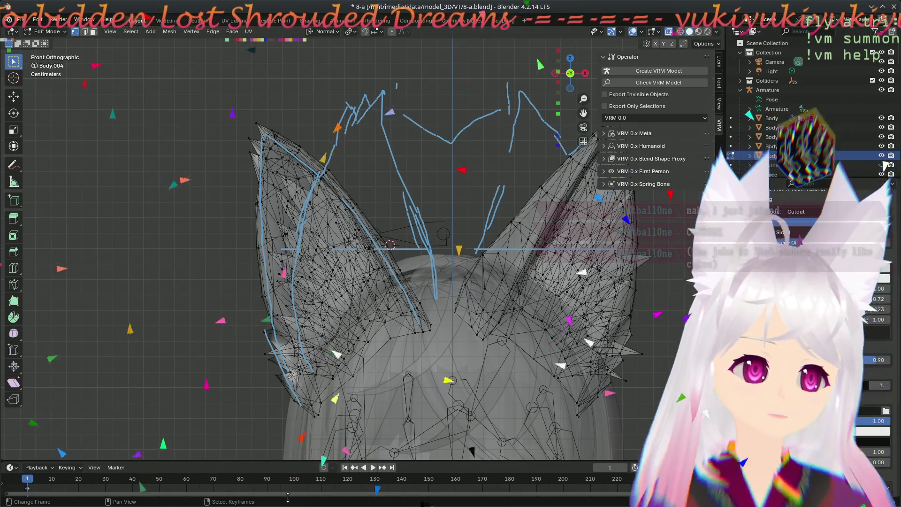
key("ctrl+s")
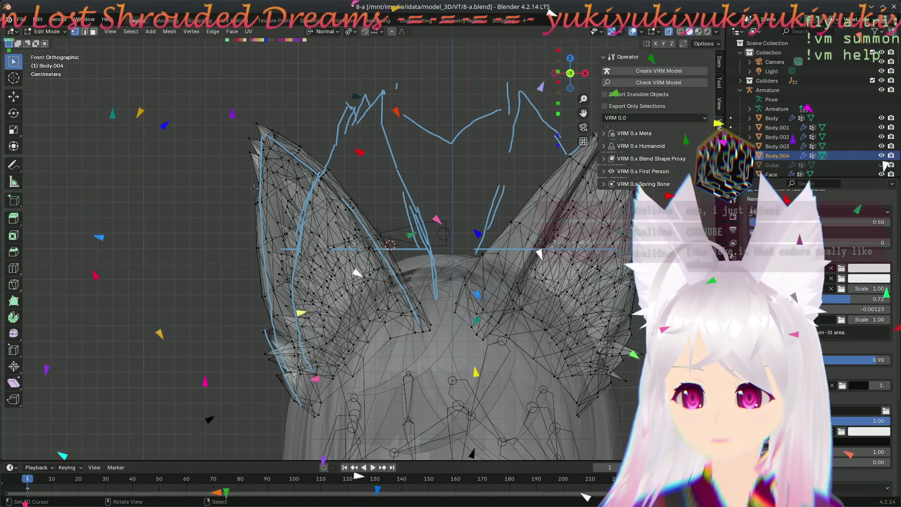
scroll(325, 231, "up", 8)
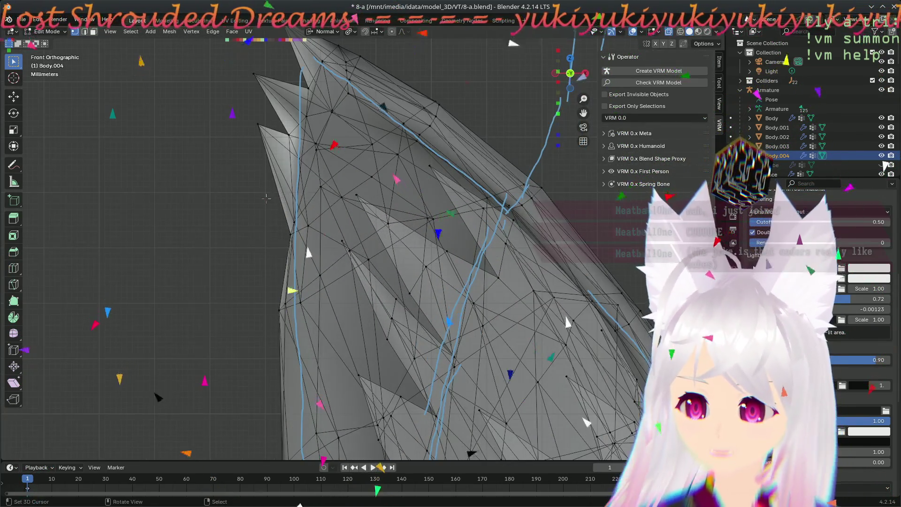
scroll(266, 198, "up", 2)
middle_click_drag(266, 198, 343, 254, "shift")
- Pull an outer-edge ear vertex up and left, nudge it, and orbit to check
left_click(364, 190)
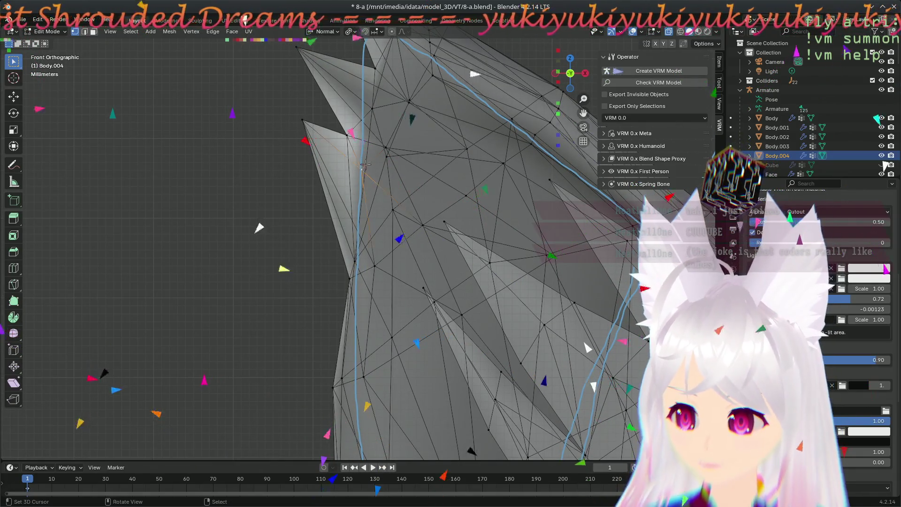
key("g")
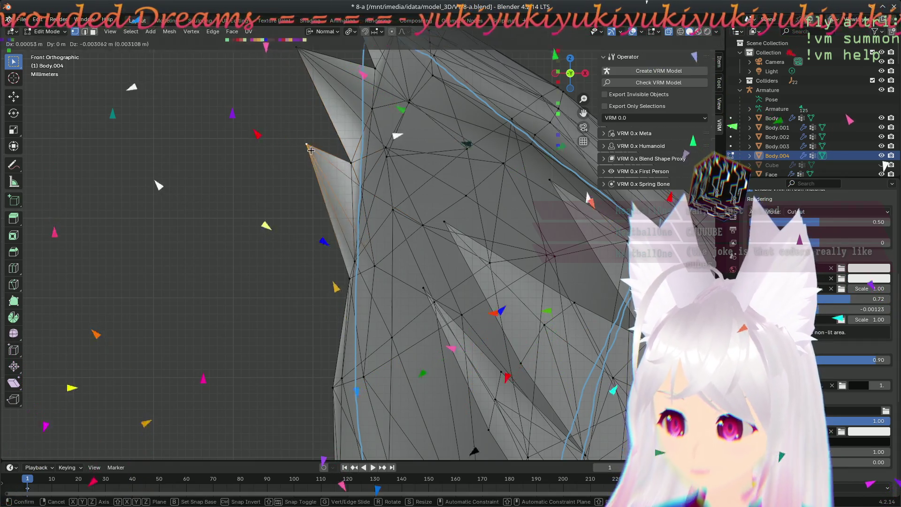
key("g")
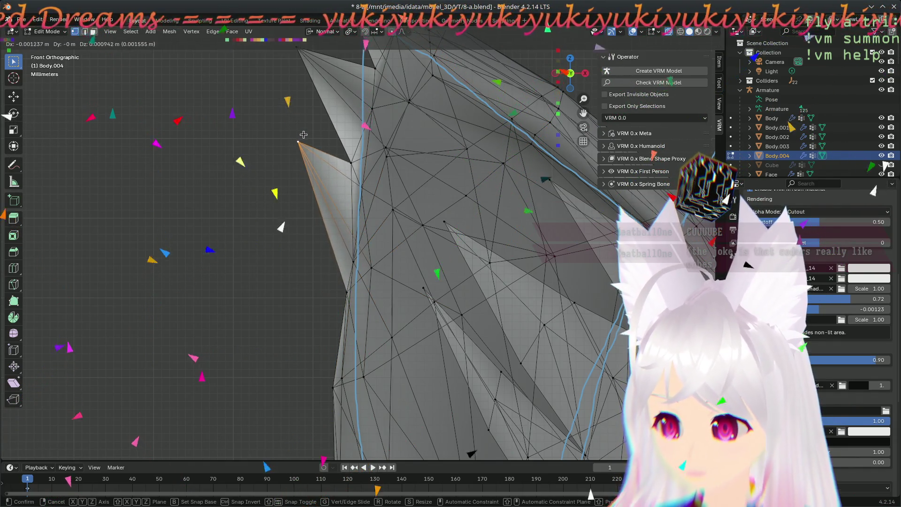
left_click(300, 137)
scroll(300, 136, "down", 5)
left_click_drag(338, 208, 344, 217)
scroll(356, 320, "up", 3)
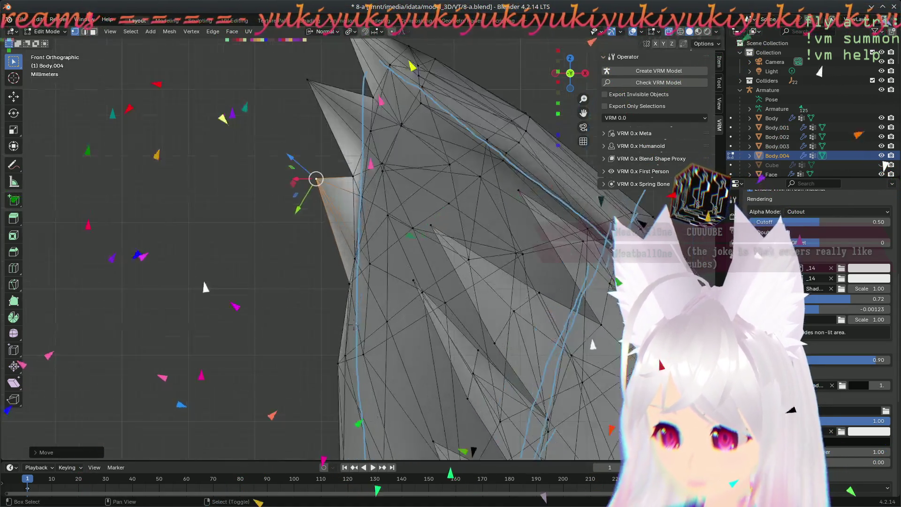
mouse_move(298, 342)
middle_mouse_down()
mouse_move(456, 307)
mouse_move(406, 248)
mouse_move(418, 251)
mouse_move(497, 209)
middle_mouse_up()
middle_click_drag(490, 175, 484, 224)
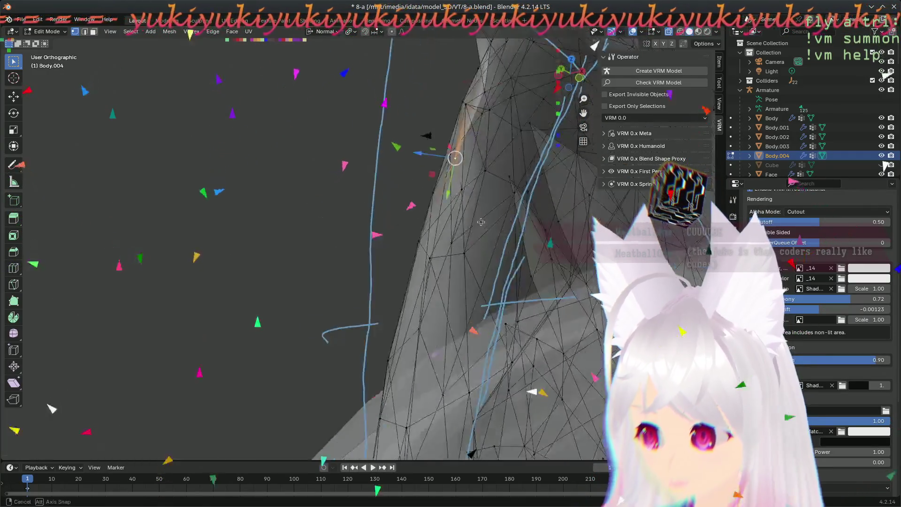
- Move a left-ear vertex back, then check from several angles that the hair sits behind it
key("g")
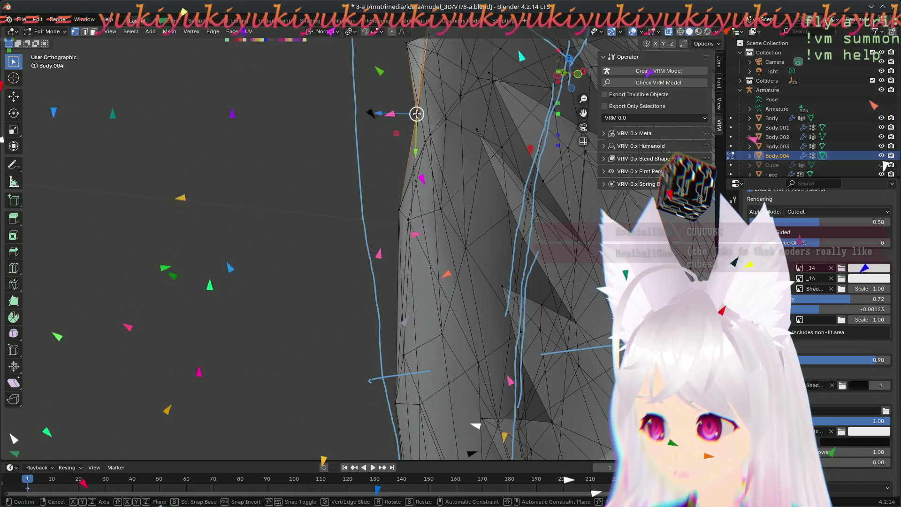
left_click(409, 113)
mouse_move(401, 167)
middle_mouse_down()
mouse_move(348, 333)
mouse_move(349, 199)
middle_mouse_up()
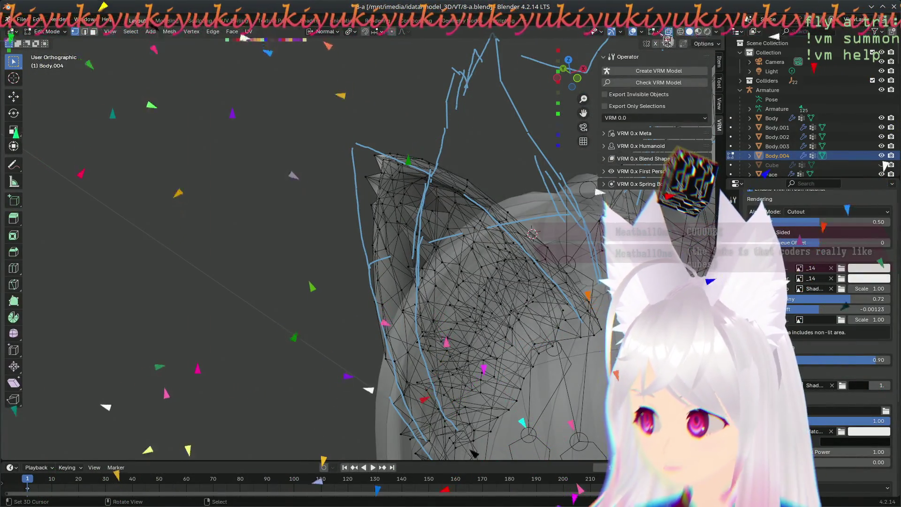
mouse_move(390, 253)
middle_mouse_down()
mouse_move(485, 275)
mouse_move(400, 266)
middle_mouse_up()
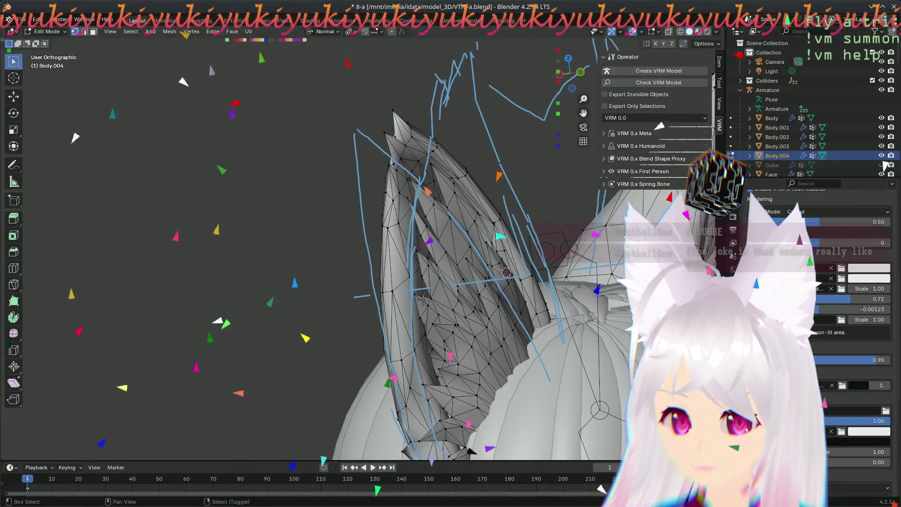
middle_click_drag(337, 266, 339, 401)
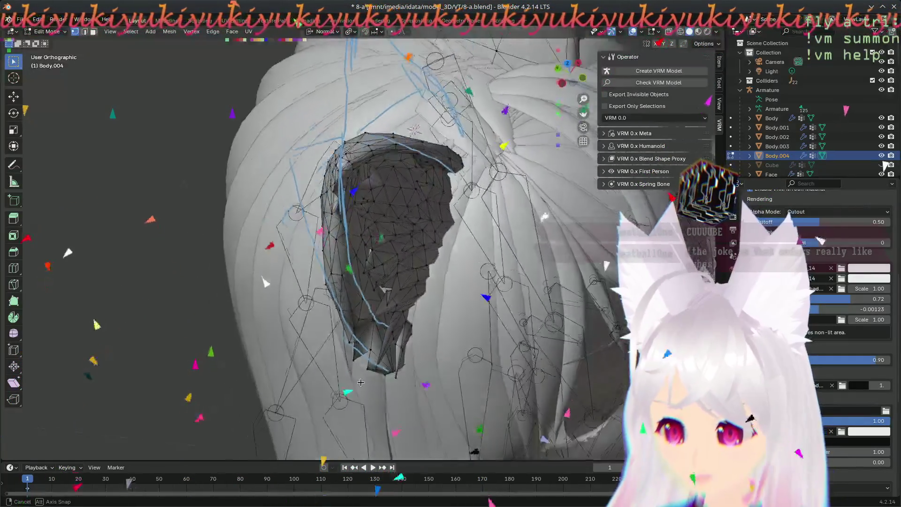
mouse_move(361, 382)
middle_mouse_down()
mouse_move(383, 395)
mouse_move(294, 185)
mouse_move(346, 225)
middle_mouse_up()
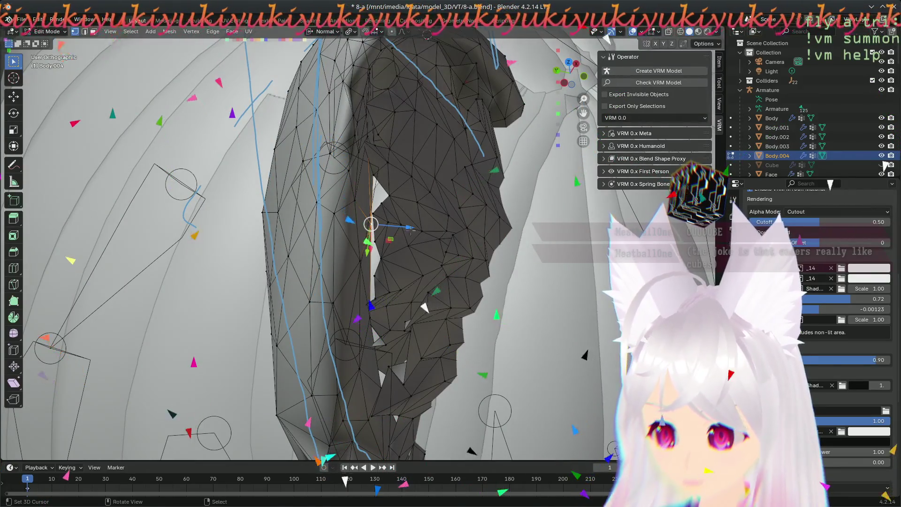
left_click(393, 227)
mouse_move(393, 227)
middle_mouse_down()
mouse_move(349, 301)
mouse_move(335, 301)
mouse_move(368, 249)
mouse_move(367, 296)
mouse_move(401, 358)
mouse_move(395, 276)
mouse_move(374, 318)
mouse_move(370, 290)
mouse_move(301, 211)
middle_mouse_up()
- Reposition two more ear vertices, pushing one along its normal to tuck the hair strands underneath
left_click(336, 272)
key("g")
left_click(351, 279)
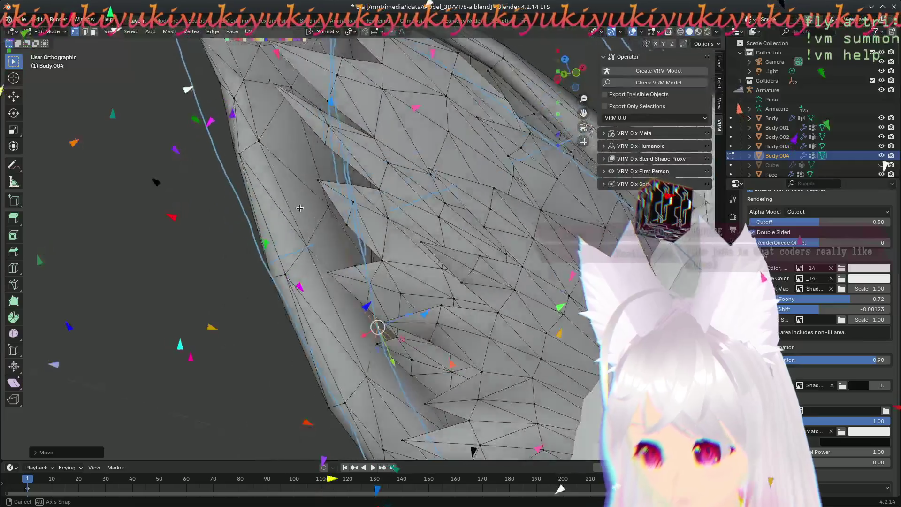
left_click_drag(376, 330, 384, 332)
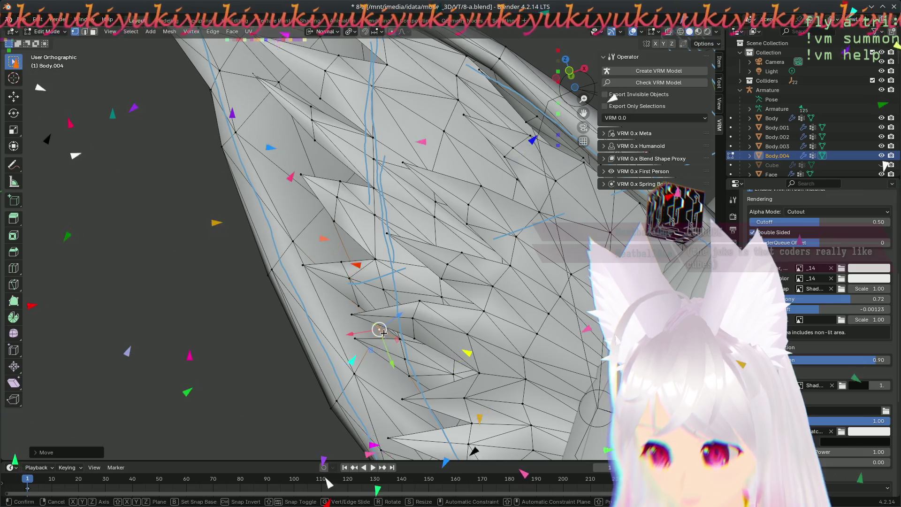
left_click(383, 340)
mouse_move(384, 340)
middle_mouse_down()
mouse_move(587, 364)
mouse_move(383, 271)
mouse_move(376, 207)
mouse_move(367, 241)
mouse_move(368, 215)
mouse_move(330, 186)
middle_mouse_up()
key("g")
left_click(356, 189)
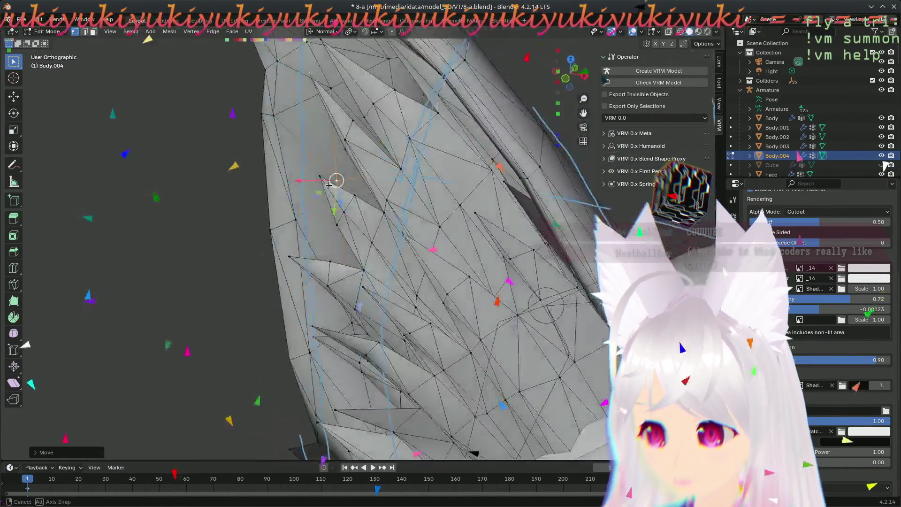
middle_click_drag(310, 149, 352, 175)
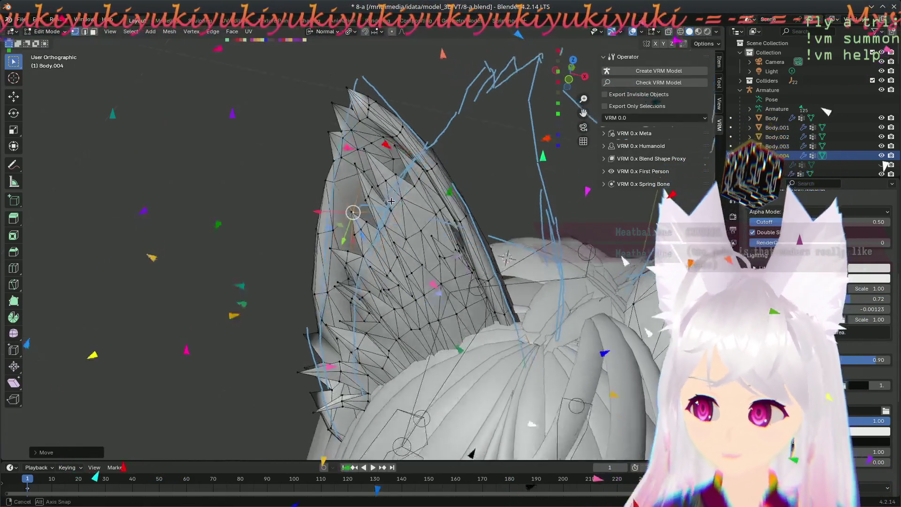
- Shift three more left-ear vertices with G so they clear the hair strands
middle_click_drag(390, 201, 449, 203)
scroll(413, 176, "up", 5)
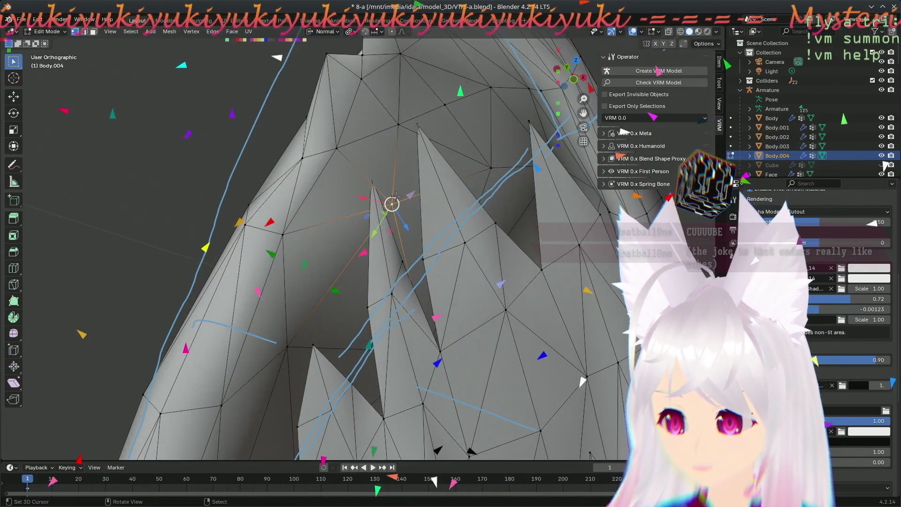
key("g")
left_click(367, 197)
mouse_move(366, 197)
middle_mouse_down()
mouse_move(451, 249)
mouse_move(430, 264)
mouse_move(320, 129)
mouse_move(425, 227)
mouse_move(416, 291)
mouse_move(376, 376)
mouse_move(396, 312)
mouse_move(365, 179)
mouse_move(490, 127)
middle_mouse_up()
key("g")
left_click(333, 142)
key("g")
left_click(388, 303)
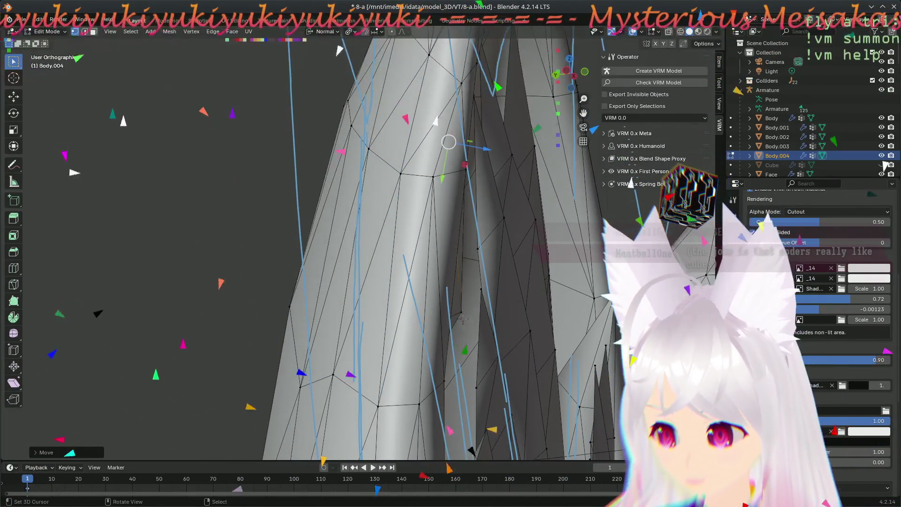
- Push a vertex out along its normal and move the selected vertices up and left
middle_click_drag(479, 358, 448, 389)
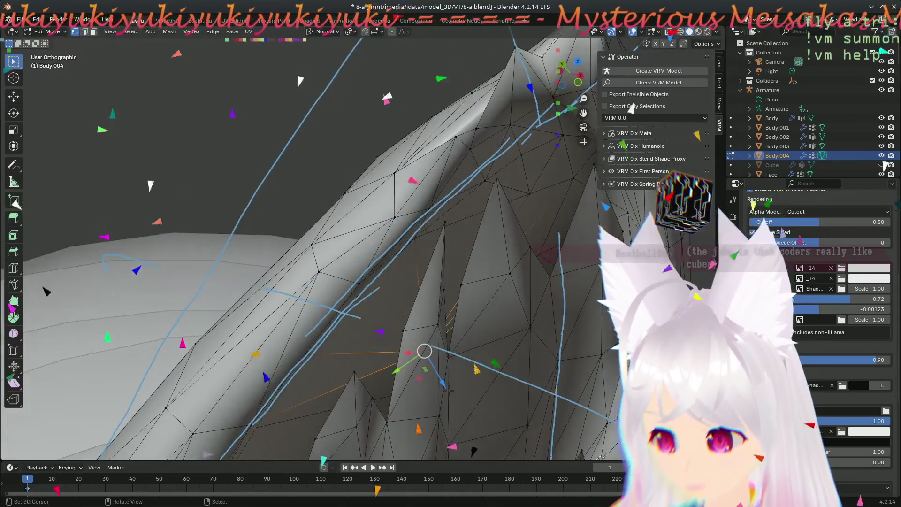
key("e")
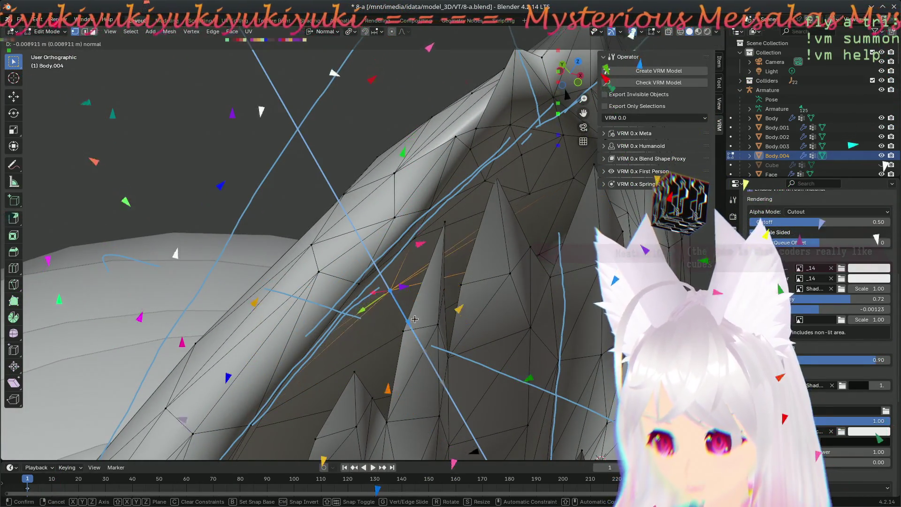
left_click(415, 318)
middle_click_drag(415, 319, 435, 293)
mouse_move(517, 301)
middle_mouse_down()
mouse_move(330, 376)
mouse_move(473, 324)
mouse_move(477, 288)
middle_mouse_up()
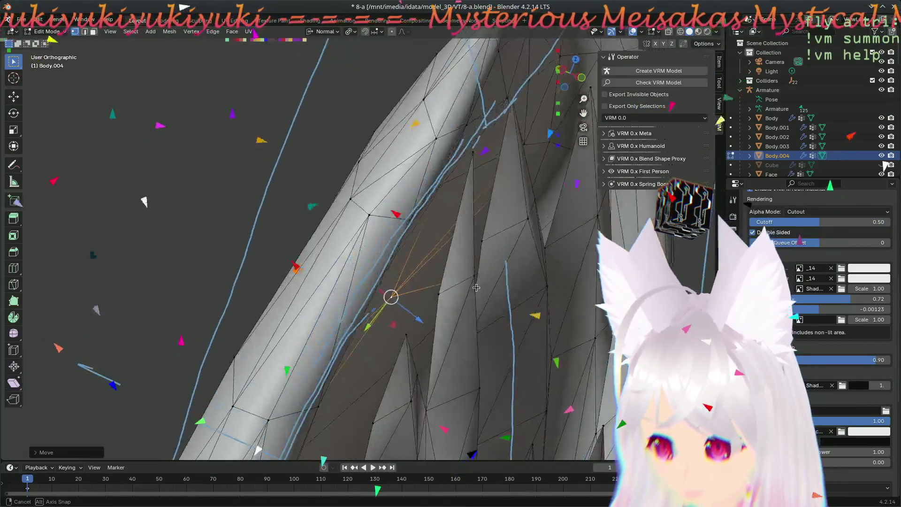
middle_click_drag(411, 296, 376, 373)
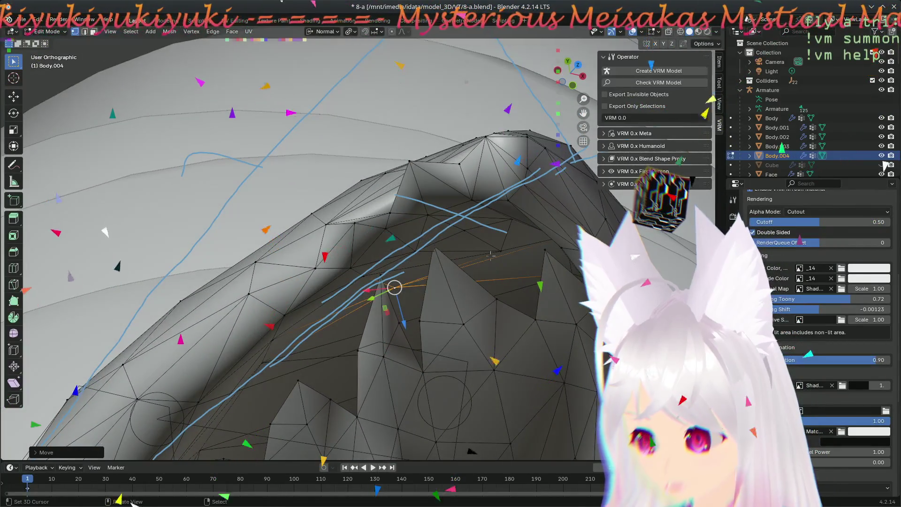
left_click_drag(513, 288, 408, 268)
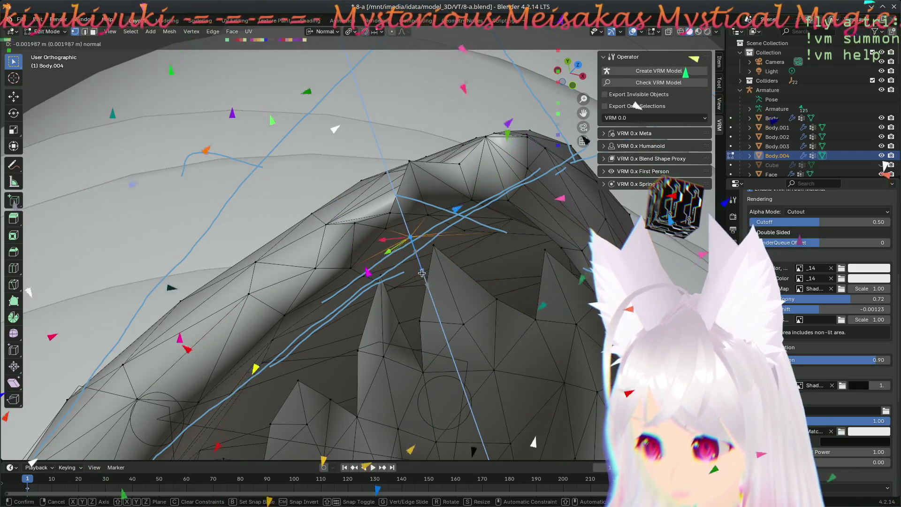
left_click(422, 273)
left_click(464, 264)
- Adjust a final vertex on the ear's lower part, then check the model in Front view
mouse_move(464, 264)
middle_mouse_down()
mouse_move(483, 292)
mouse_move(457, 222)
mouse_move(481, 288)
mouse_move(471, 215)
middle_mouse_up()
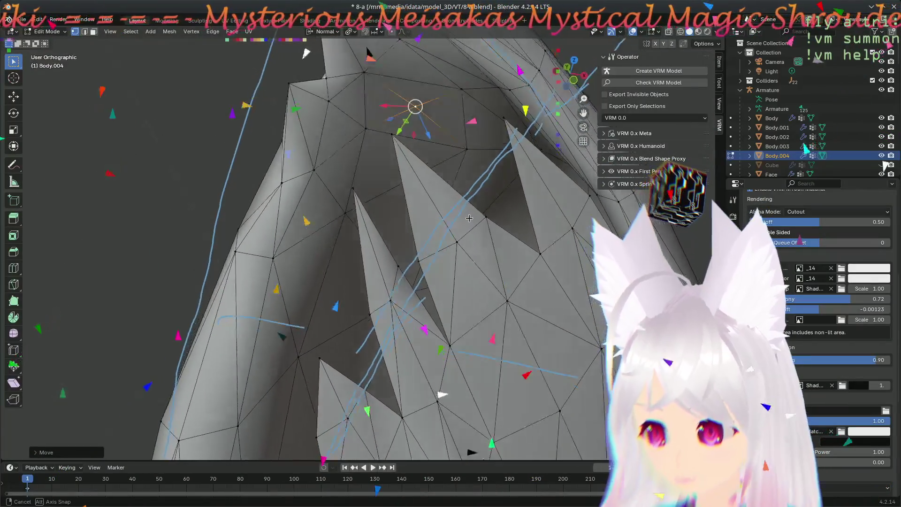
middle_click_drag(361, 212, 399, 287)
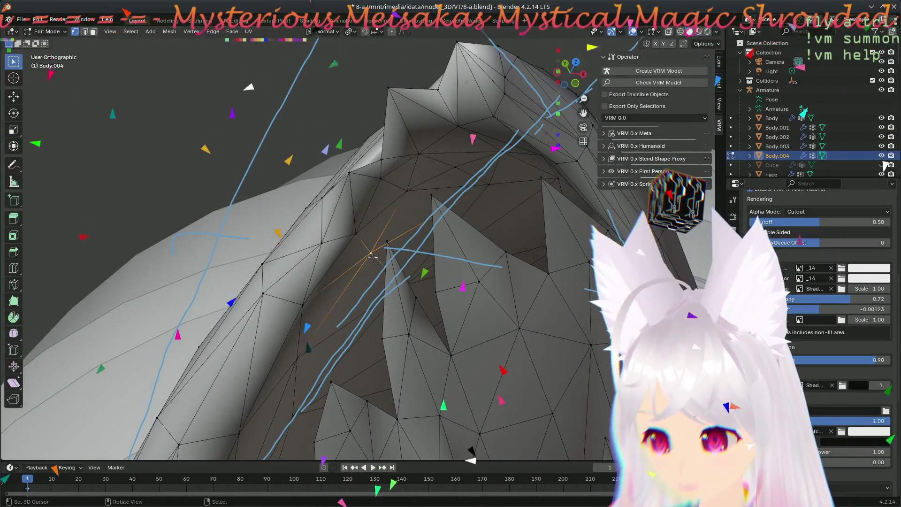
left_click(382, 273)
mouse_move(383, 273)
middle_mouse_down()
mouse_move(472, 307)
mouse_move(454, 233)
middle_mouse_up()
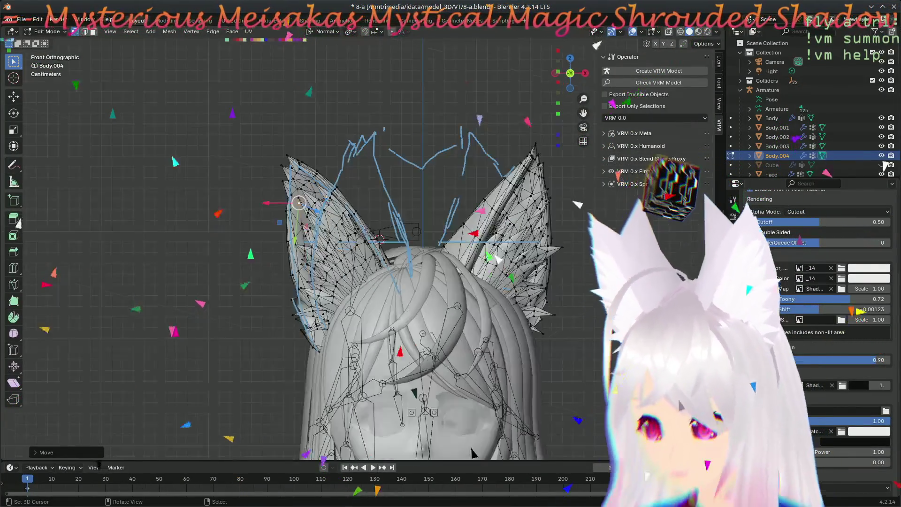
scroll(327, 199, "up", 3)
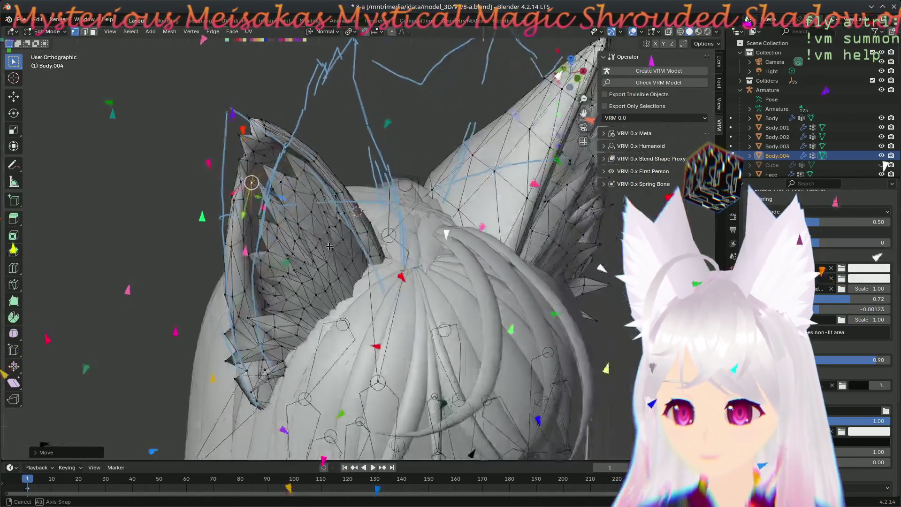
mouse_move(329, 246)
middle_mouse_down()
mouse_move(160, 247)
mouse_move(433, 321)
mouse_move(256, 247)
middle_mouse_up()
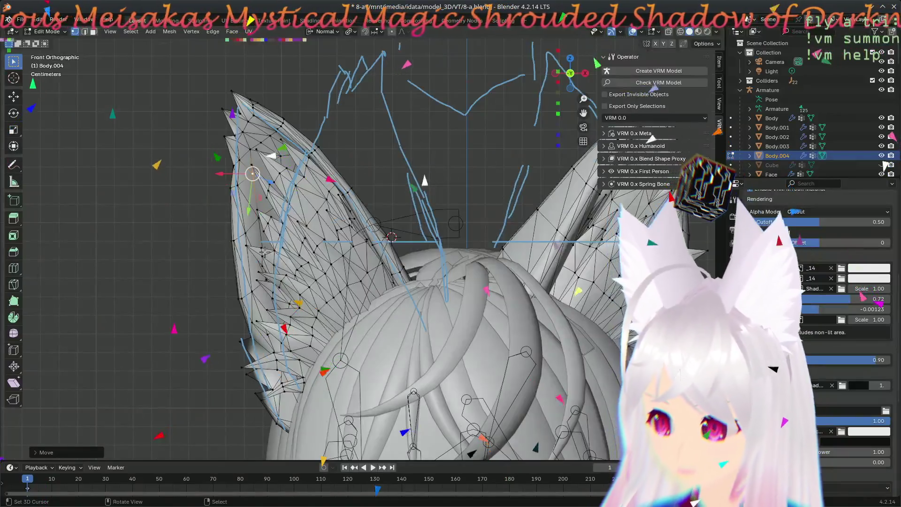
scroll(264, 252, "down", 10)
middle_click_drag(329, 301, 376, 332)
mouse_move(344, 371)
middle_mouse_down()
mouse_move(555, 325)
mouse_move(576, 360)
mouse_move(462, 432)
middle_mouse_up()
key("KP_1")
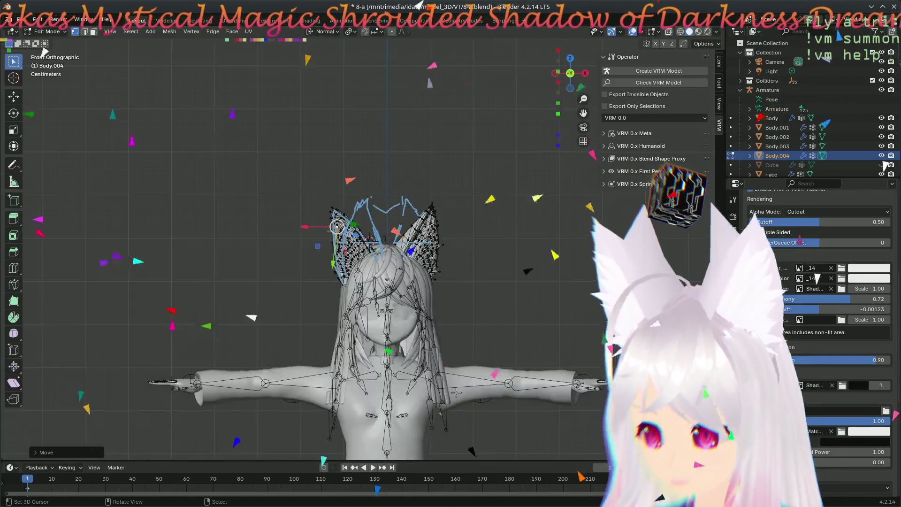
- In top view, box-select all vertices of the left ear
key("KP_7")
scroll(300, 248, "up", 8)
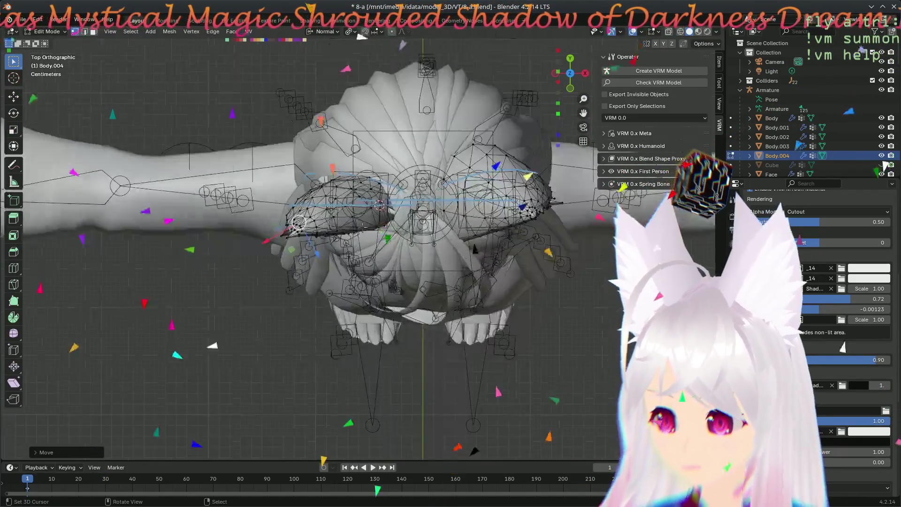
key("a")
key("alt+a")
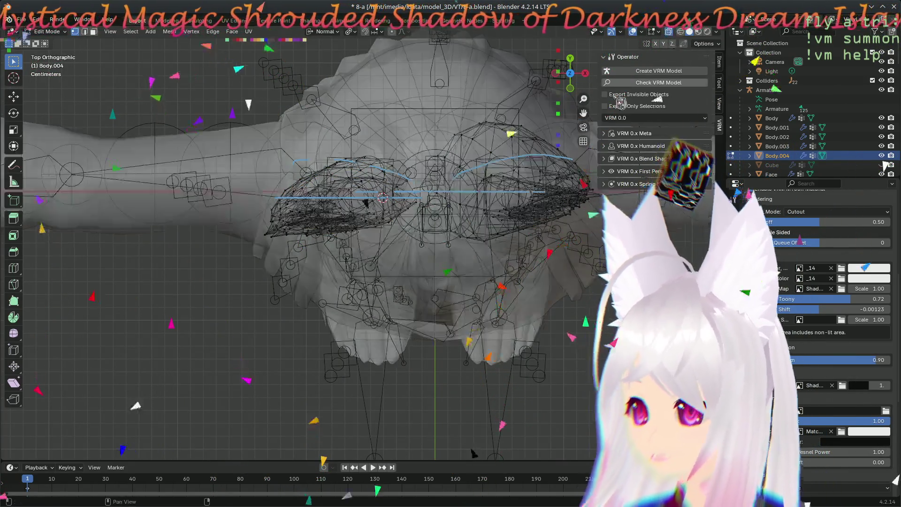
left_click_drag(228, 109, 430, 281)
scroll(327, 196, "up", 3)
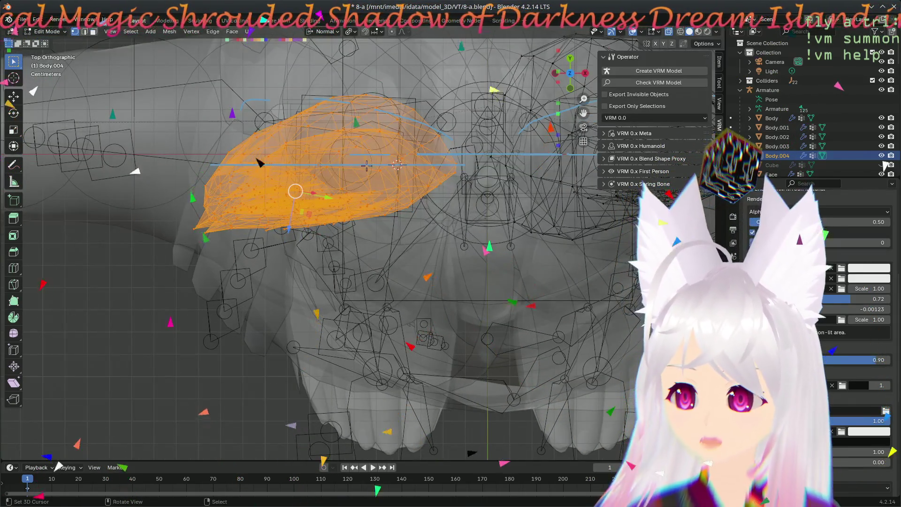
- Set the pivot point to 3D Cursor and rotate the ear twice away from the hair
left_click(328, 32)
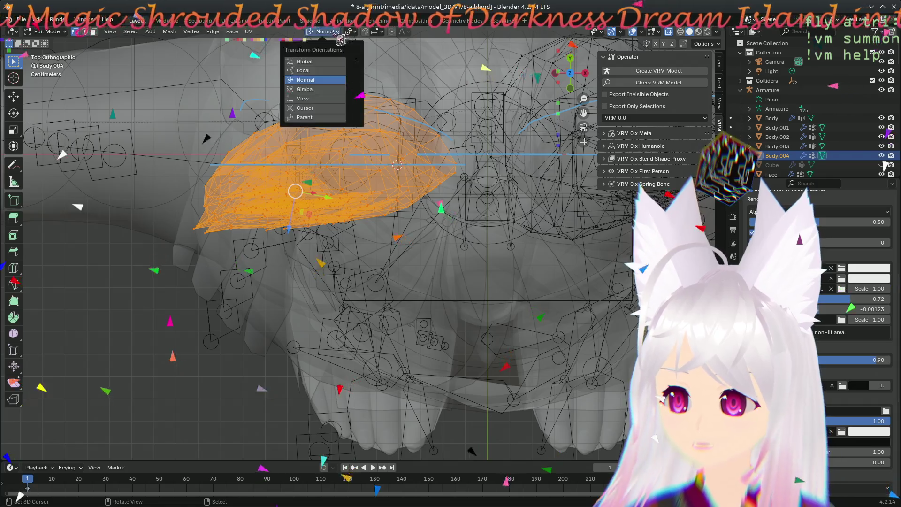
left_click(351, 31)
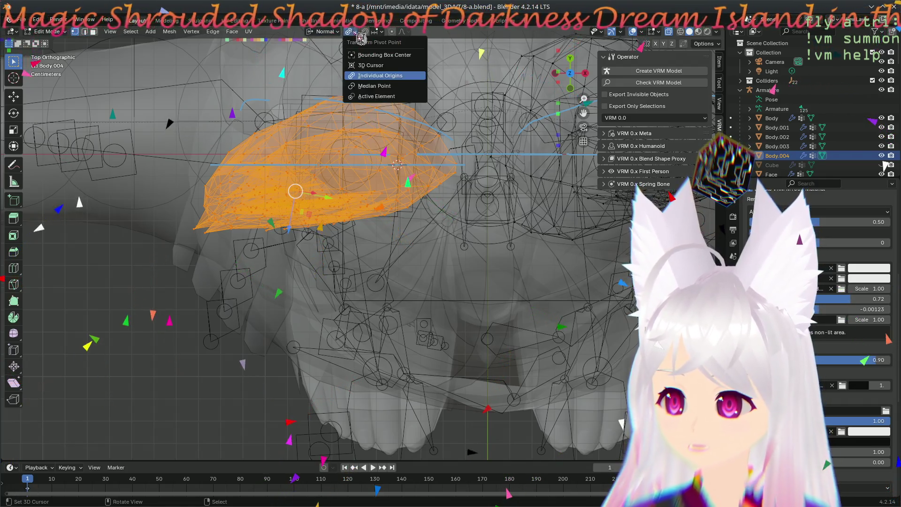
left_click(381, 65)
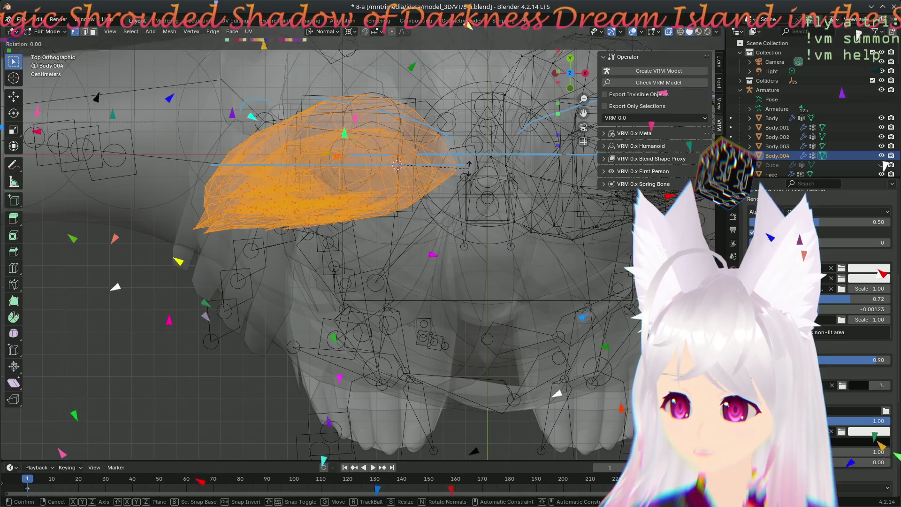
key("r")
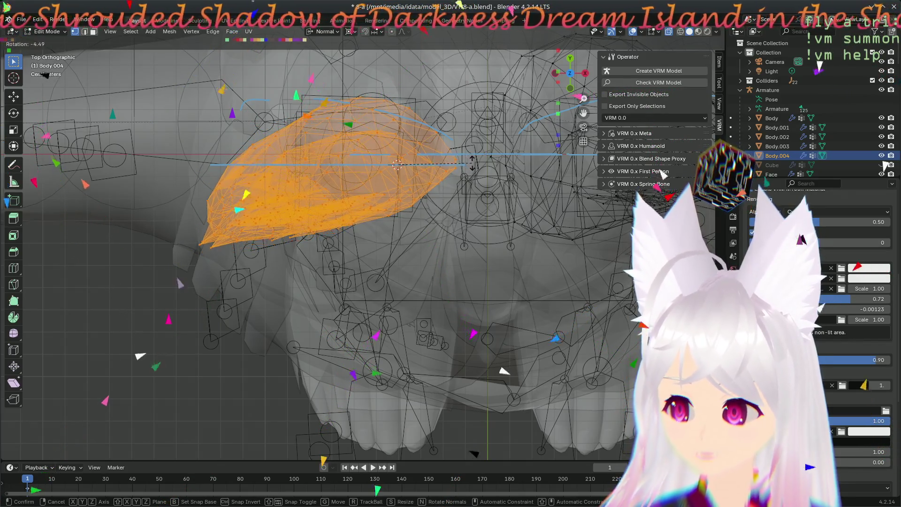
left_click(375, 220)
mouse_move(376, 221)
middle_mouse_down()
mouse_move(372, 240)
mouse_move(455, 204)
mouse_move(408, 140)
middle_mouse_up()
key("r")
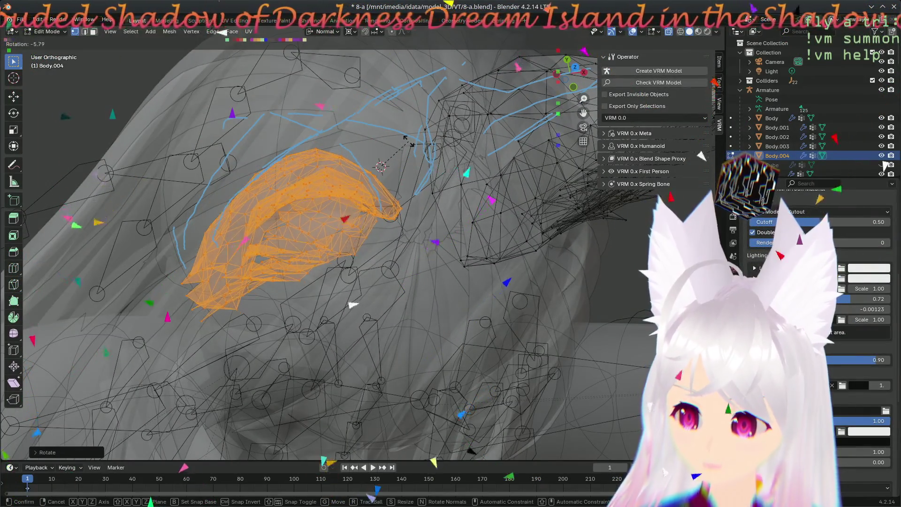
left_click(347, 252)
mouse_move(347, 252)
middle_mouse_down()
mouse_move(370, 222)
mouse_move(522, 269)
mouse_move(450, 281)
middle_mouse_up()
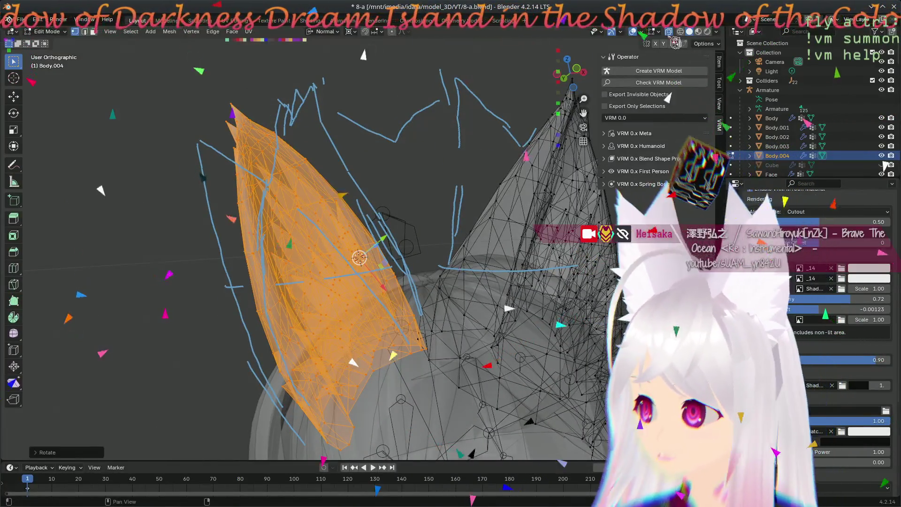
- Check the ear in wireframe from the front, then return to opaque solid shading
left_click(680, 31)
key("KP_1")
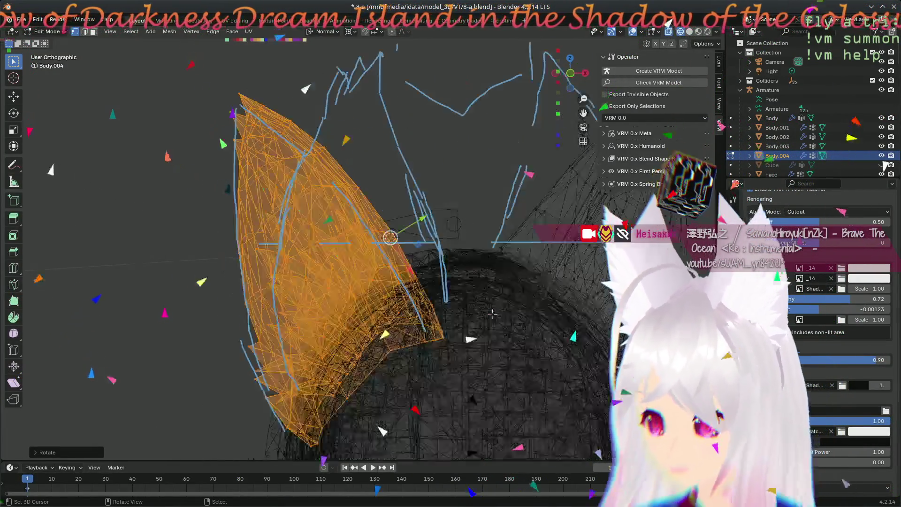
left_click(690, 32)
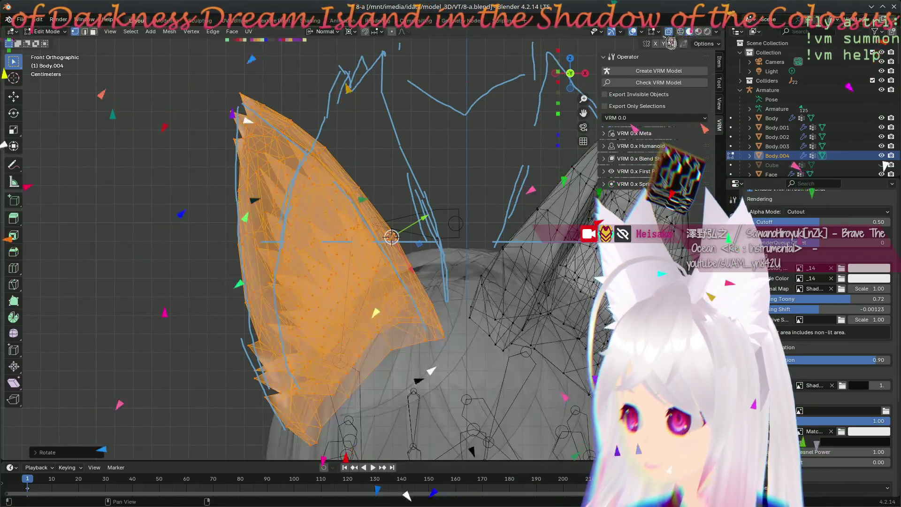
left_click(670, 34)
scroll(407, 346, "down", 3)
scroll(407, 345, "up", 3)
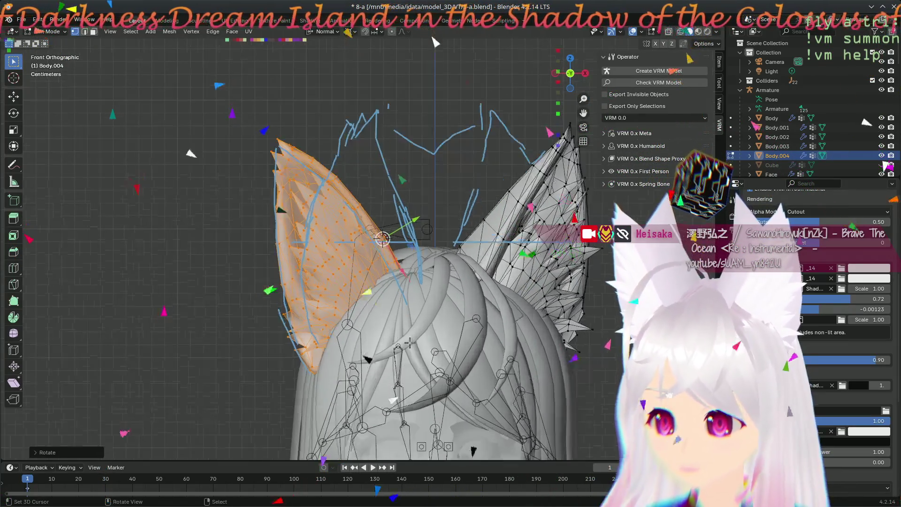
middle_click_drag(383, 348, 377, 299, "shift")
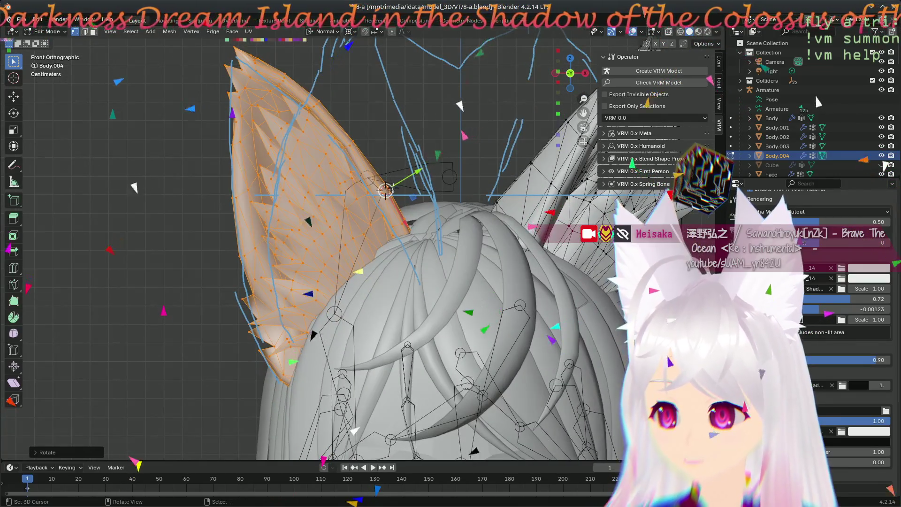
- Move the left ear vertices left and up in several small adjustments
key("g")
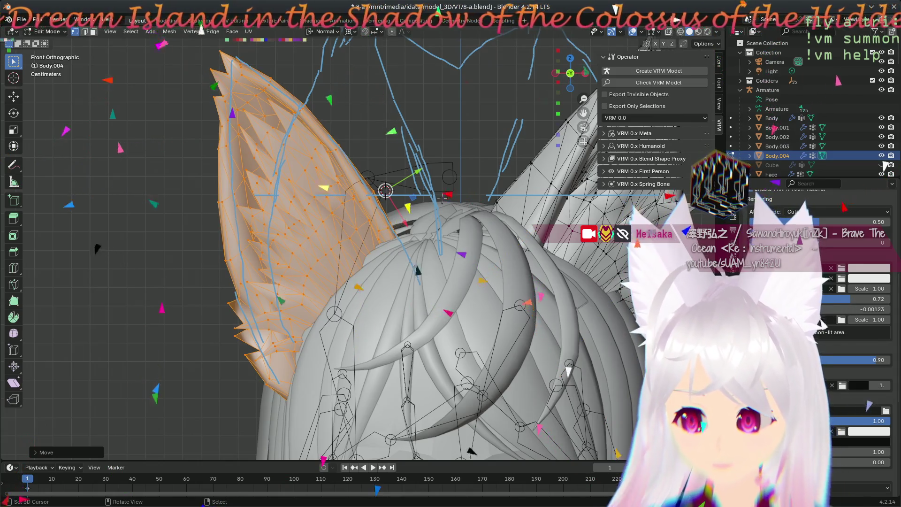
key("g")
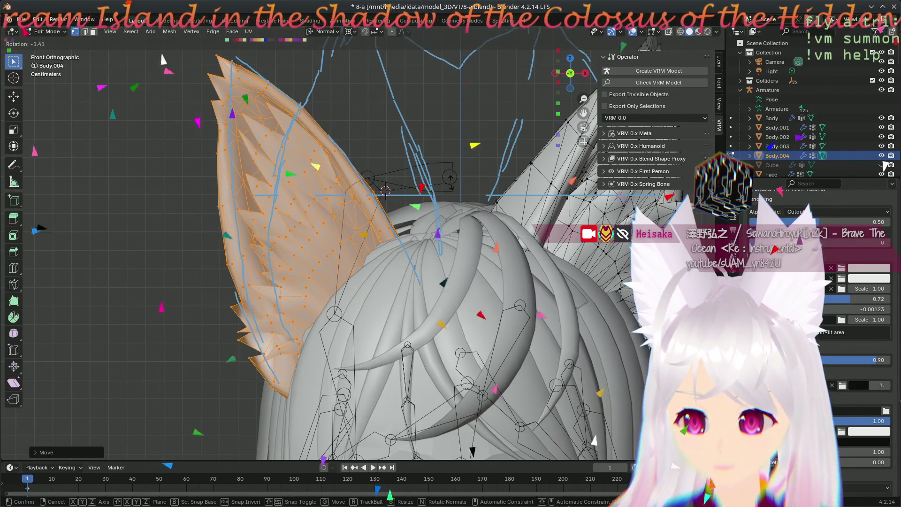
left_click(451, 180)
key("g")
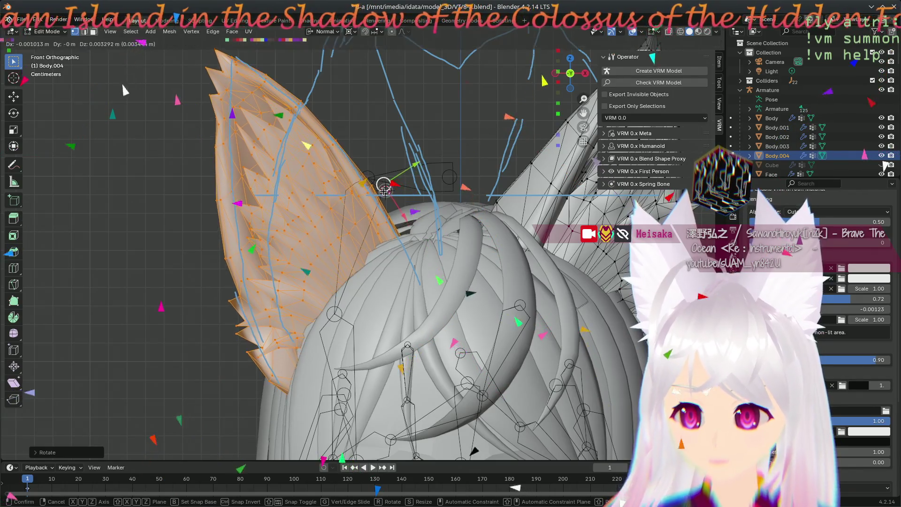
left_click(377, 201)
scroll(344, 233, "down", 5)
scroll(344, 234, "up", 4)
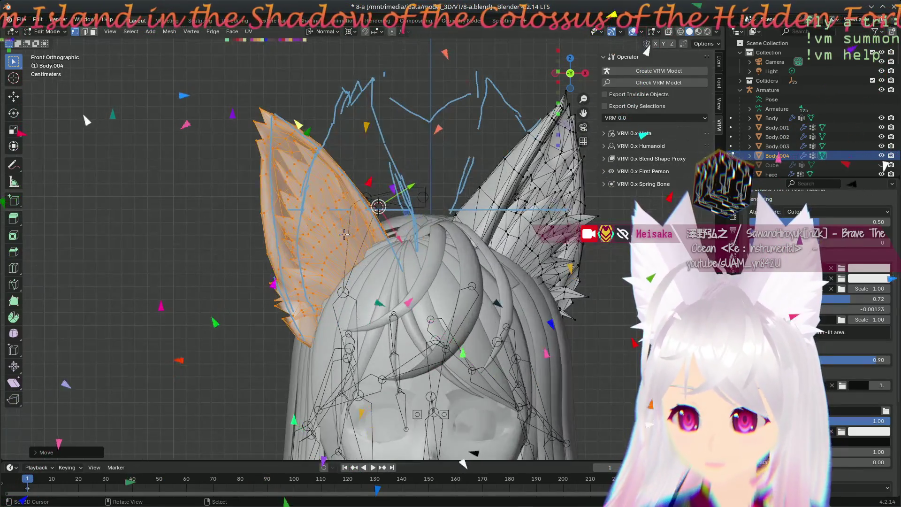
mouse_move(319, 305)
middle_mouse_down()
mouse_move(551, 291)
mouse_move(496, 429)
mouse_move(291, 373)
middle_mouse_up()
scroll(295, 366, "down", 3)
scroll(319, 350, "up", 5)
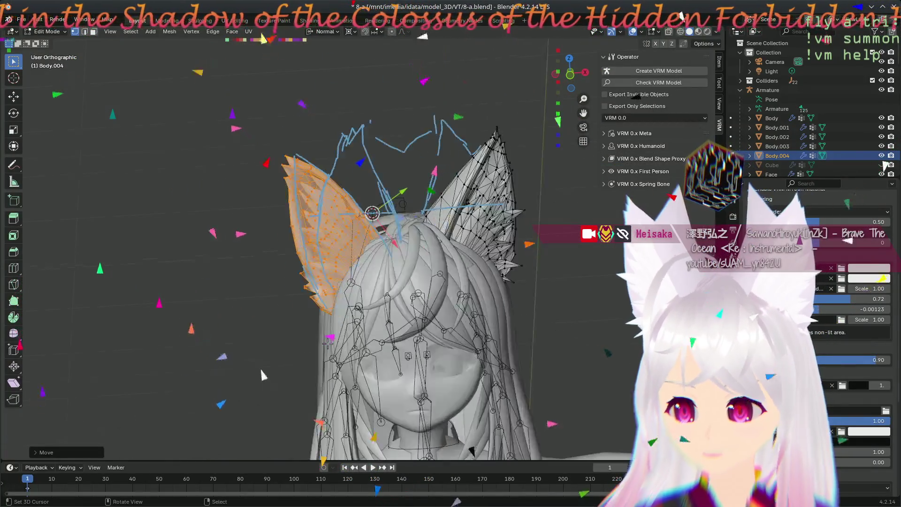
scroll(327, 344, "down", 3)
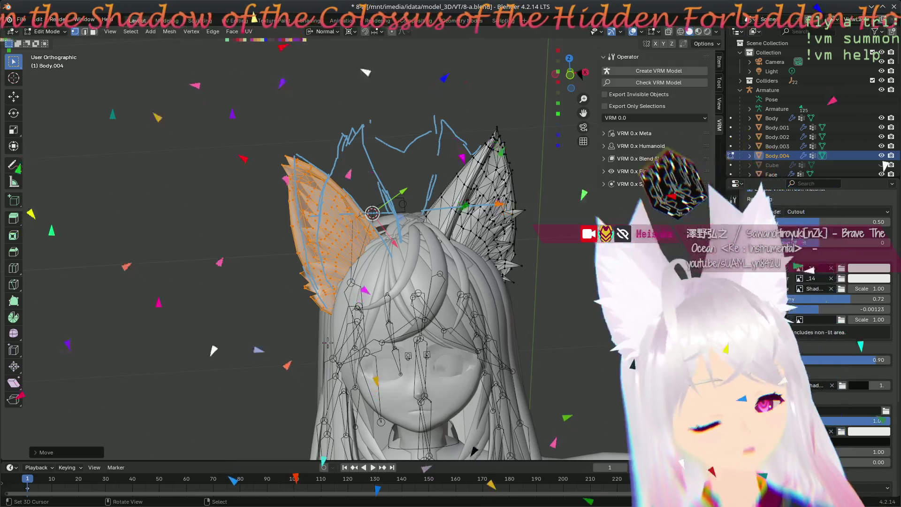
scroll(328, 344, "up", 2)
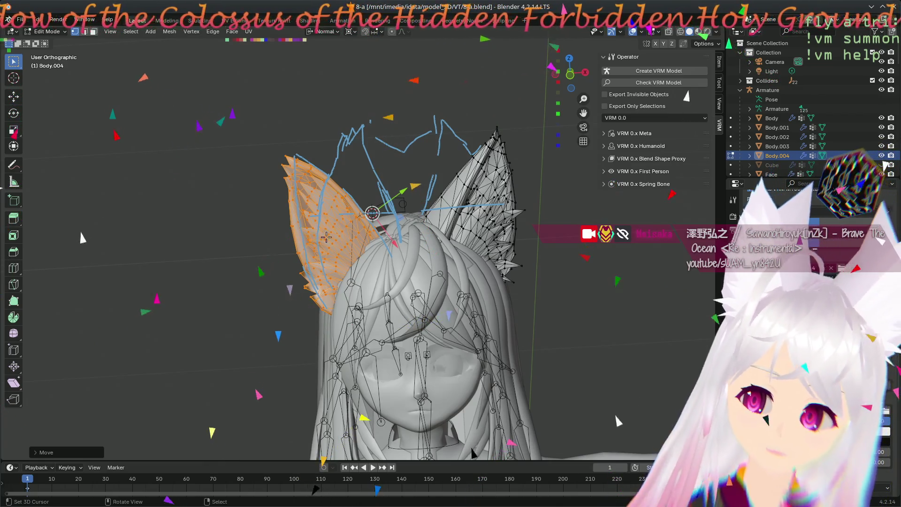
scroll(326, 237, "up", 4)
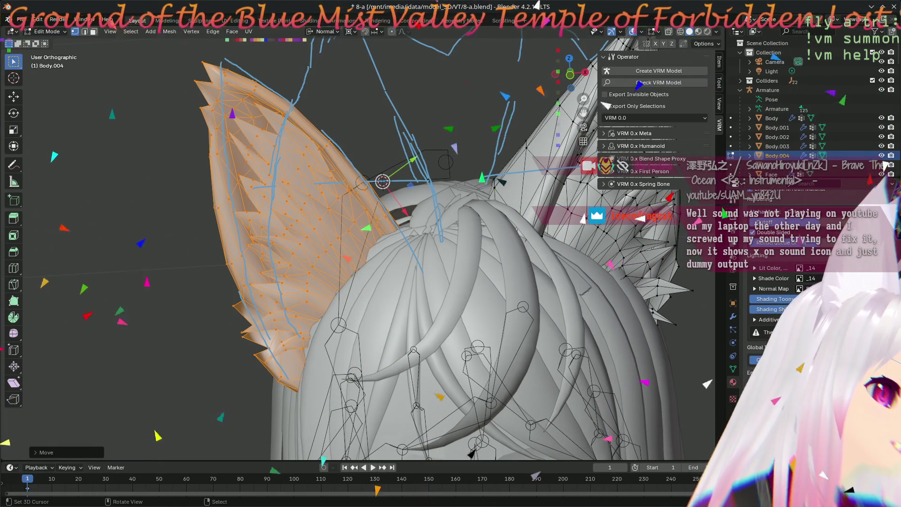
mouse_move(216, 301)
middle_mouse_down()
mouse_move(232, 292)
mouse_move(312, 297)
middle_mouse_up()
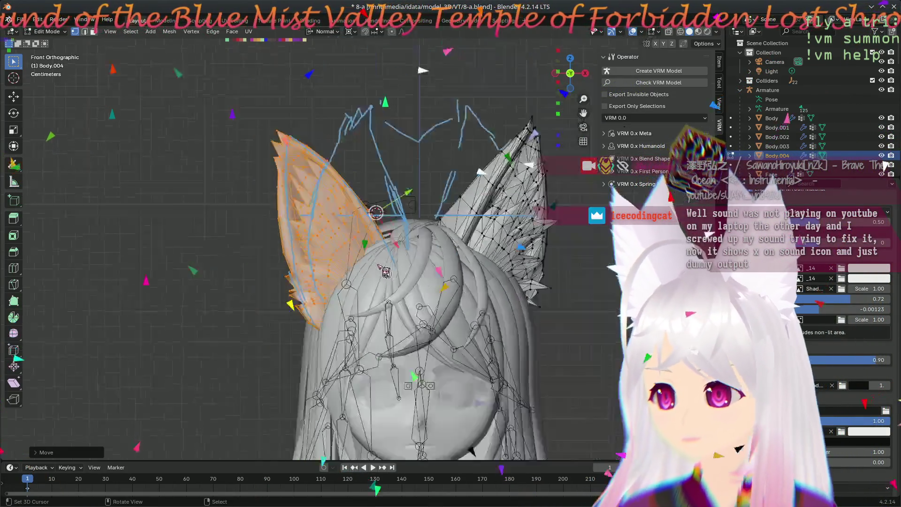
- Frame both fox ears front-on in Material Preview shading, then return to Object Mode
scroll(385, 271, "up", 4)
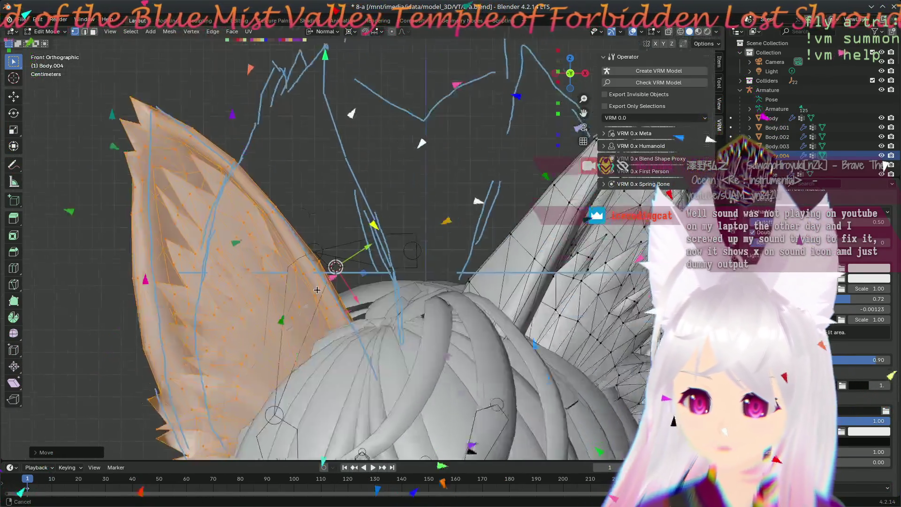
scroll(410, 236, "down", 2)
mouse_move(410, 236)
middle_mouse_down("shift")
mouse_move(284, 268)
mouse_move(268, 252)
mouse_move(316, 318)
mouse_move(296, 188)
mouse_move(344, 283)
mouse_move(309, 299)
mouse_move(195, 144)
mouse_move(278, 178)
middle_mouse_up("shift")
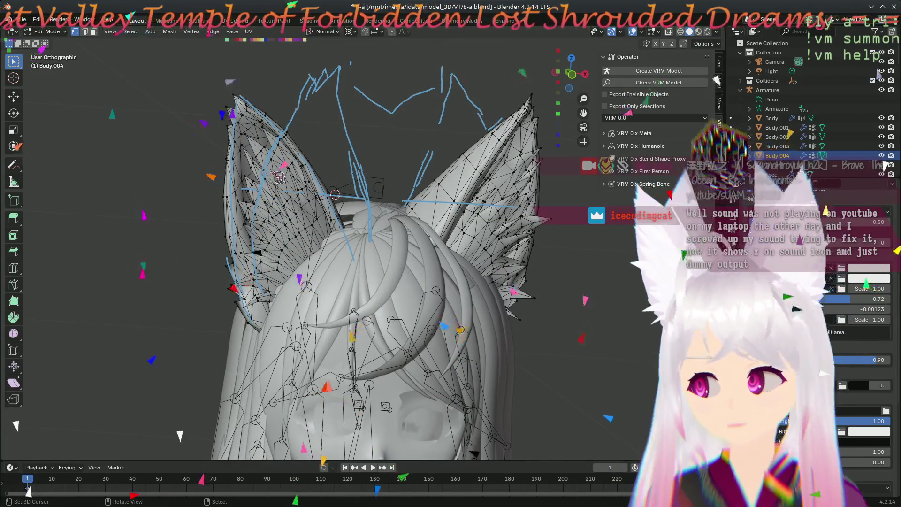
middle_click_drag(383, 289, 255, 126)
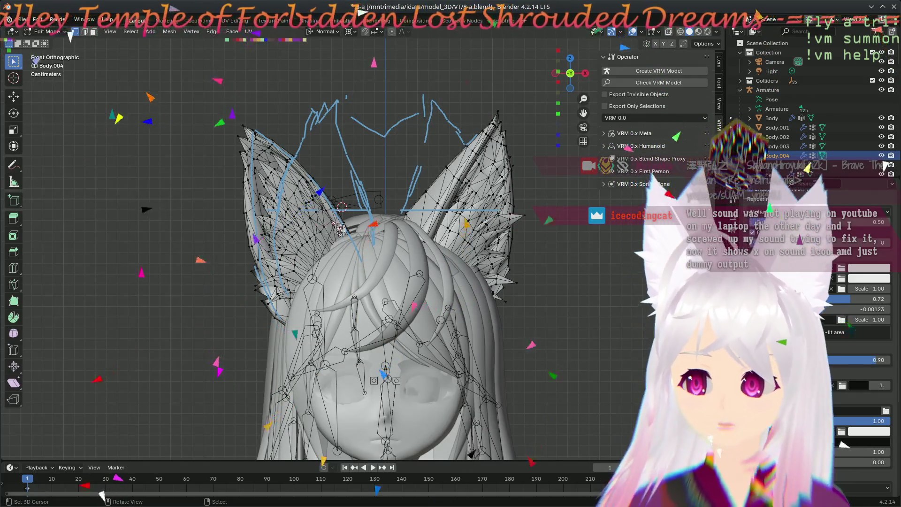
left_click(706, 33)
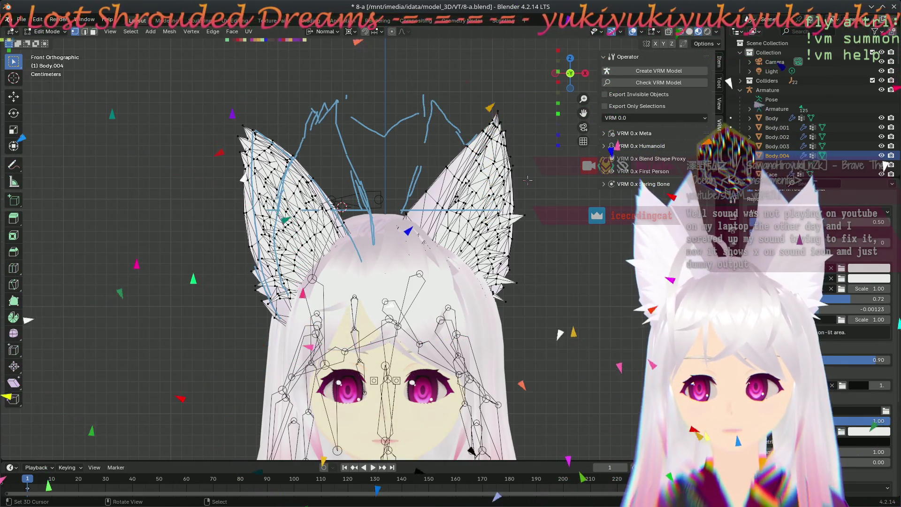
scroll(527, 180, "down", 6)
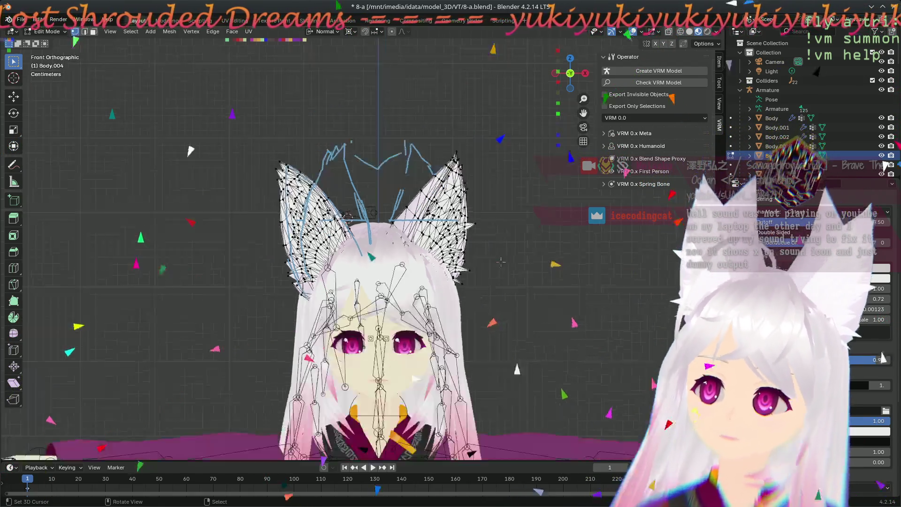
scroll(483, 255, "up", 5)
scroll(483, 255, "up", 1)
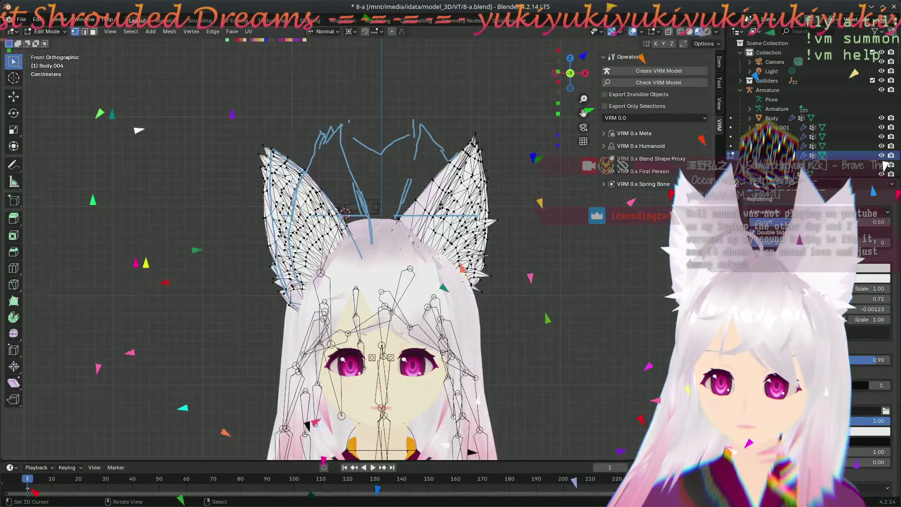
key("Tab")
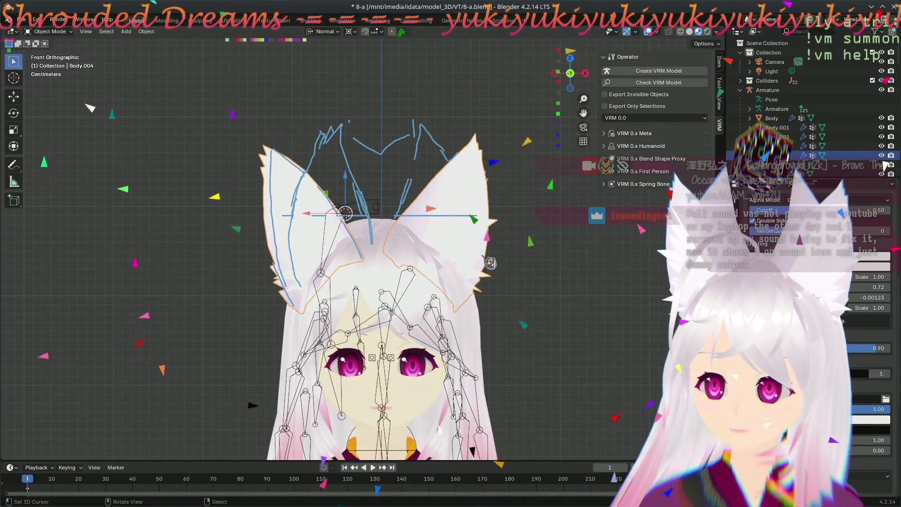
- Zoom in on the head and switch the viewport to Rendered shading
scroll(539, 266, "down", 3)
scroll(522, 276, "up", 3)
scroll(516, 279, "down", 3)
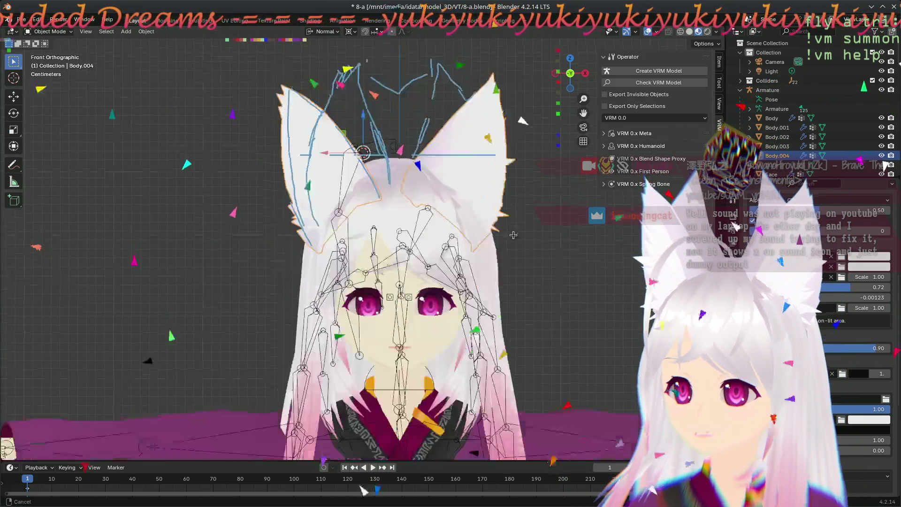
scroll(489, 227, "down", 1)
scroll(489, 227, "down", 3)
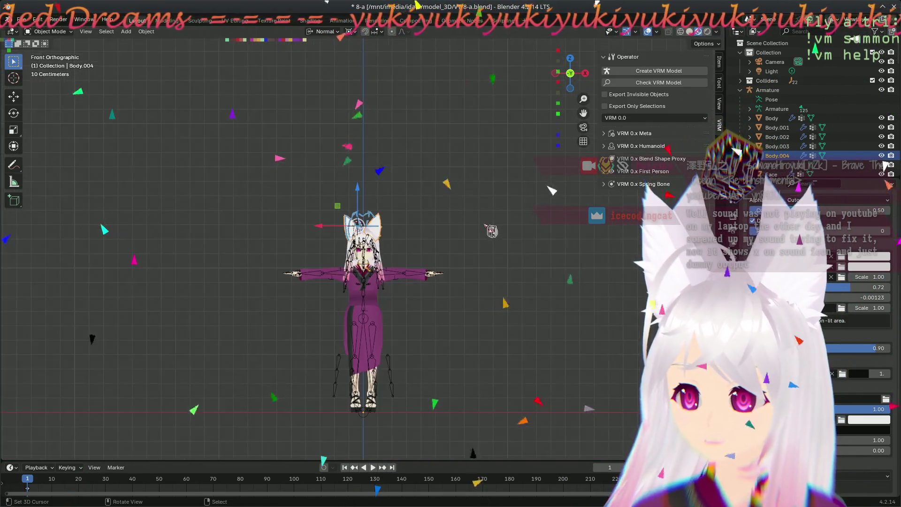
scroll(455, 234, "up", 6)
scroll(434, 242, "up", 5)
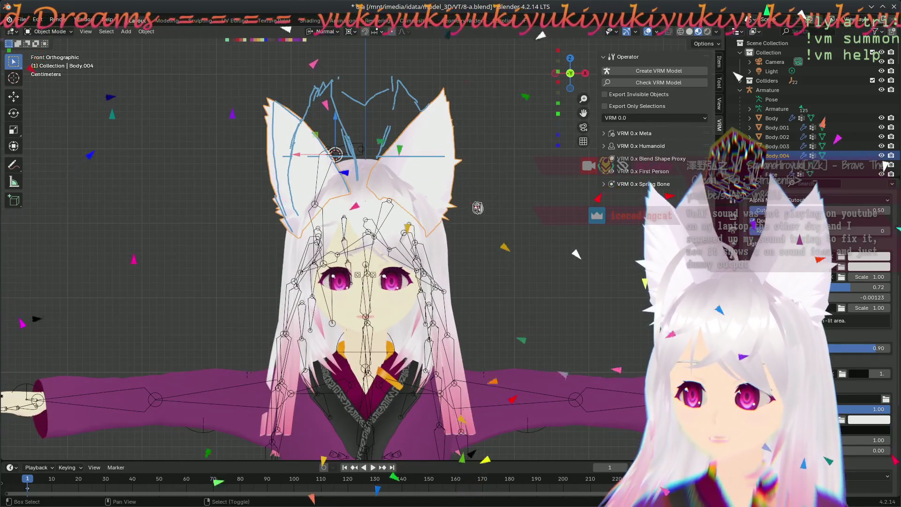
scroll(497, 244, "up", 1)
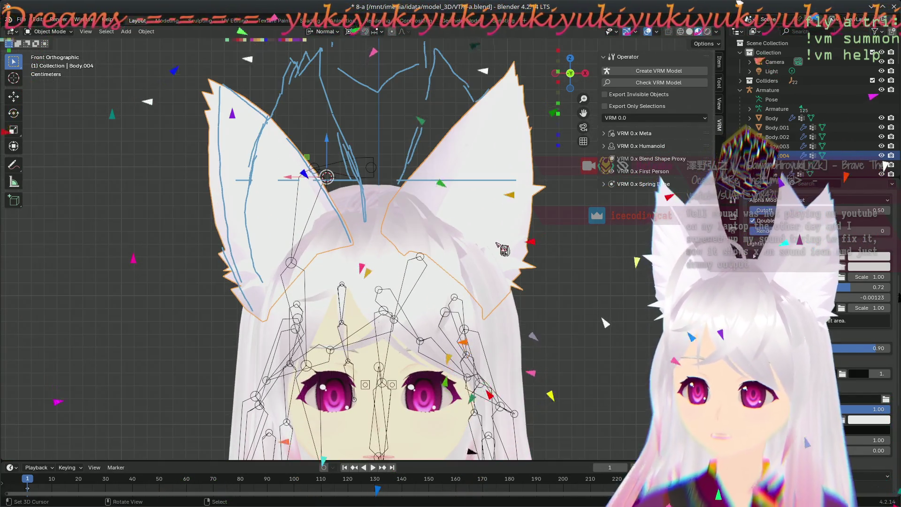
left_click(707, 32)
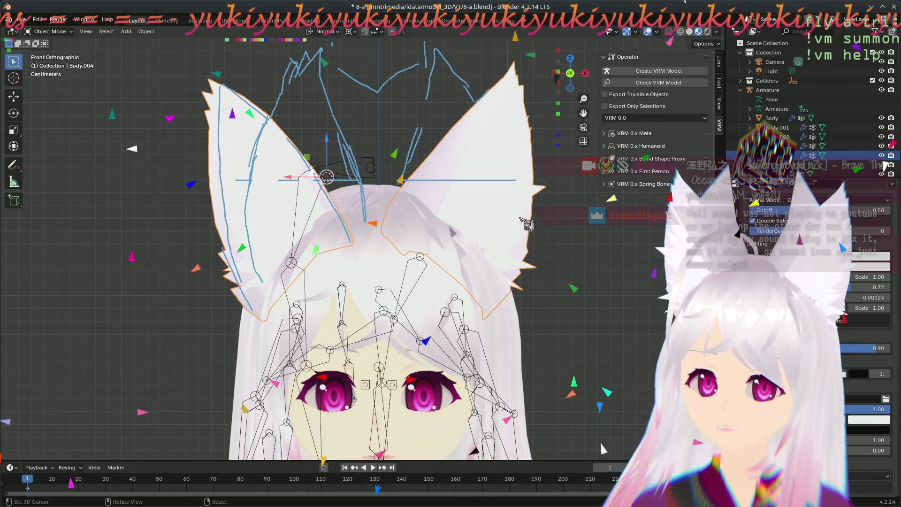
scroll(516, 267, "down", 4)
scroll(523, 272, "up", 3)
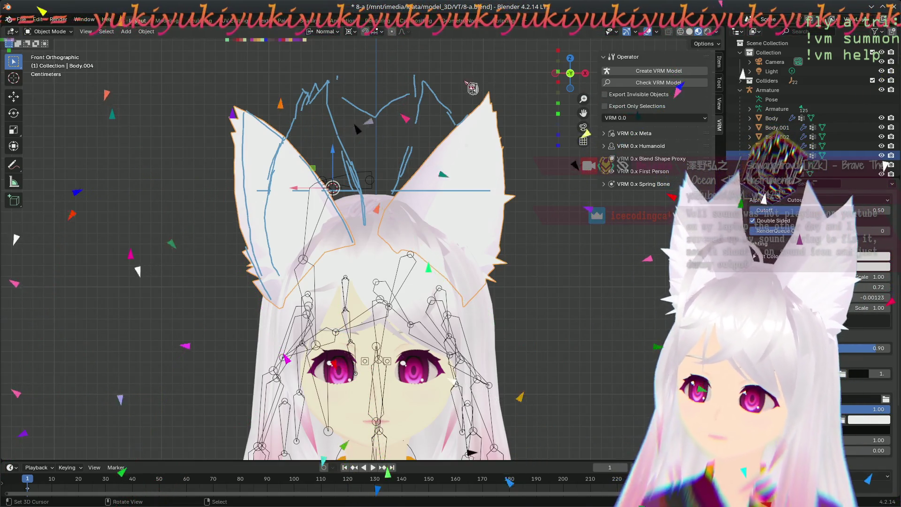
left_click(59, 19)
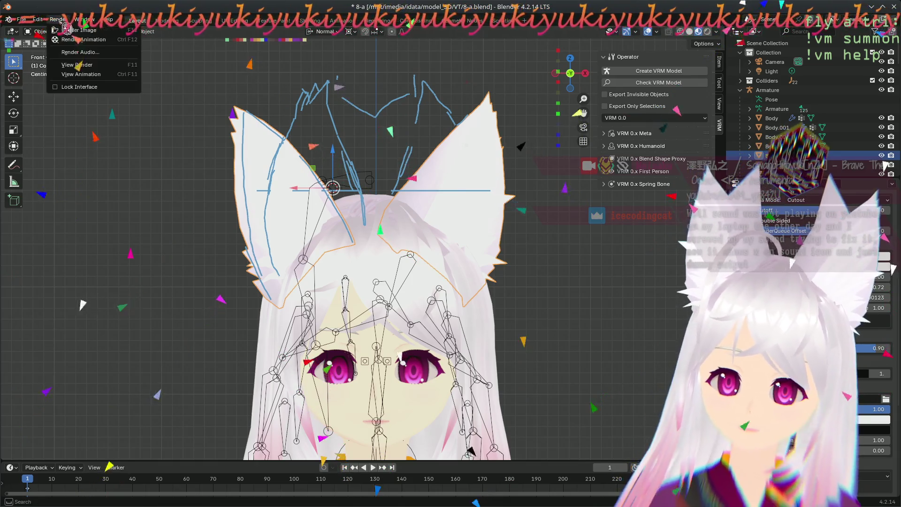
- Render frame 1 with Render Image to preview the fox-eared character
left_click(95, 39)
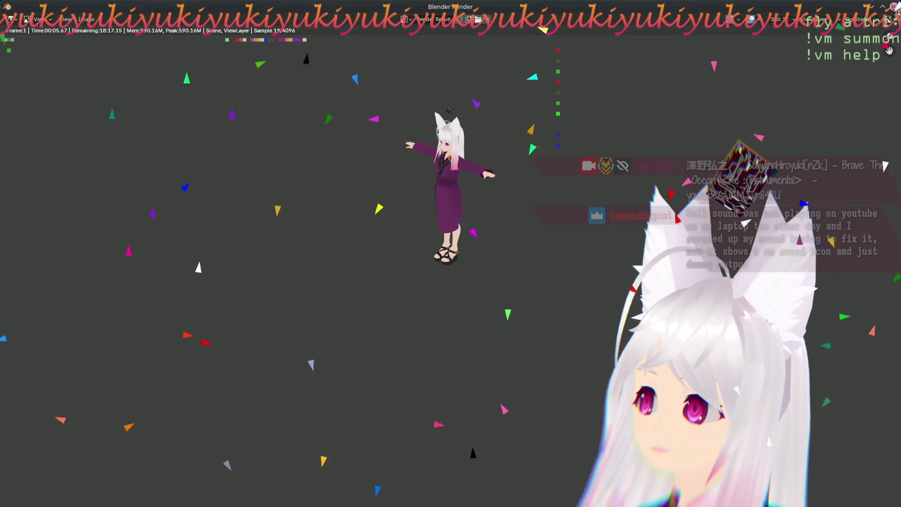
- Close the render window, zoom out to the whole scene, and select the Camera
mouse_move(458, 7)
left_mouse_down()
mouse_move(467, 55)
mouse_move(460, 39)
left_mouse_up()
key("F11")
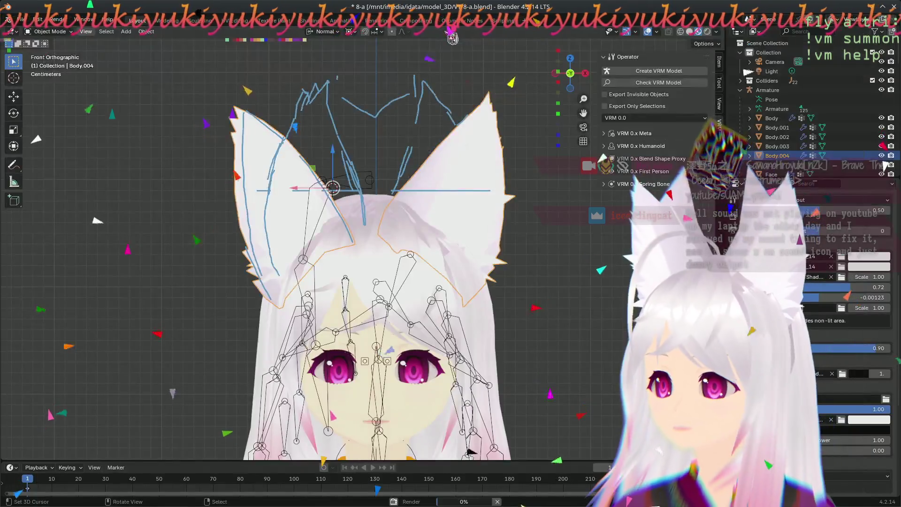
scroll(366, 263, "down", 3)
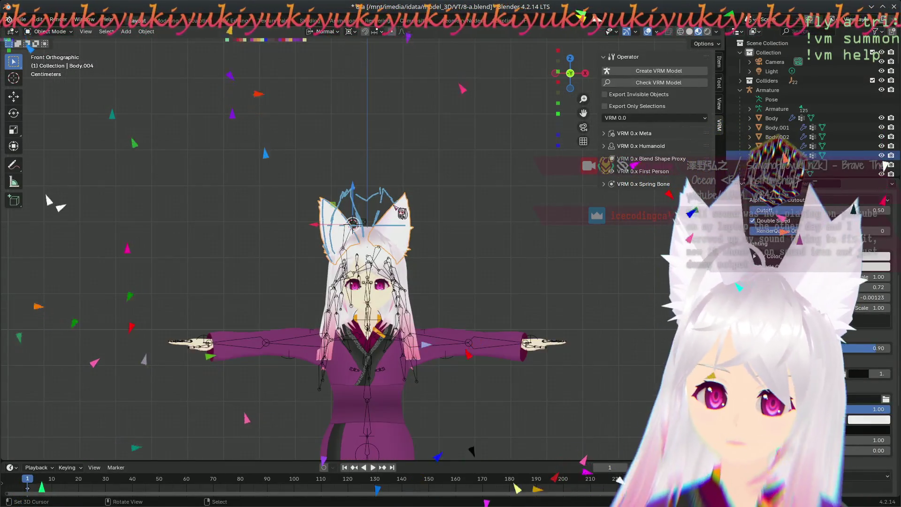
scroll(517, 223, "down", 10)
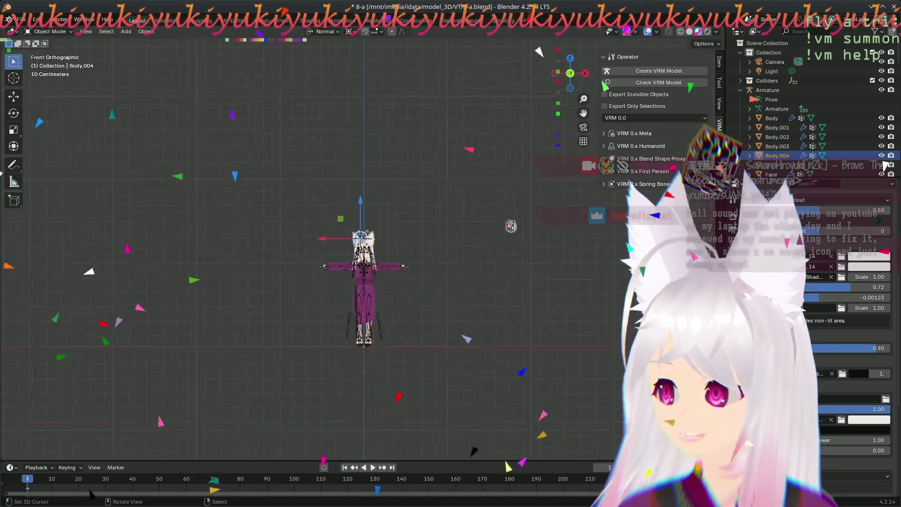
left_click(471, 190)
- Move the camera to a spot in front of the character
middle_click_drag(459, 241, 515, 249)
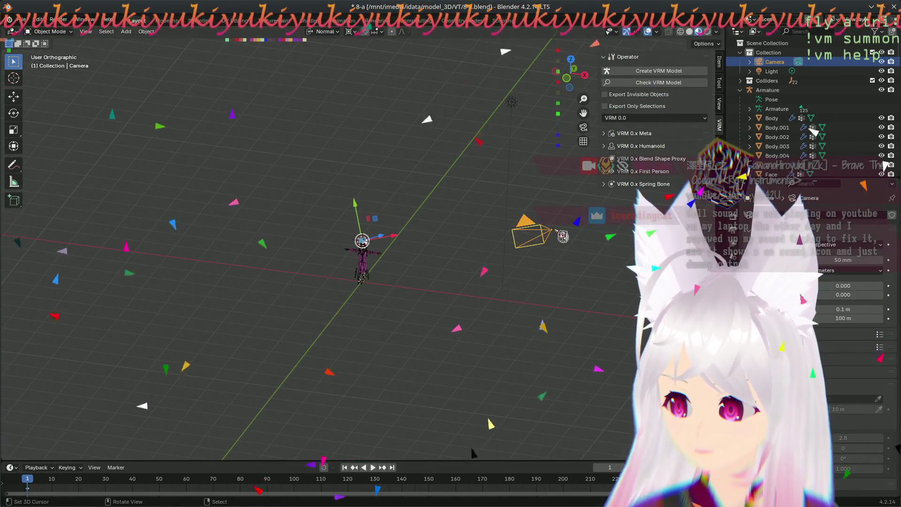
mouse_move(545, 238)
left_mouse_down()
mouse_move(382, 253)
mouse_move(509, 249)
mouse_move(481, 273)
left_mouse_up()
scroll(410, 257, "up", 3)
scroll(410, 257, "down", 3)
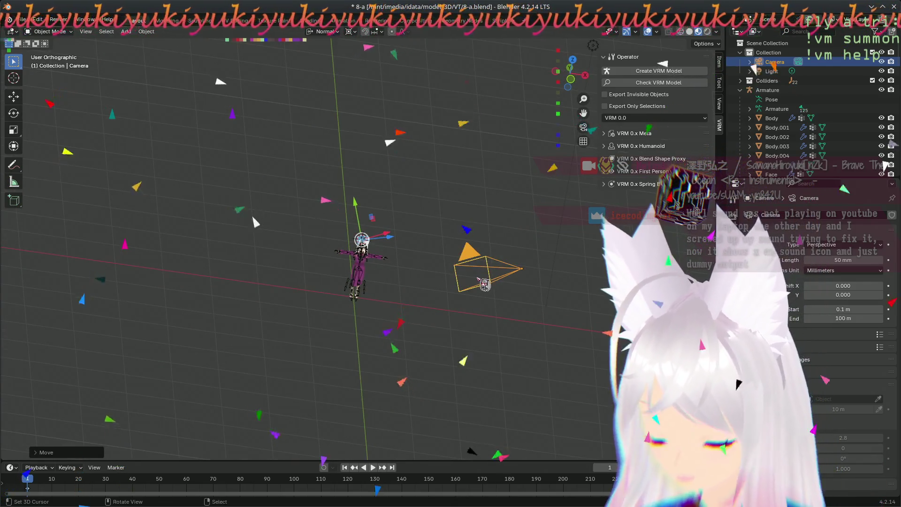
middle_click_drag(481, 273, 482, 281)
mouse_move(482, 281)
left_mouse_down()
mouse_move(404, 375)
mouse_move(390, 335)
left_mouse_up()
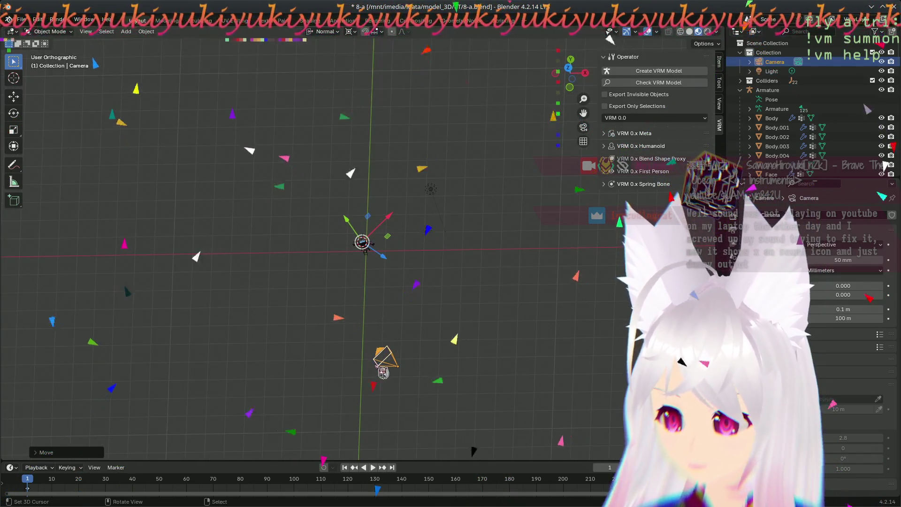
scroll(391, 335, "up", 5)
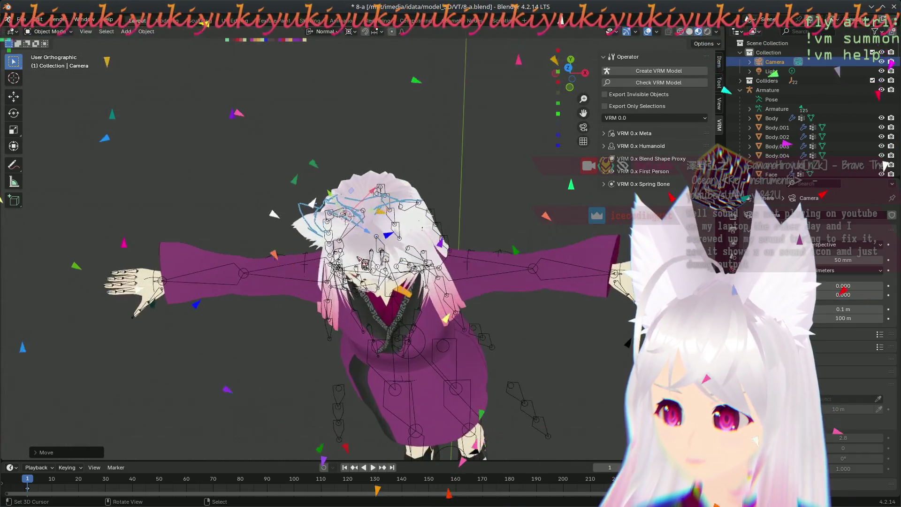
scroll(400, 345, "down", 8)
scroll(401, 345, "down", 2)
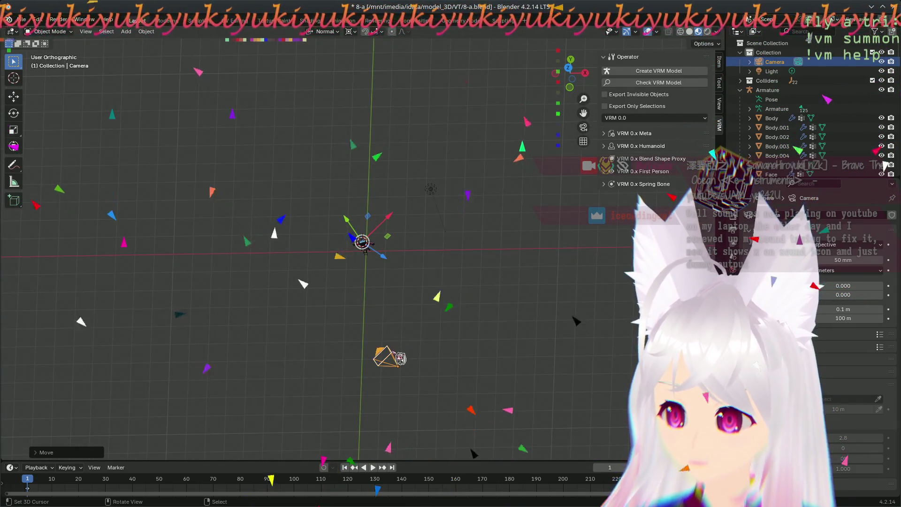
- Set transform orientation to Global and switch to top view
left_click(323, 31)
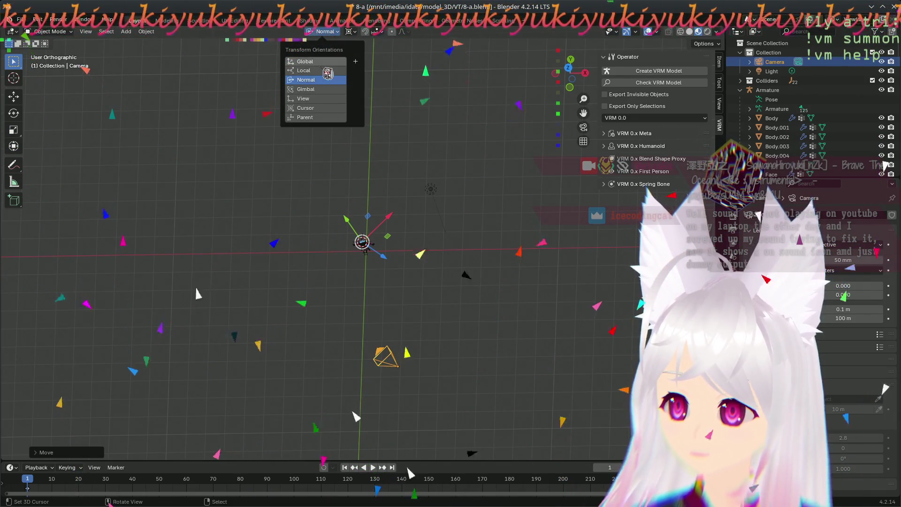
left_click(324, 63)
key("KP_7")
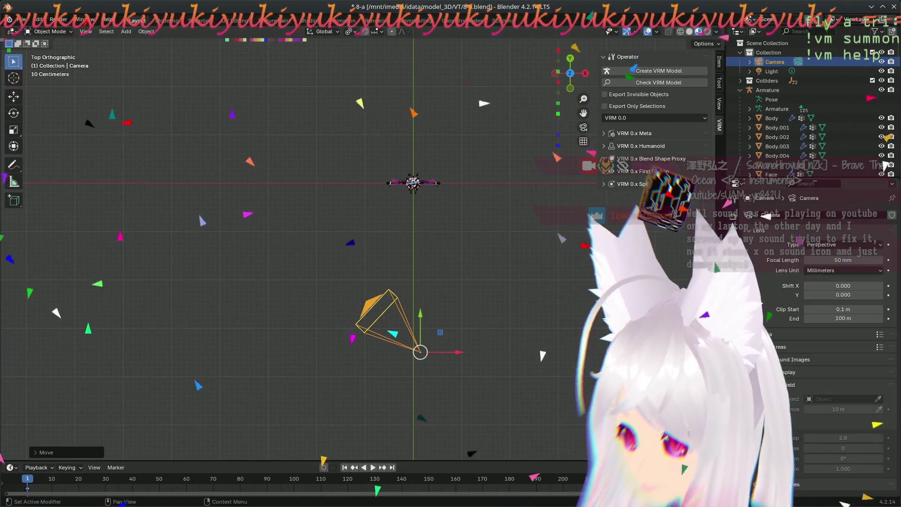
- Set the camera sensor size to 31 mm
left_click(765, 335)
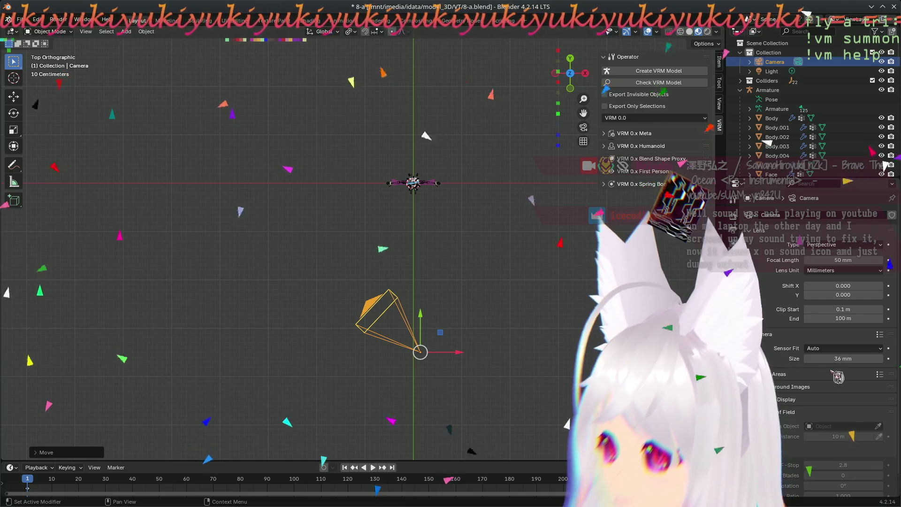
left_click(859, 349)
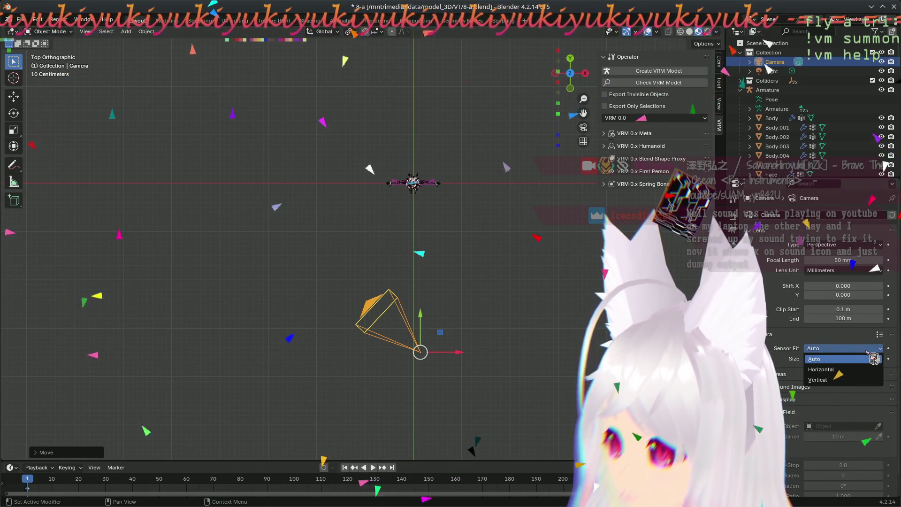
left_click_drag(833, 359, 845, 359)
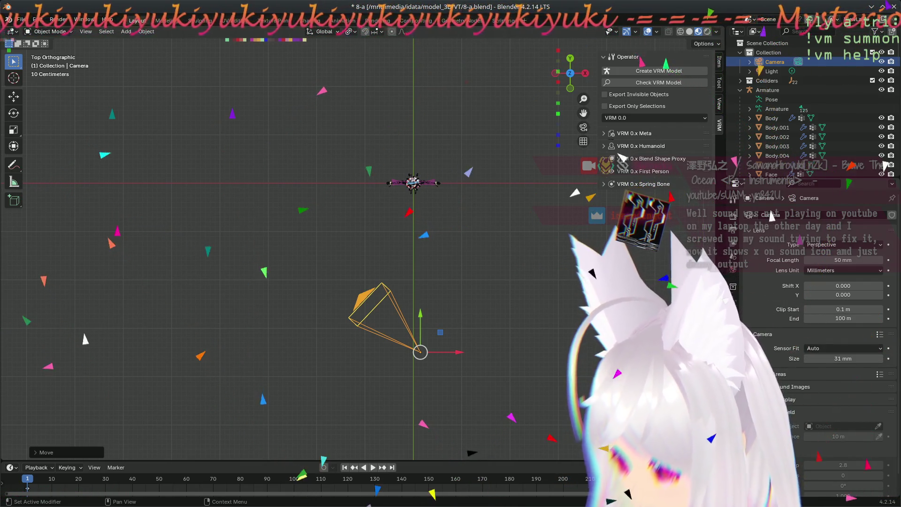
- Set the camera's viewport display size to 0.1 m
left_click(794, 399)
scroll(808, 384, "down", 3)
left_click_drag(844, 357, 784, 357)
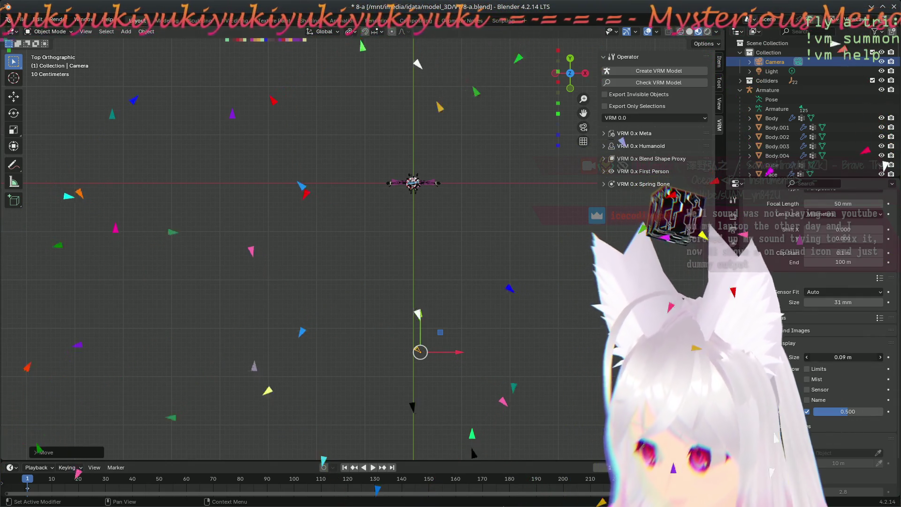
left_click_drag(840, 357, 843, 357)
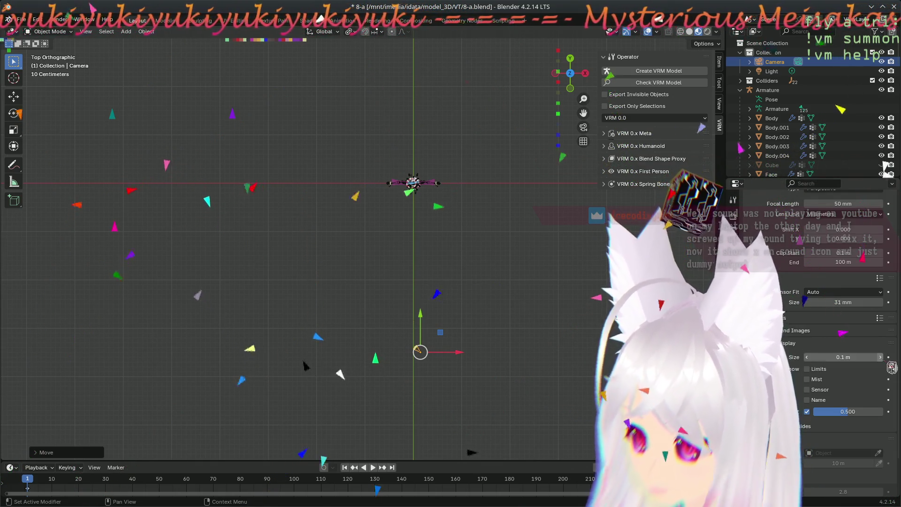
left_click(880, 357)
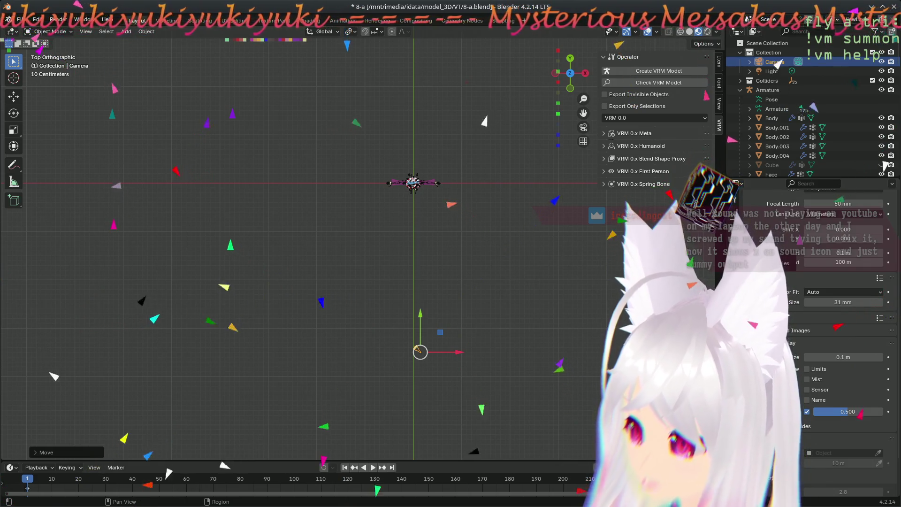
left_click(733, 237)
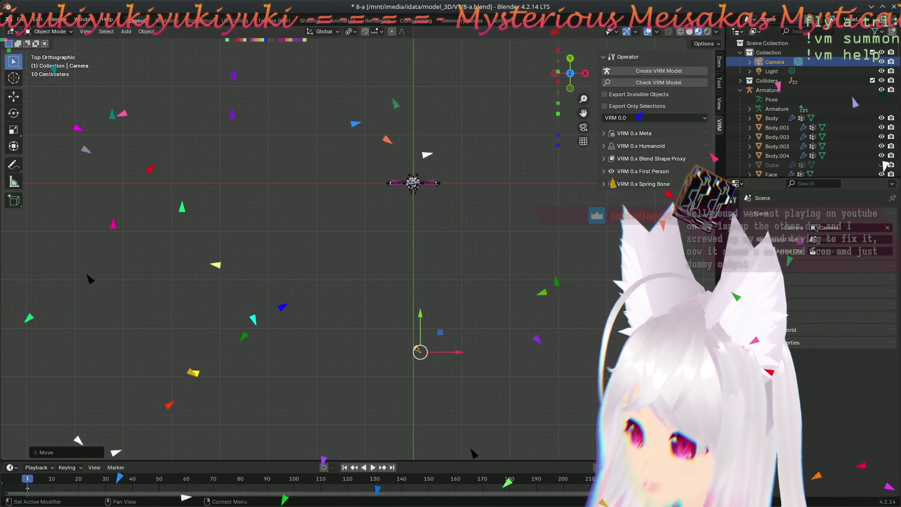
- Expand the scene unit settings and slide the camera along Y in top view
left_click(798, 266)
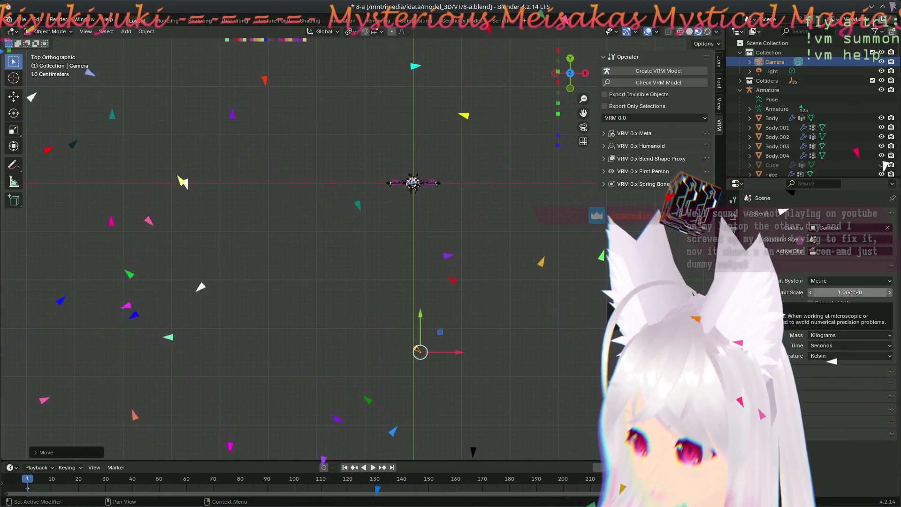
scroll(444, 323, "up", 2)
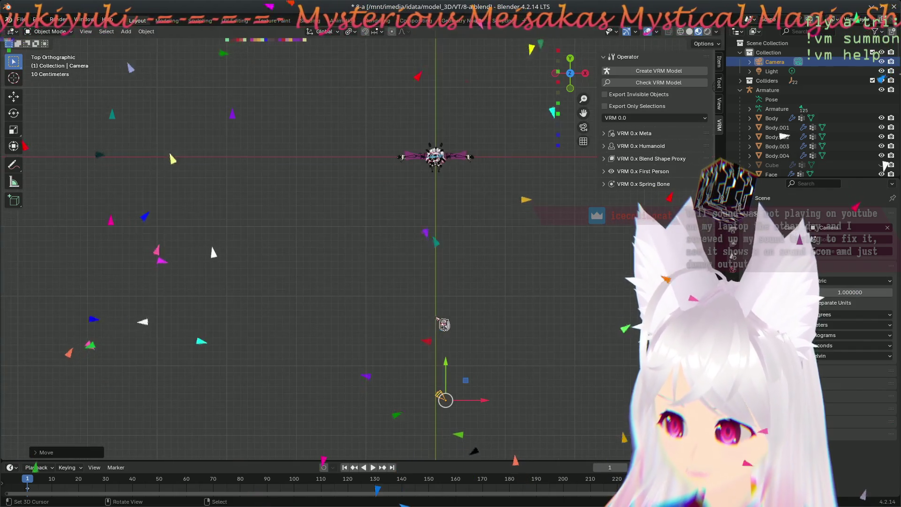
key("KP_1")
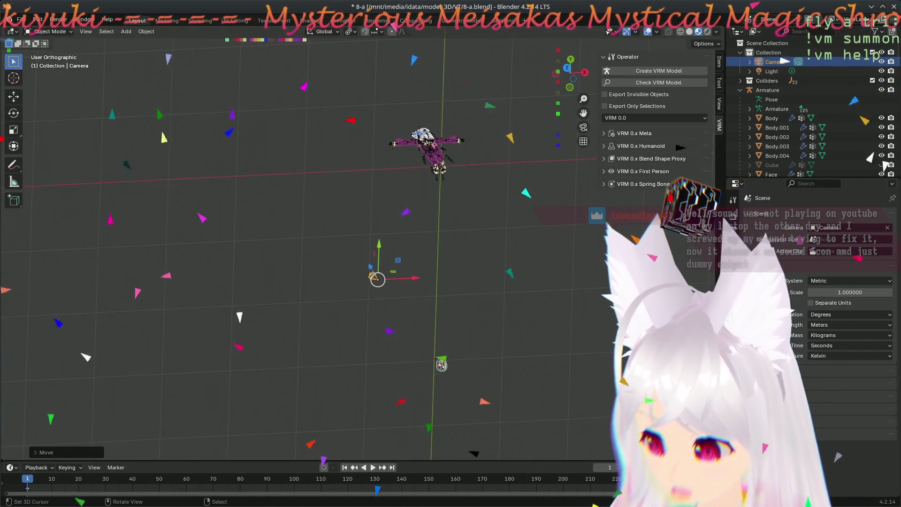
key("KP_7")
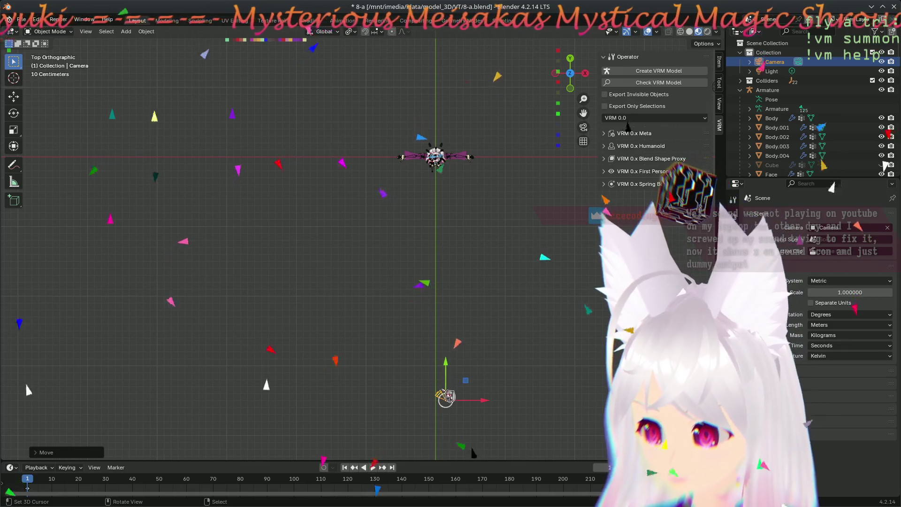
left_click_drag(452, 368, 442, 351)
left_click_drag(438, 201, 439, 202)
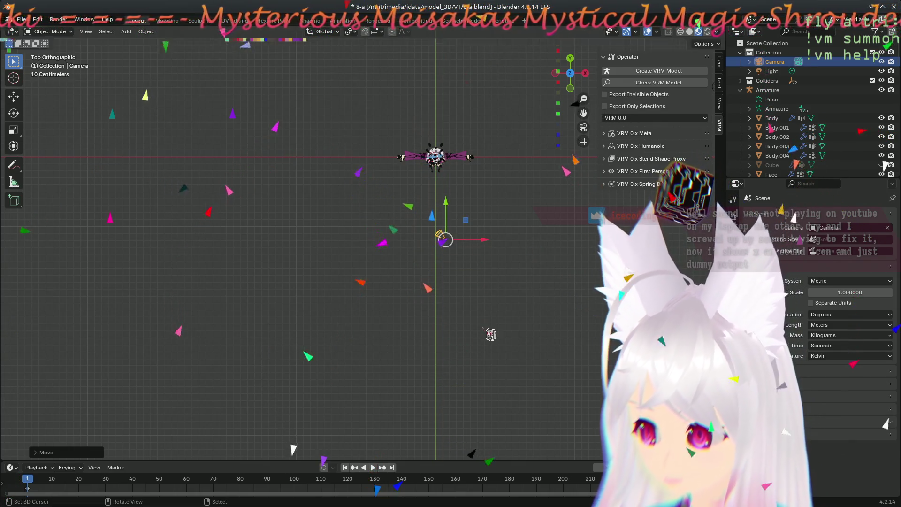
- Lower the camera along the Z axis from the front view
key("KP_1")
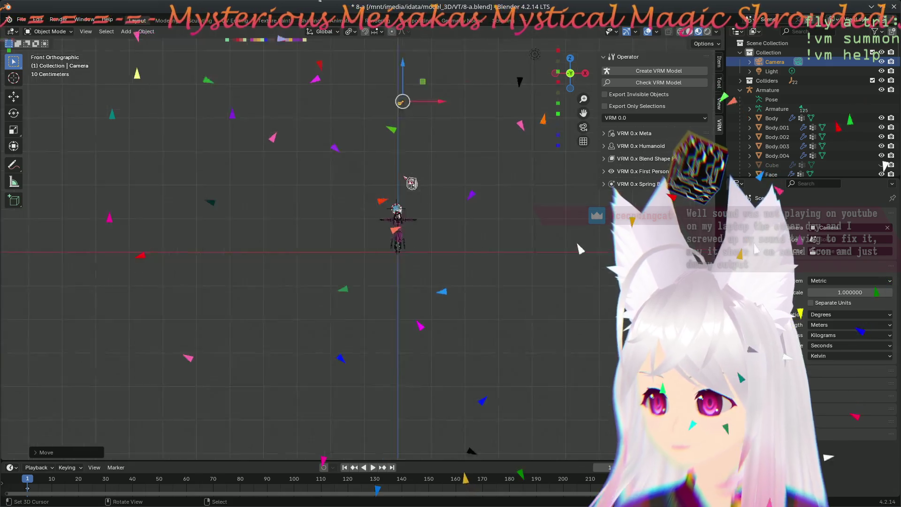
mouse_move(413, 220)
middle_mouse_down("shift")
mouse_move(375, 359)
mouse_move(382, 332)
middle_mouse_up("shift")
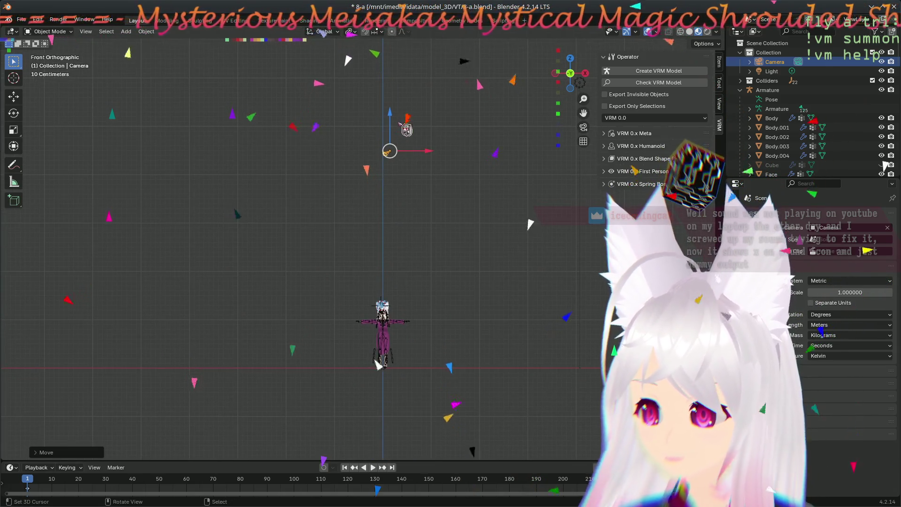
left_click_drag(390, 113, 390, 218)
left_click_drag(392, 273, 392, 298)
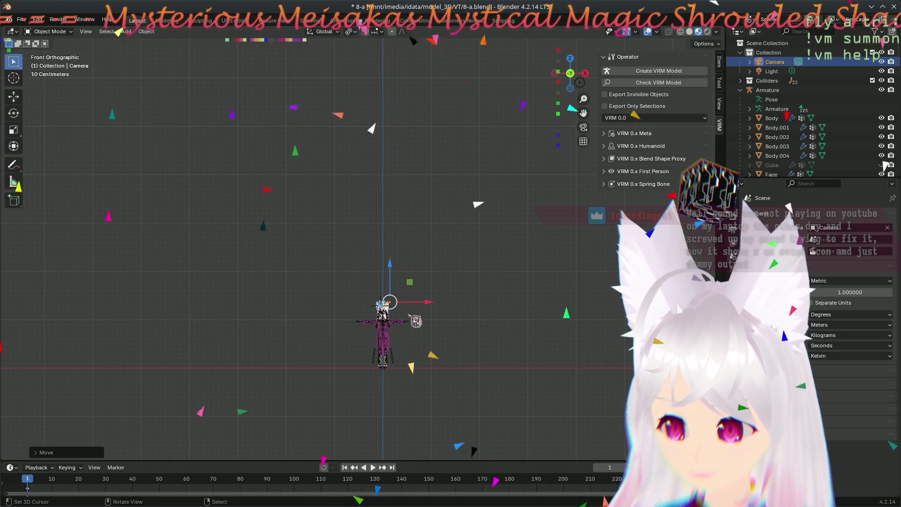
- Rotate the camera to face the character, slide it sideways, and look through it
key("KP_7")
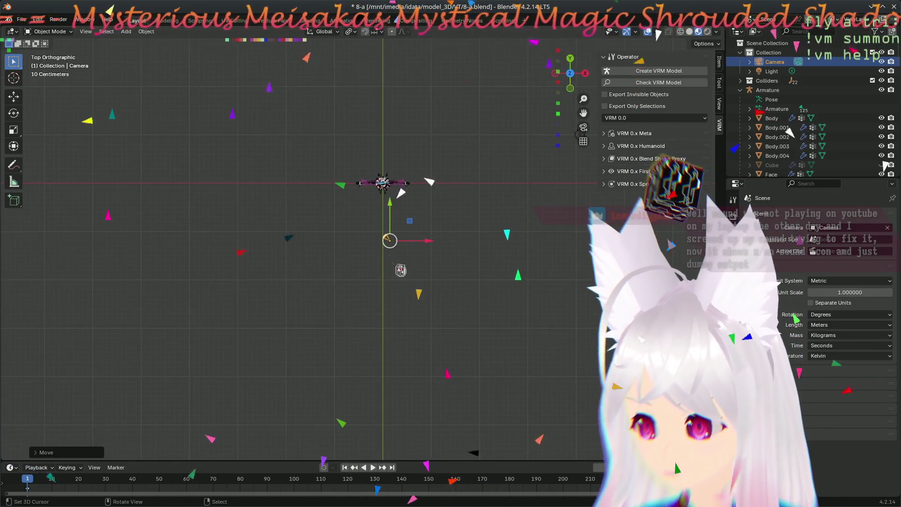
middle_click_drag(467, 291, 417, 336, "shift")
scroll(418, 336, "up", 5)
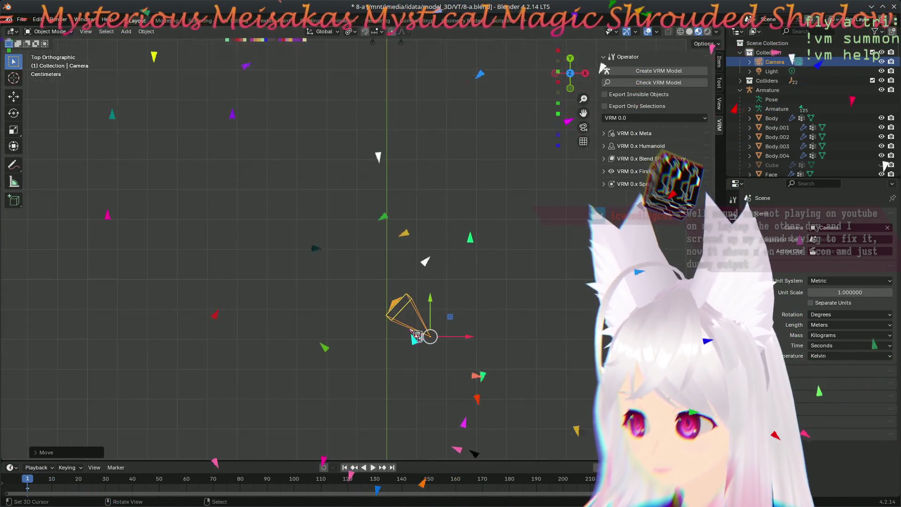
scroll(463, 284, "down", 3)
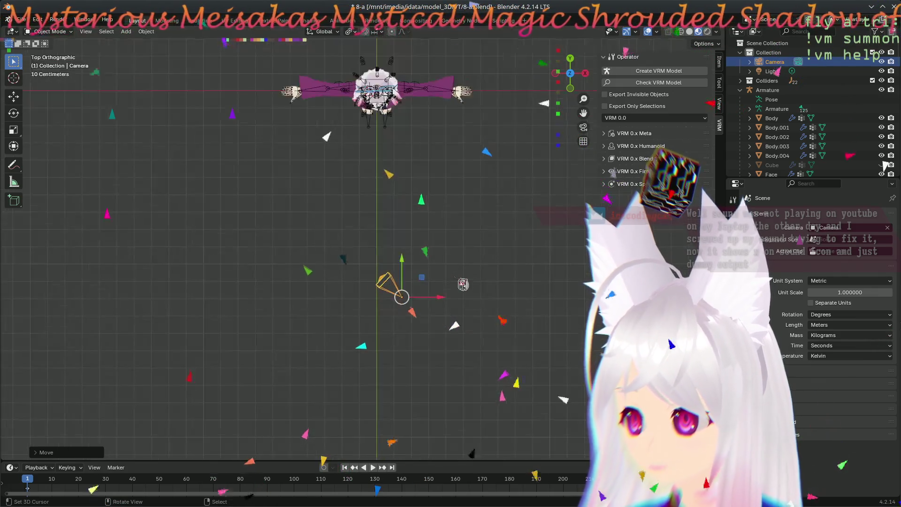
key("r")
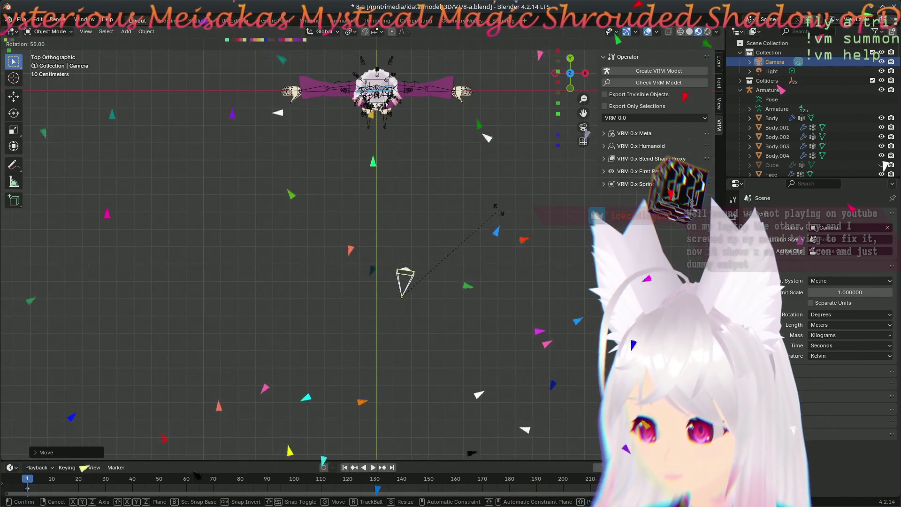
left_click(475, 195)
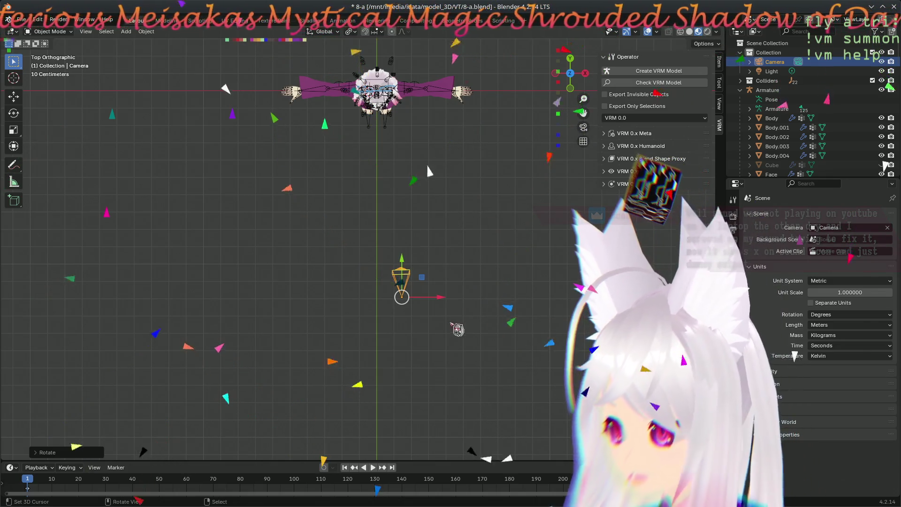
key("g")
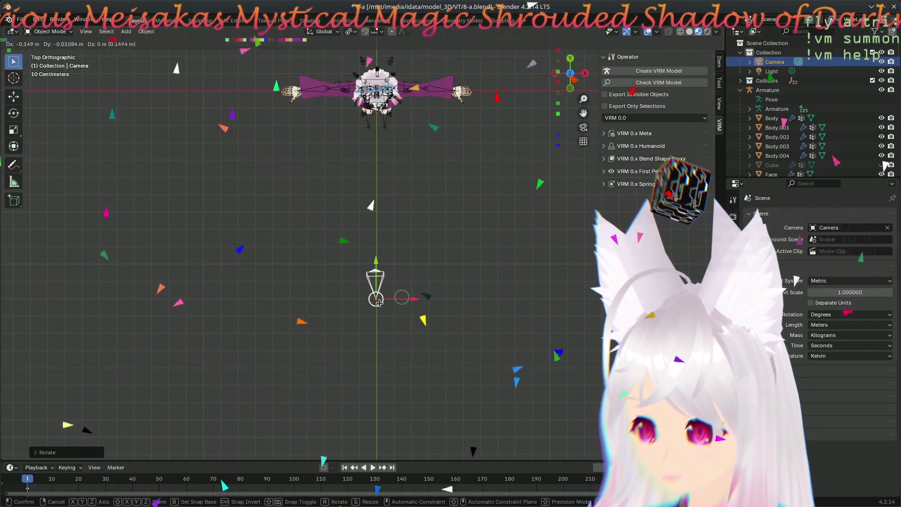
left_click(379, 302)
middle_click_drag(418, 355, 478, 346)
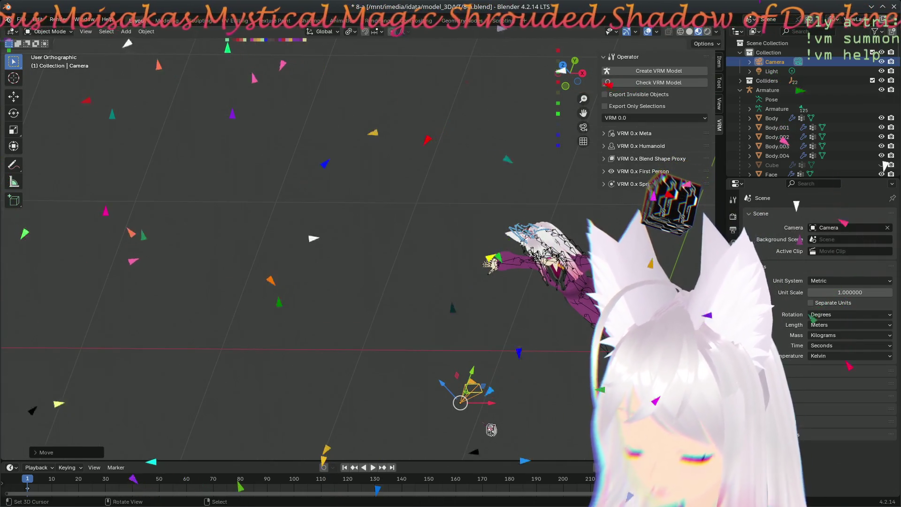
key("KP_0")
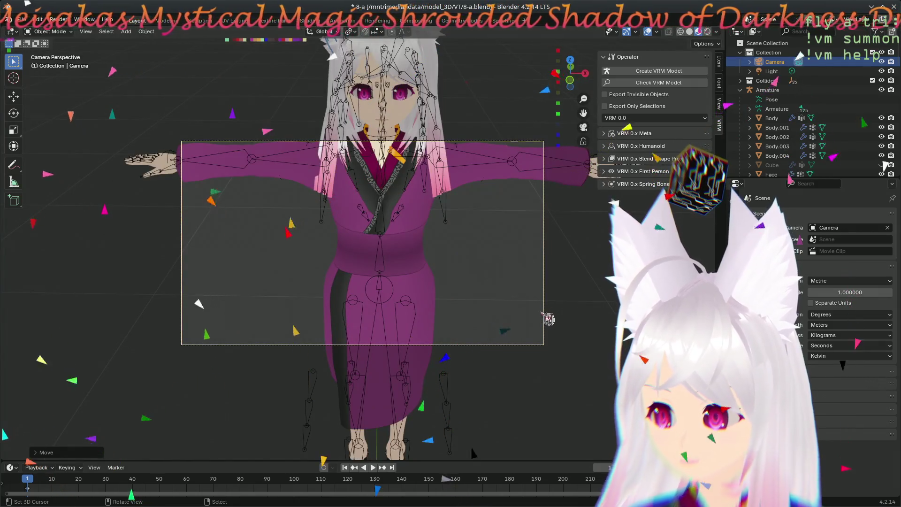
- Trackball-rotate the camera to centre the head and fox ears, then show its Item transform values
key("g")
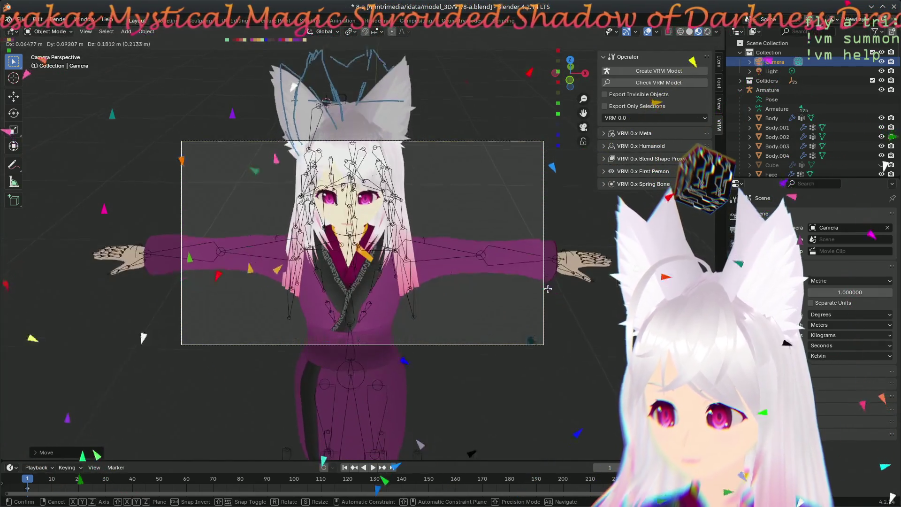
key("r")
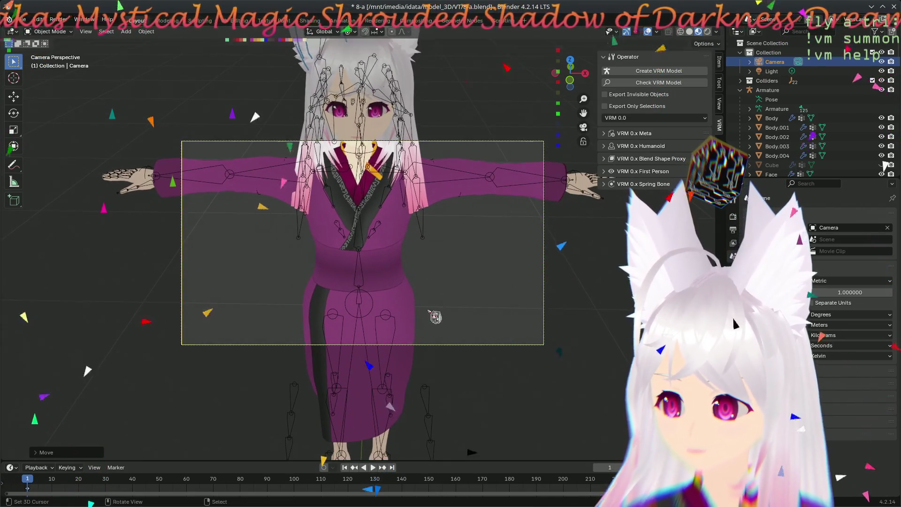
key("r")
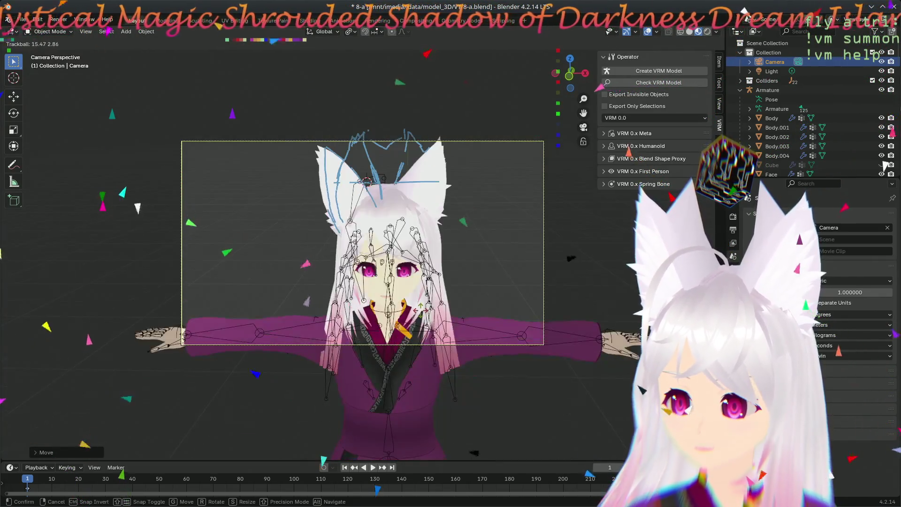
key("Return")
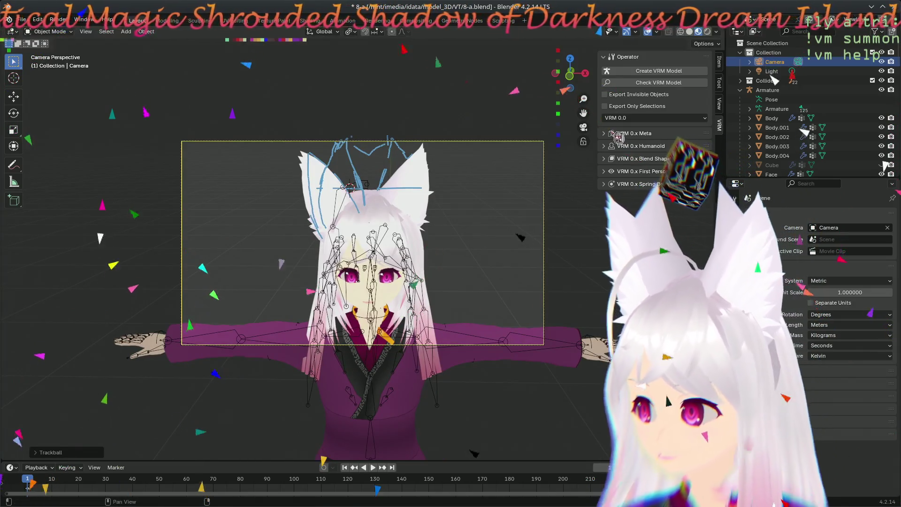
left_click(719, 61)
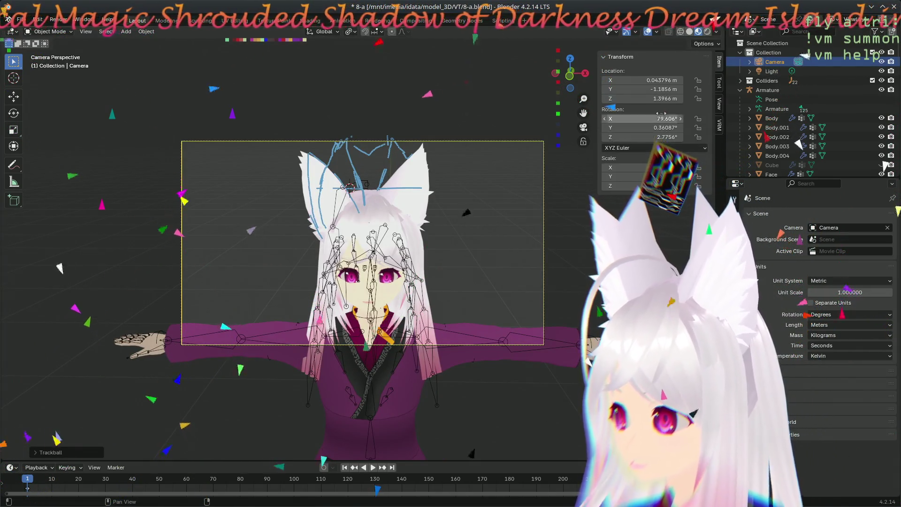
- Set the camera rotation to exactly 90°, 0°, 0°
mouse_move(659, 122)
left_mouse_down()
mouse_move(676, 122)
mouse_move(666, 121)
left_mouse_up()
left_click(668, 127)
type("0")
key("Return")
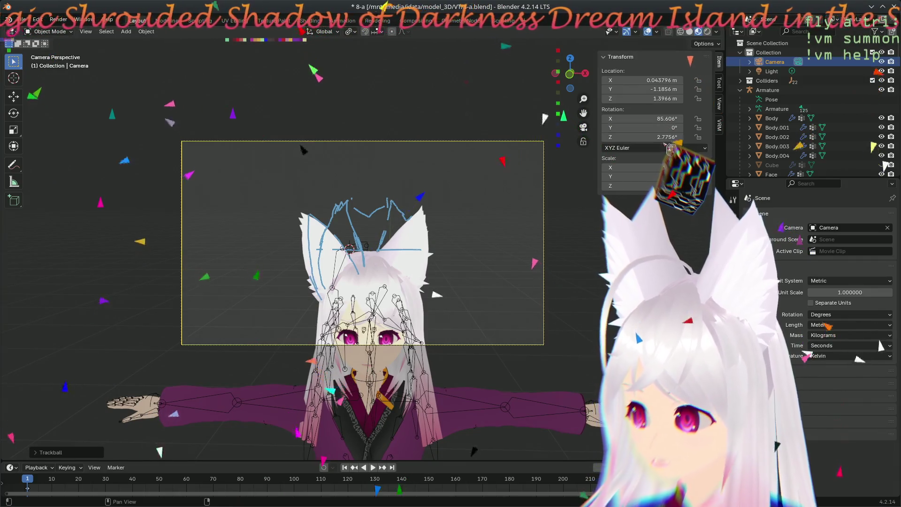
type("0")
key("BackSpace")
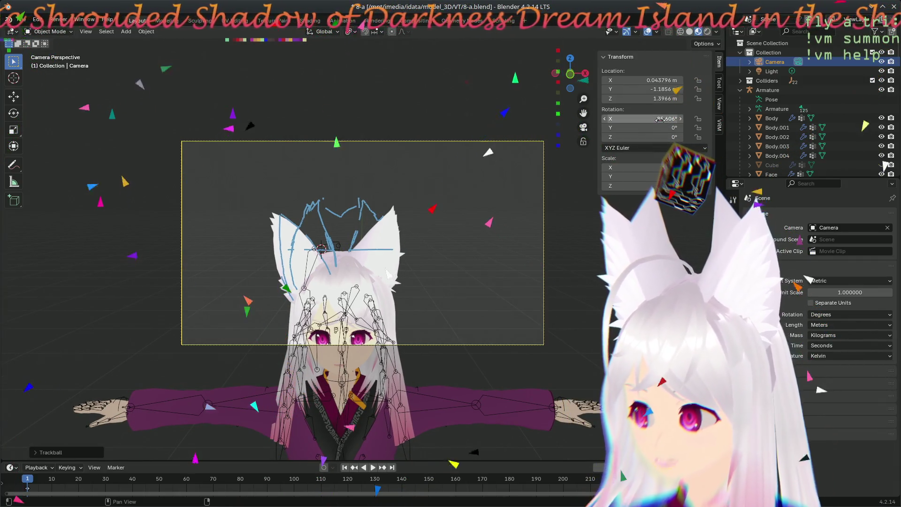
type("90")
key("Return")
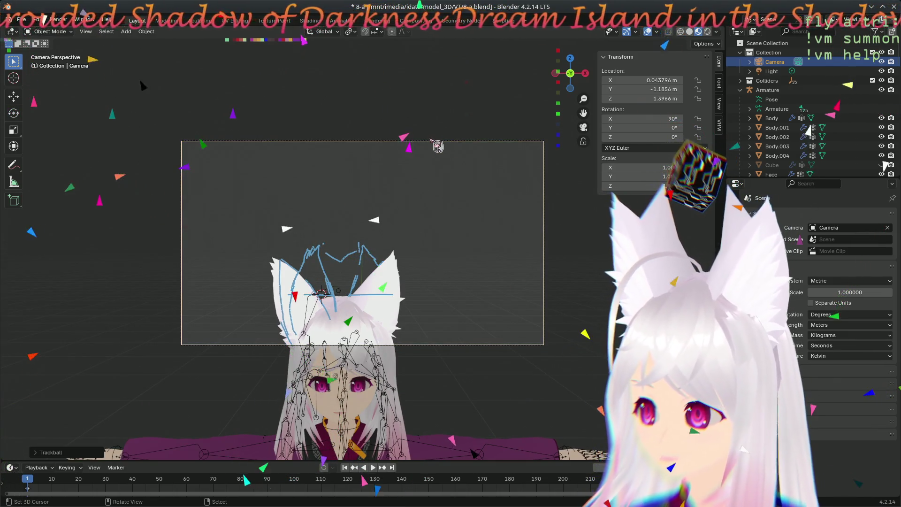
- Lower the camera along Z and set its X location to 0
key("g")
key("z")
left_click(451, 157)
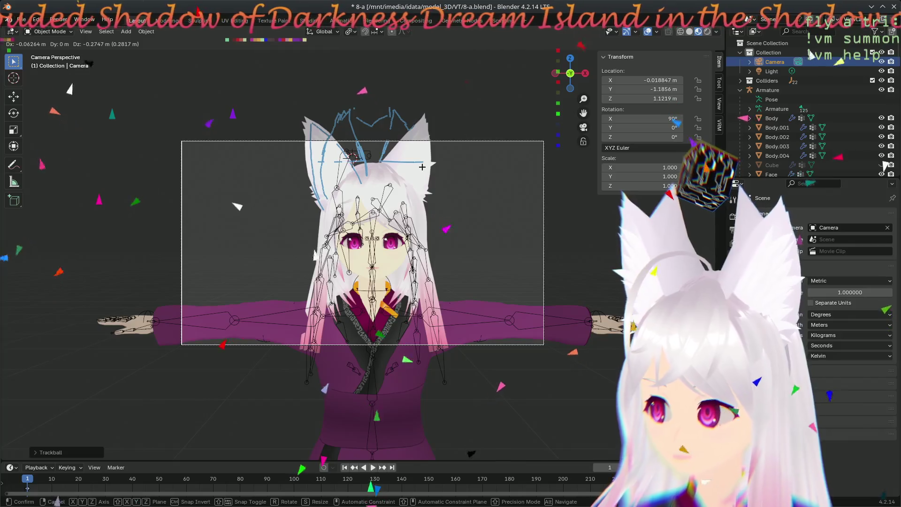
left_click(655, 82)
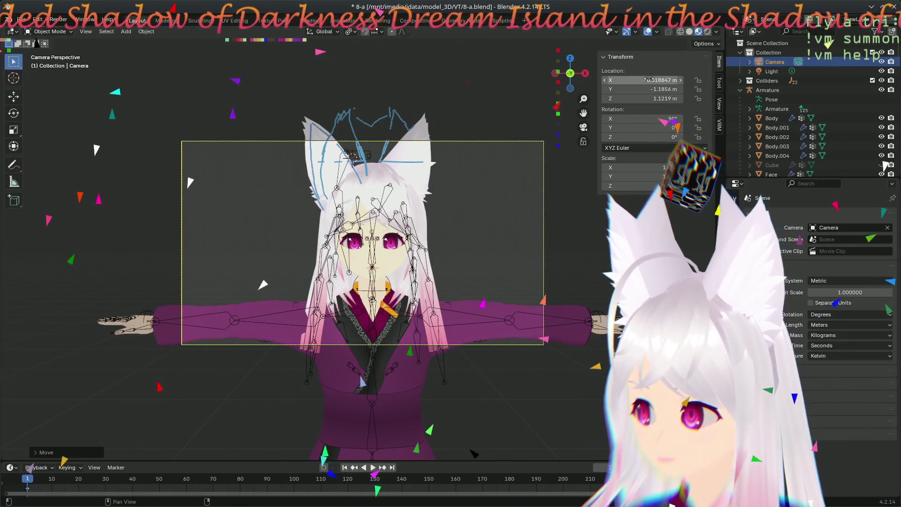
type("0")
key("Return")
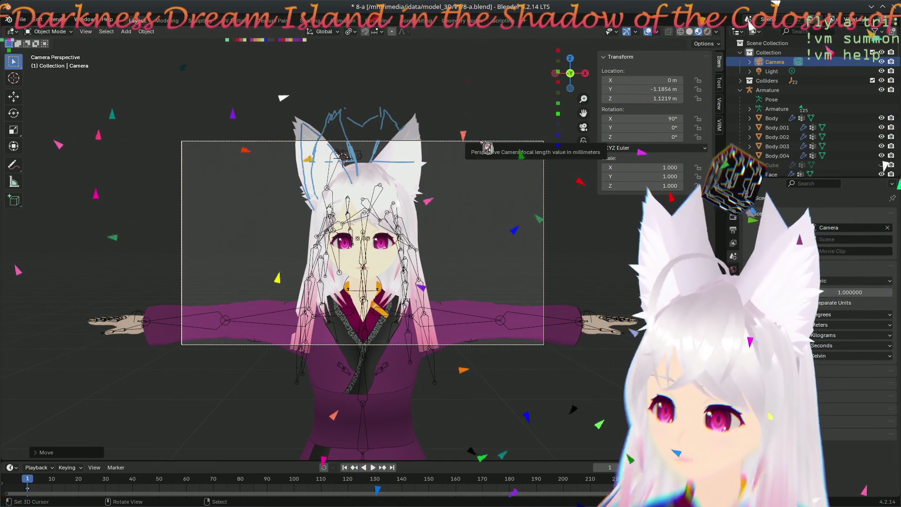
key("F12")
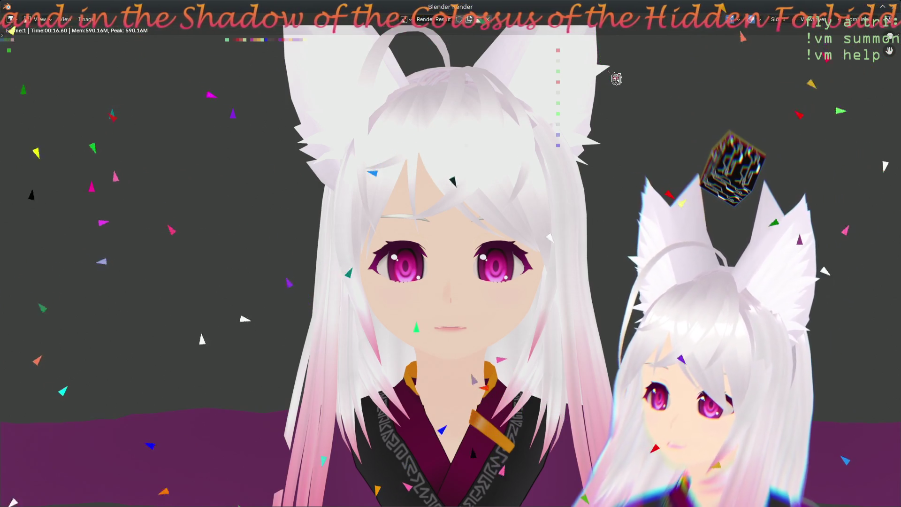
key("Escape")
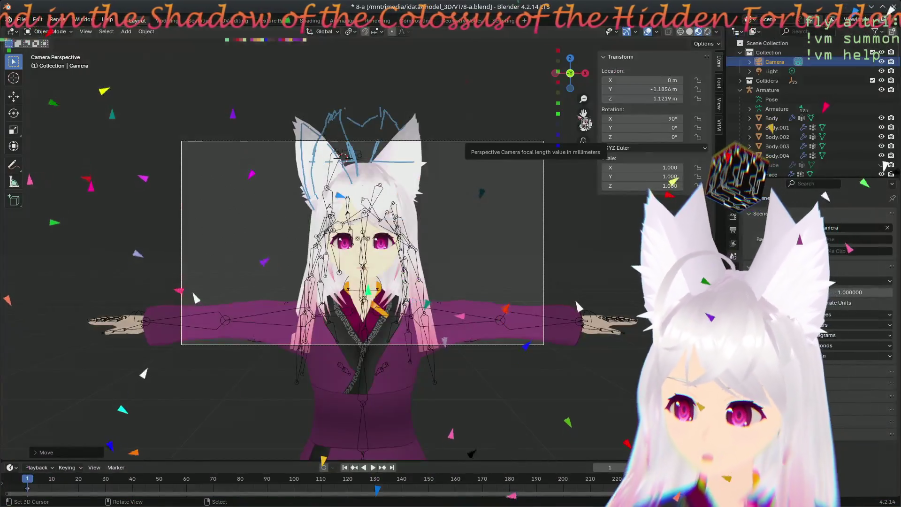
- Place the camera at X 0, Y -1.3556 m, Z 1.1739 m
key("g")
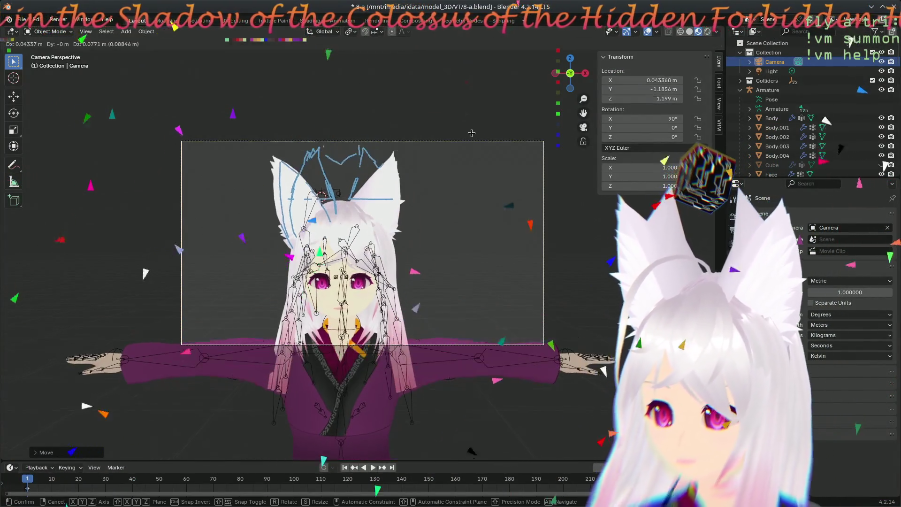
left_click(468, 133)
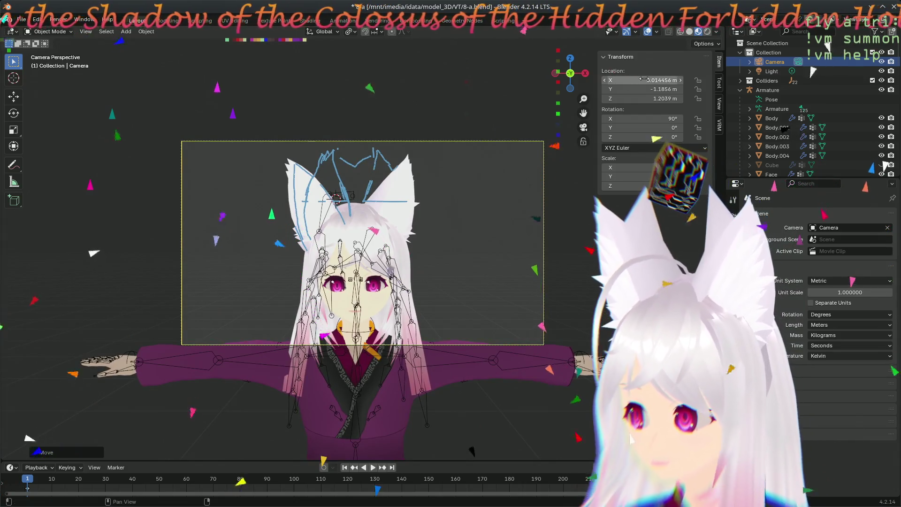
type("0")
key("Return")
left_click_drag(657, 89, 635, 89)
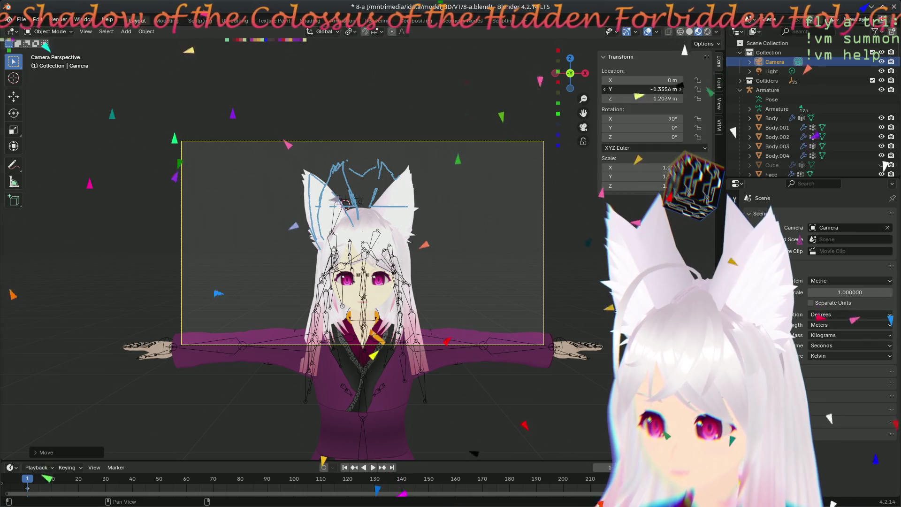
left_click_drag(643, 99, 634, 99)
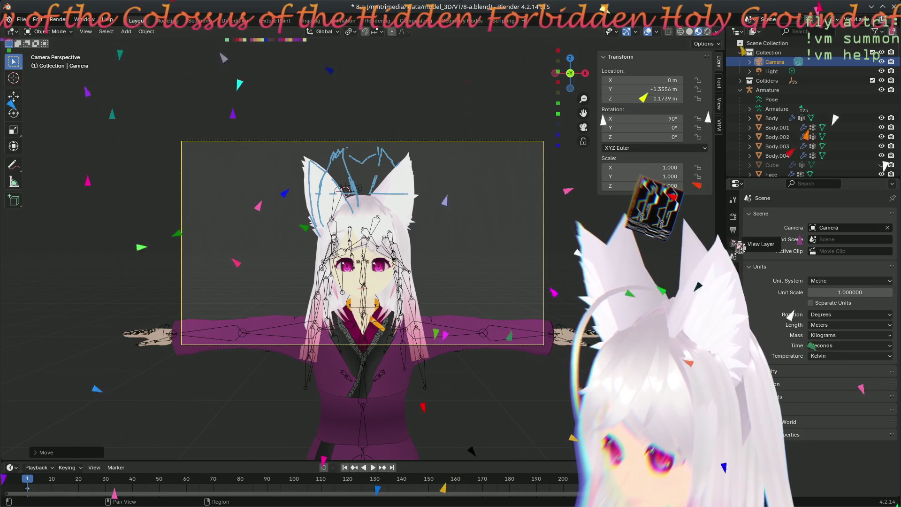
left_click(734, 217)
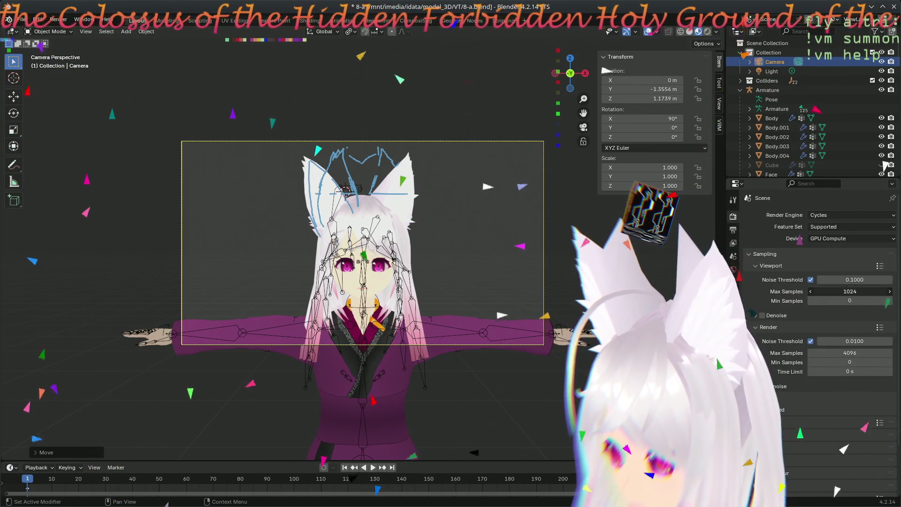
- Set Cycles Max Samples to 256 for the viewport and 1024 for render
left_click_drag(865, 353, 845, 352)
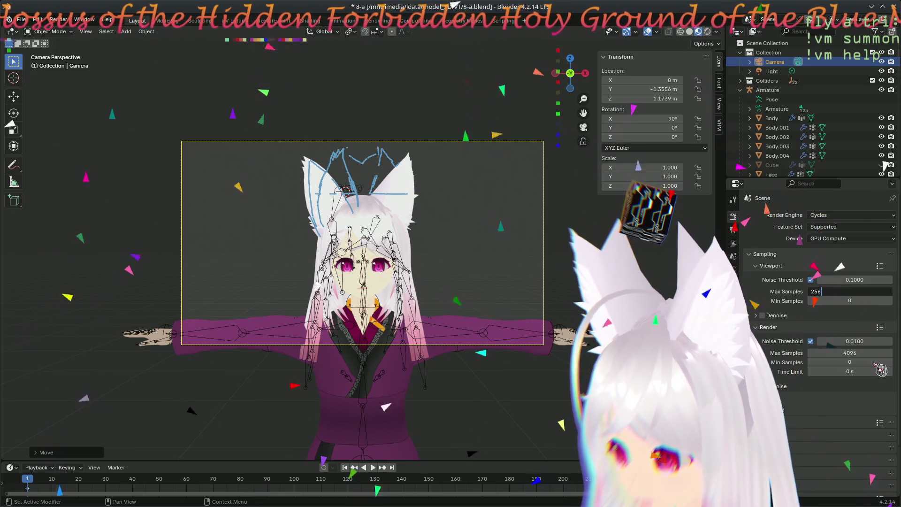
key("Return")
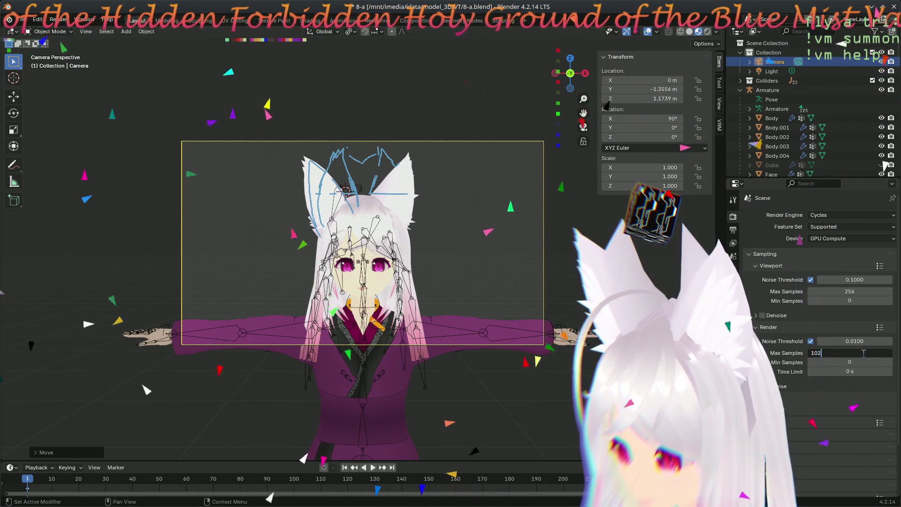
key("Return")
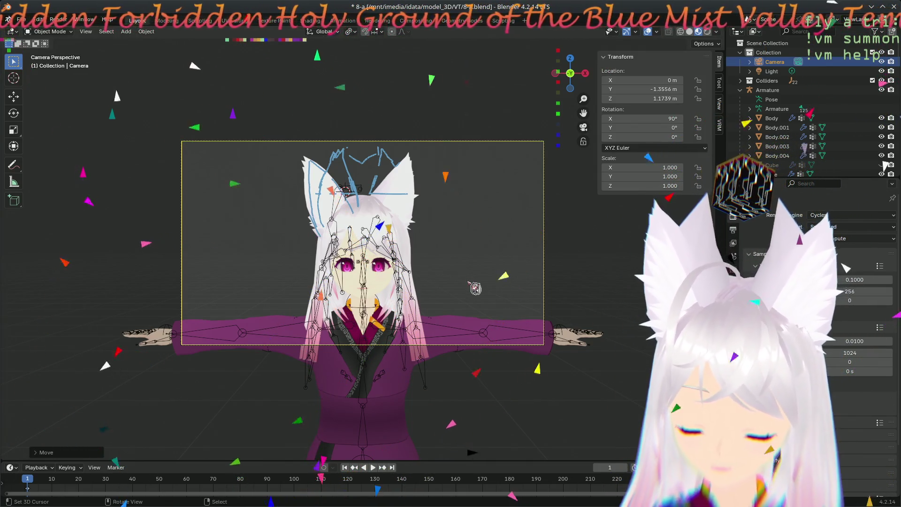
key("F12")
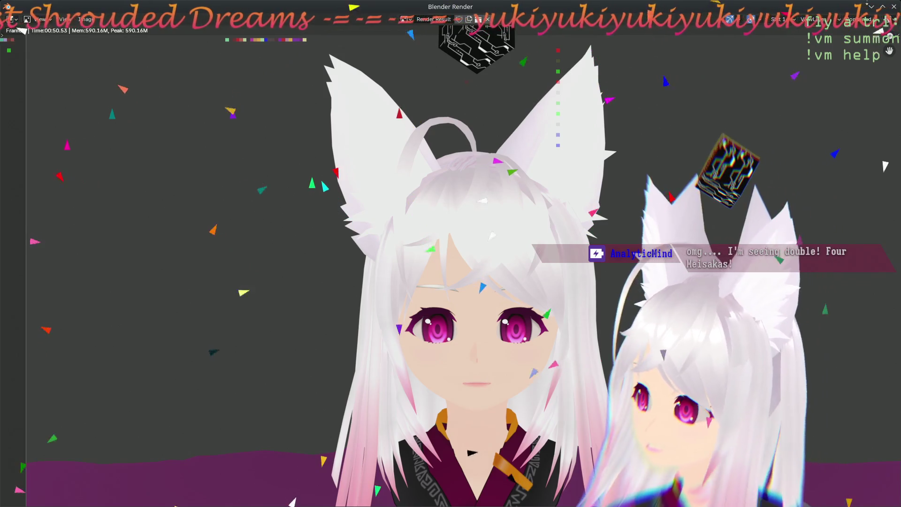
key("Escape")
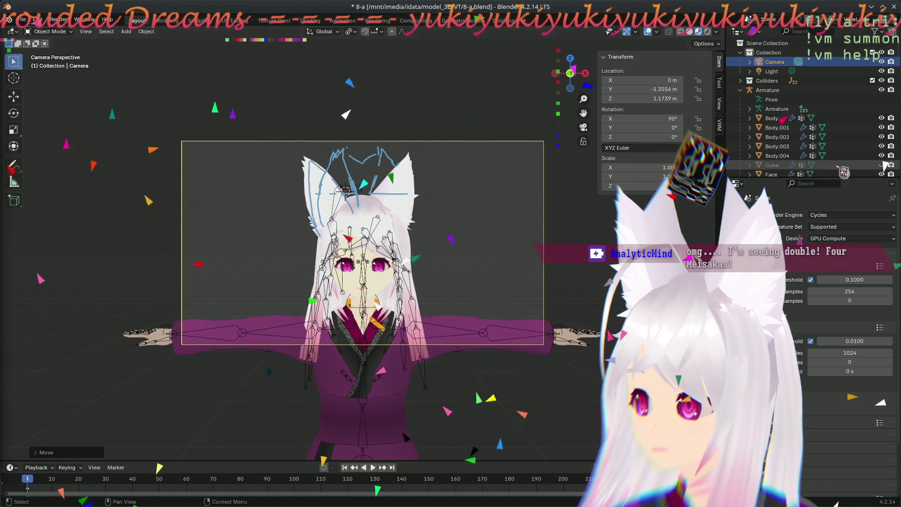
- Unhide the Cube and orbit the view in toward the character
left_click(881, 165)
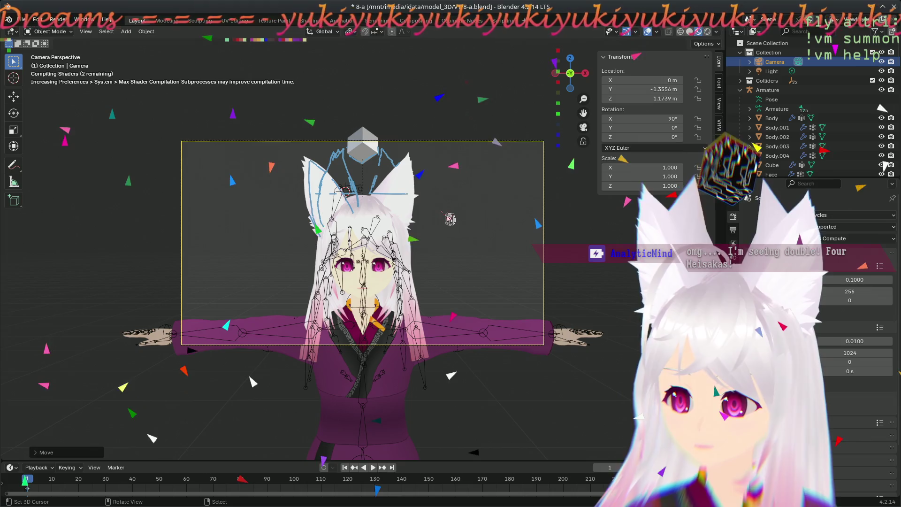
middle_click_drag(448, 210, 417, 251)
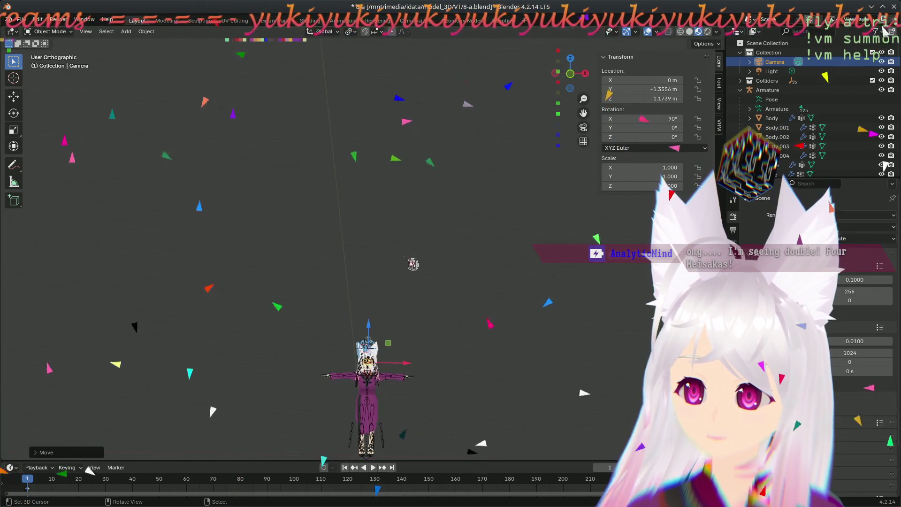
mouse_move(369, 385)
middle_mouse_down()
mouse_move(342, 258)
mouse_move(357, 225)
mouse_move(415, 215)
mouse_move(357, 244)
mouse_move(329, 235)
middle_mouse_up()
left_click(276, 246)
middle_click_drag(277, 246, 371, 169)
scroll(387, 142, "up", 5)
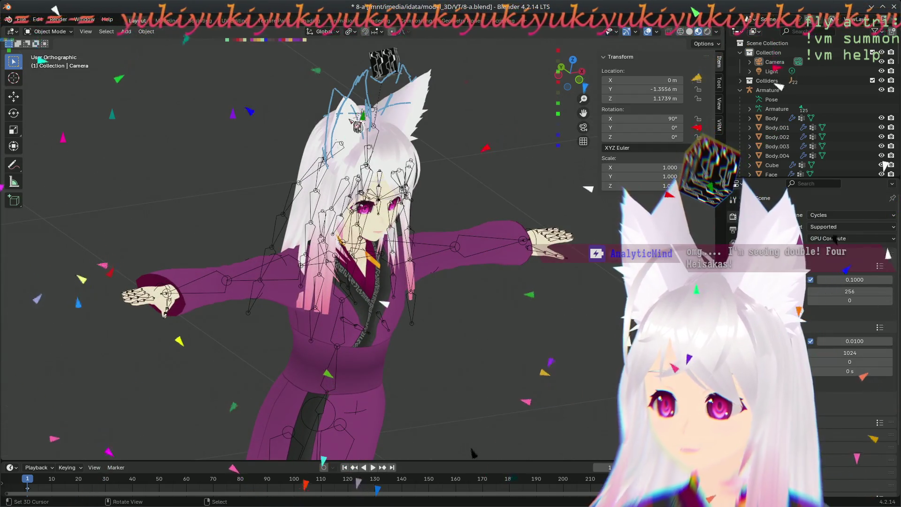
- Select Body.004 and frame its fox ears in a close front orthographic view
left_click(777, 156)
mouse_move(516, 187)
middle_mouse_down()
mouse_move(469, 165)
mouse_move(734, 111)
middle_mouse_up()
mouse_move(380, 187)
middle_mouse_down()
mouse_move(414, 209)
mouse_move(229, 249)
mouse_move(263, 252)
mouse_move(248, 241)
mouse_move(414, 217)
mouse_move(357, 211)
mouse_move(413, 202)
mouse_move(436, 186)
mouse_move(422, 173)
mouse_move(371, 297)
mouse_move(379, 318)
middle_mouse_up()
scroll(398, 149, "up", 5)
key("KP_1")
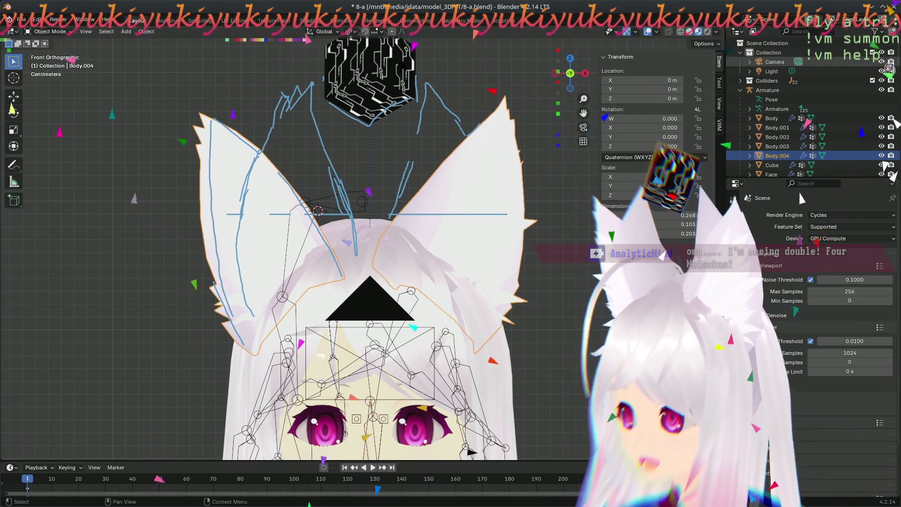
- Hide the camera and move a Body.004 ear vertex to X 0.089775, Y 0.03057, Z 1.3409 m
left_click(882, 62)
mouse_move(420, 276)
middle_mouse_down("shift")
mouse_move(392, 325)
mouse_move(413, 205)
middle_mouse_up("shift")
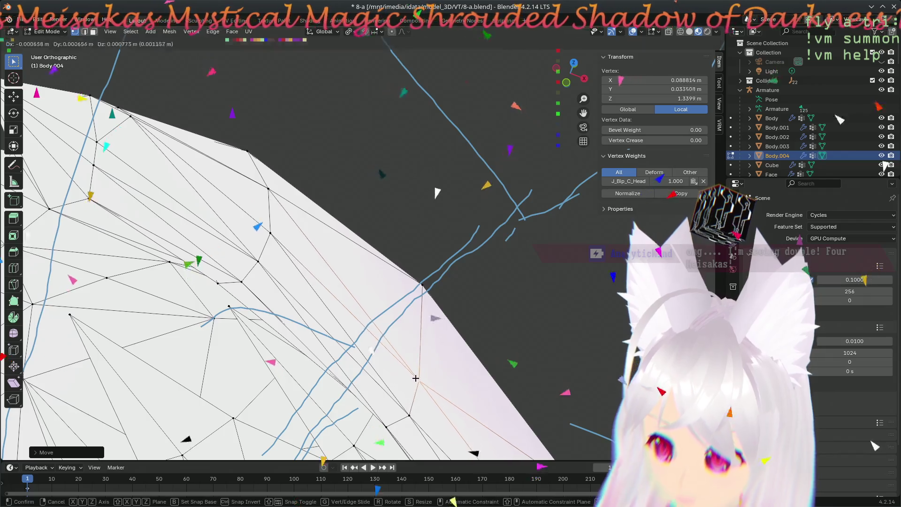
left_click(416, 378)
mouse_move(417, 377)
middle_mouse_down()
mouse_move(195, 346)
mouse_move(355, 219)
mouse_move(418, 417)
mouse_move(309, 317)
middle_mouse_up()
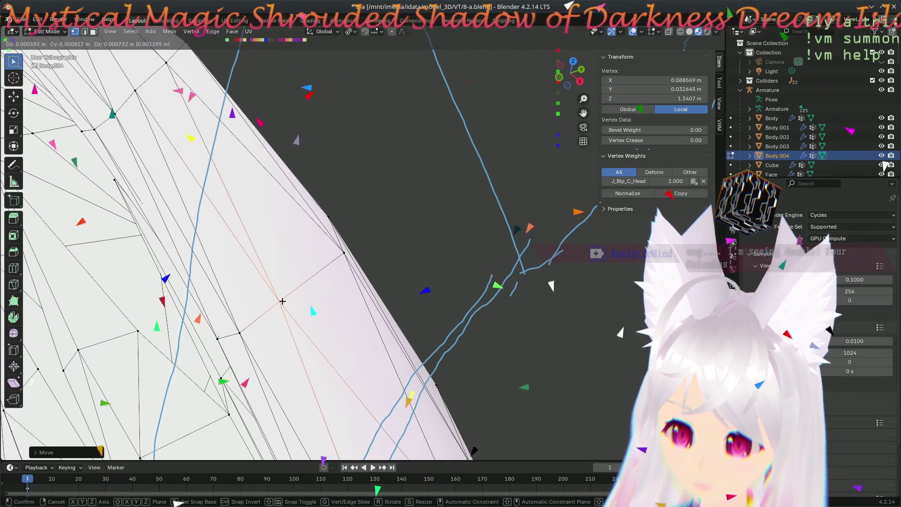
mouse_move(242, 316)
middle_mouse_down()
mouse_move(485, 376)
mouse_move(181, 388)
middle_mouse_up()
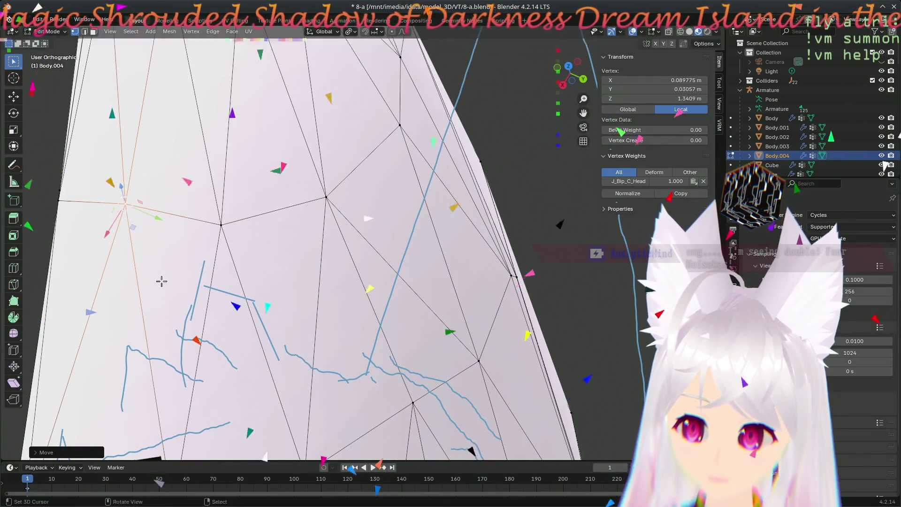
- Confirm the moved ear-edge vertices, then reposition a single vertex at the ear tip
middle_click_drag(314, 387, 419, 449)
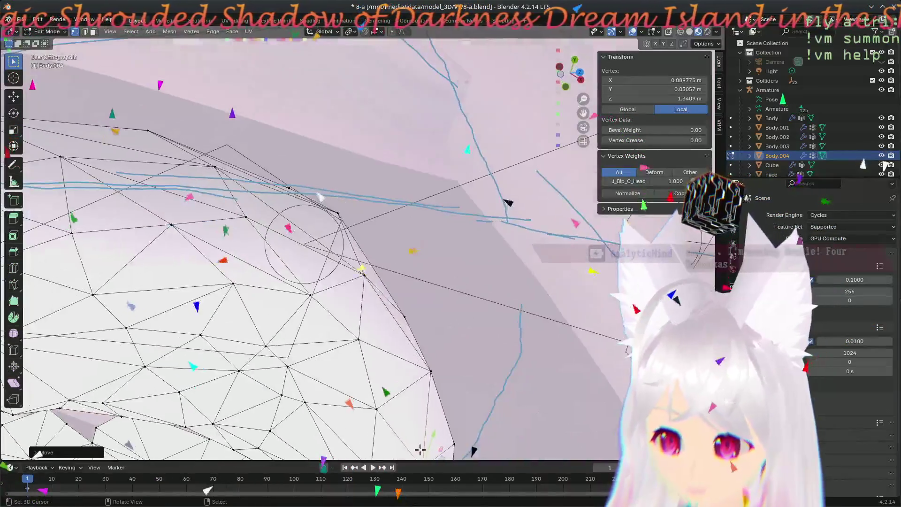
middle_click_drag(452, 373, 219, 424)
middle_click_drag(376, 352, 365, 194)
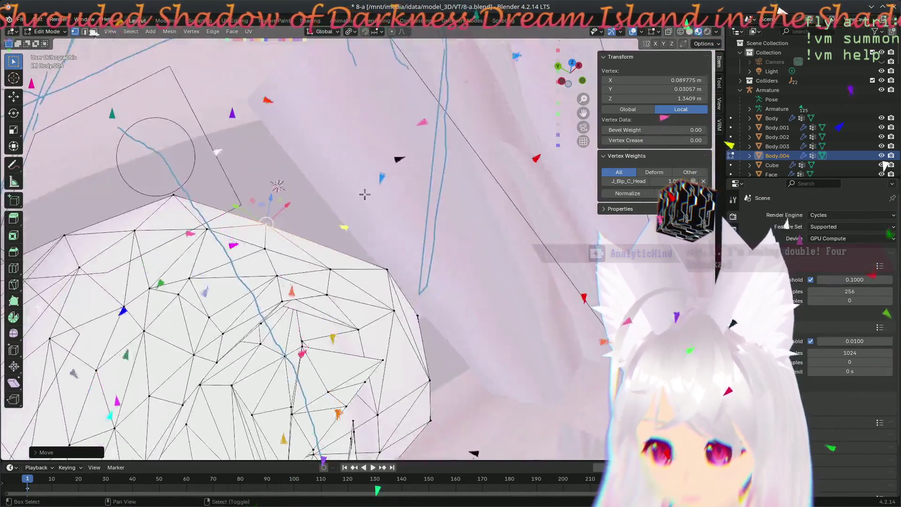
mouse_move(291, 212)
middle_mouse_down()
mouse_move(449, 317)
mouse_move(440, 324)
mouse_move(423, 299)
mouse_move(306, 290)
middle_mouse_up()
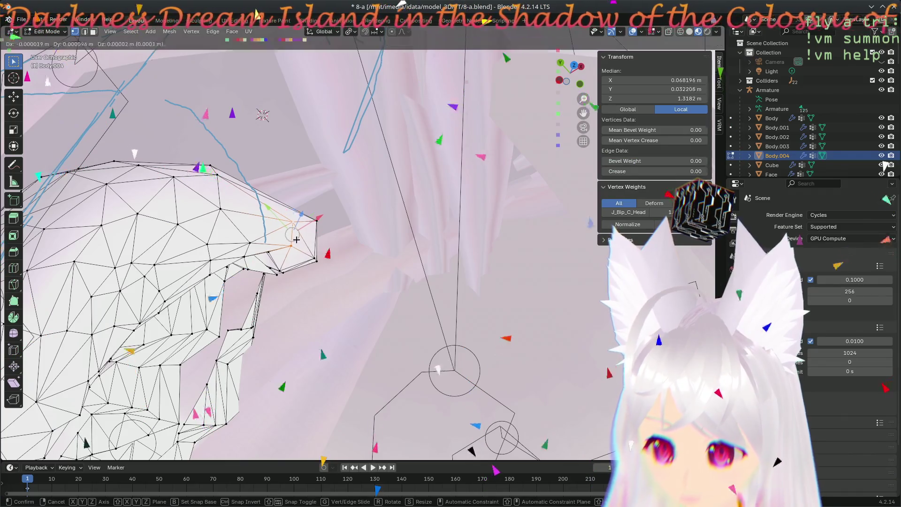
left_click(289, 234)
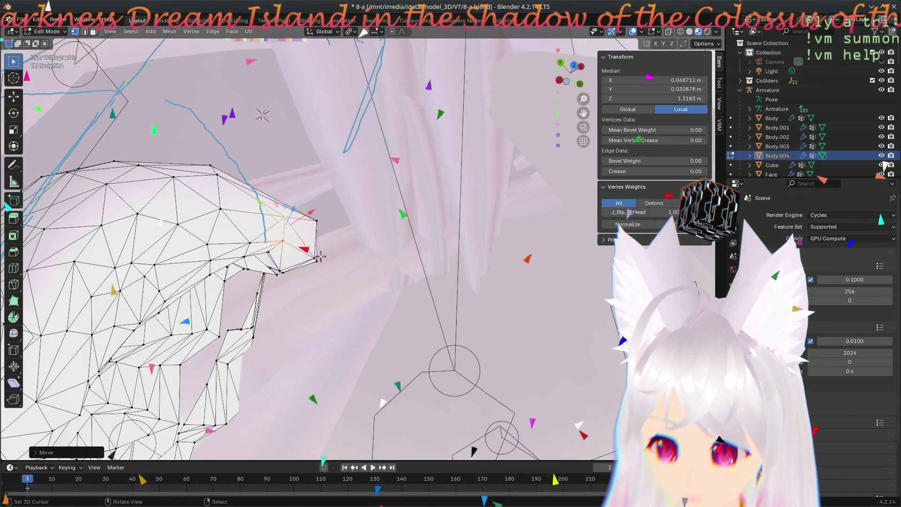
middle_click_drag(316, 255, 319, 261)
left_click(300, 259)
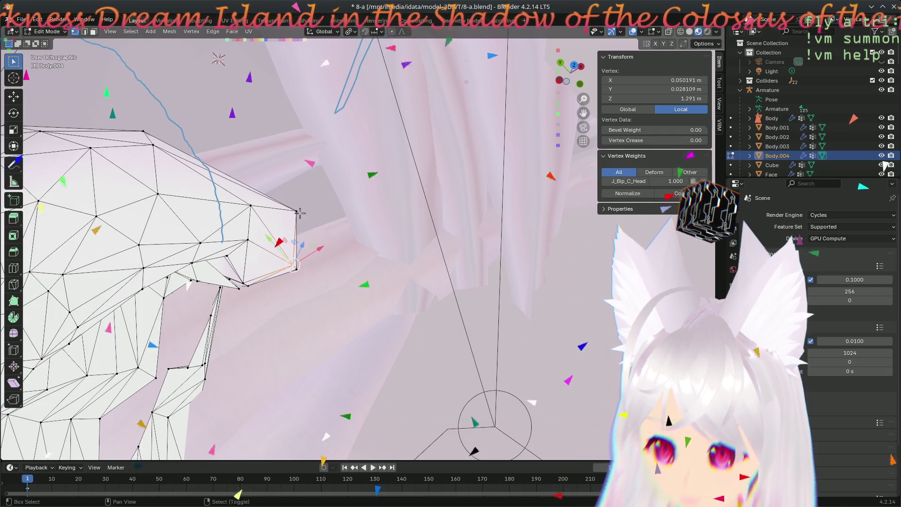
key("g")
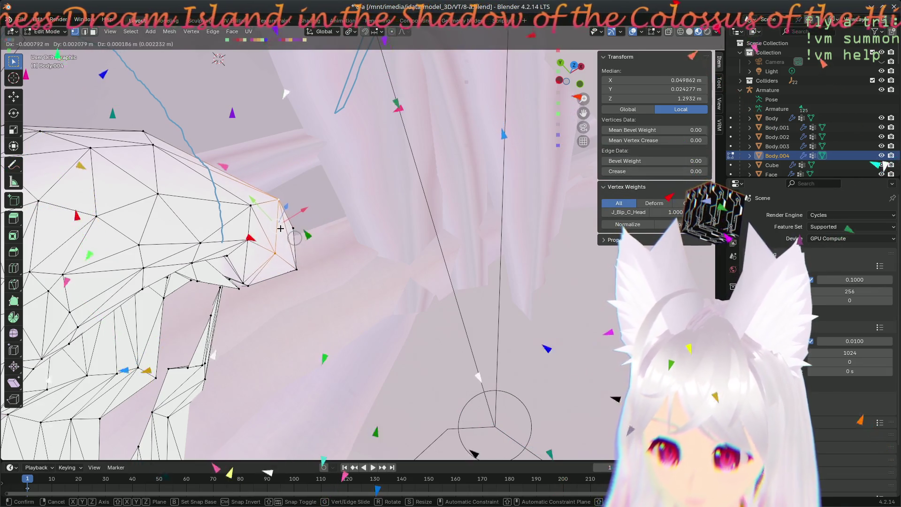
left_click(281, 228)
- Add a second rim vertex and nudge both to median X 0.052336, Y 0.025611, Z 1.2911 m
scroll(211, 211, "up", 5)
mouse_move(160, 201)
middle_mouse_down()
mouse_move(139, 185)
mouse_move(401, 267)
middle_mouse_up()
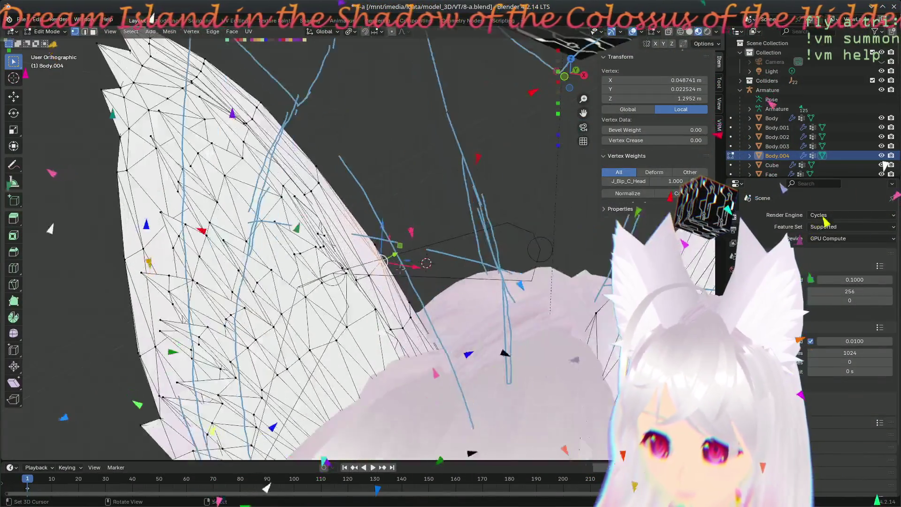
scroll(394, 281, "up", 4)
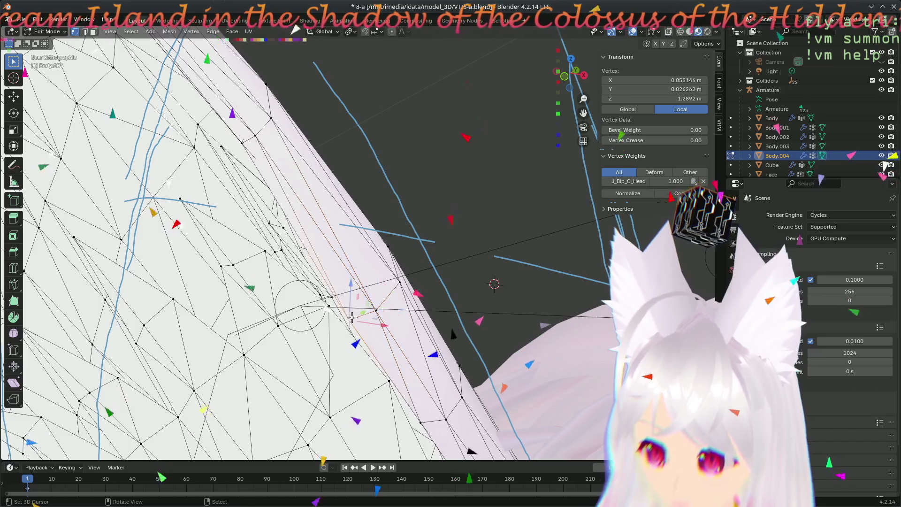
left_click(375, 309, "shift")
left_click_drag(364, 315, 370, 312)
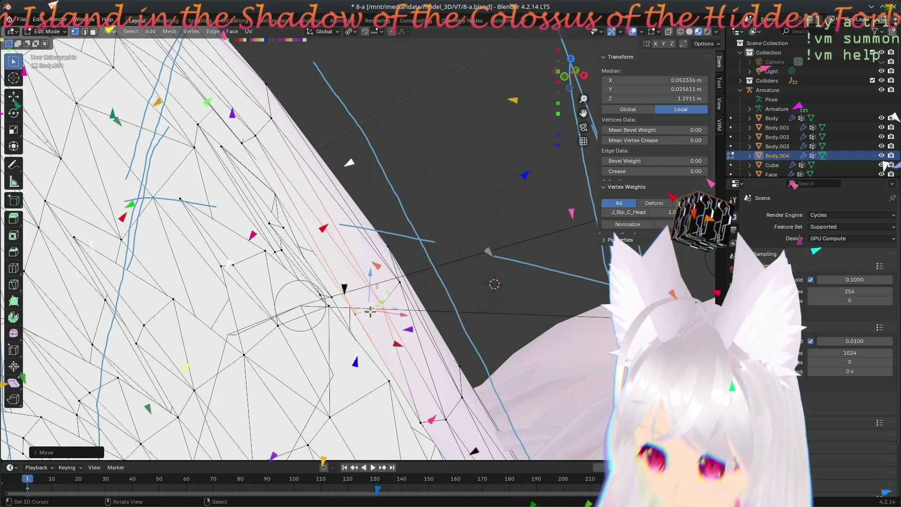
scroll(371, 311, "down", 4)
key("KP_1")
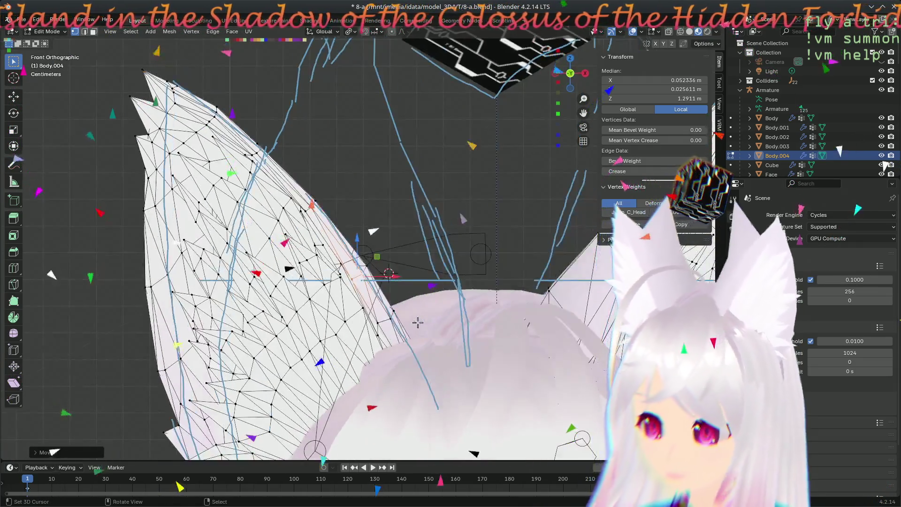
- Shift the selected ear vertices slightly left and down, then adjust a neighbouring rim vertex
scroll(395, 316, "up", 3)
left_click_drag(353, 319, 350, 323)
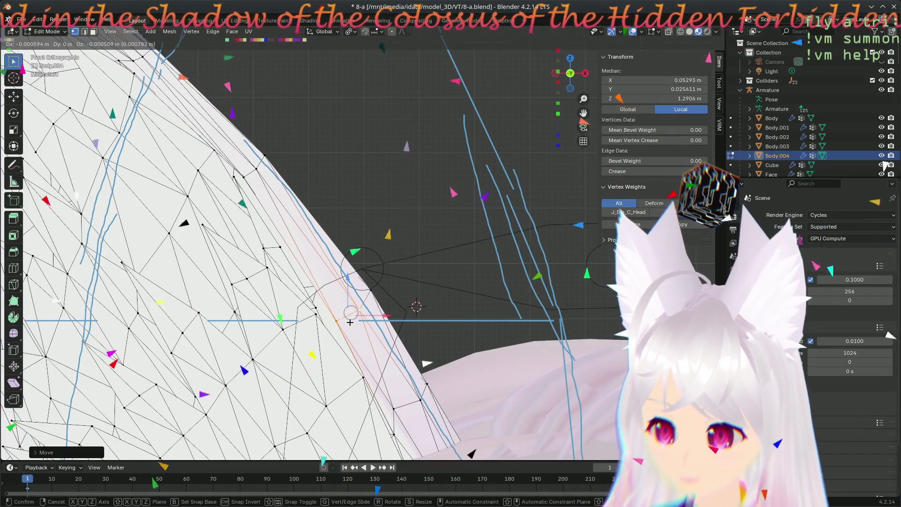
left_click(351, 322)
left_click(338, 320)
key("g")
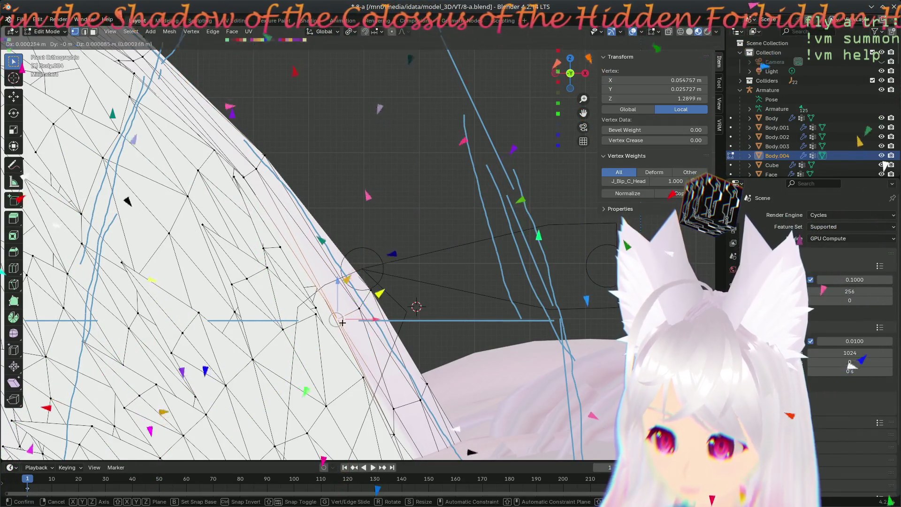
left_click(342, 323)
key("alt+a")
- Return to front view and move another vertex on the left ear rim
scroll(420, 294, "down", 4)
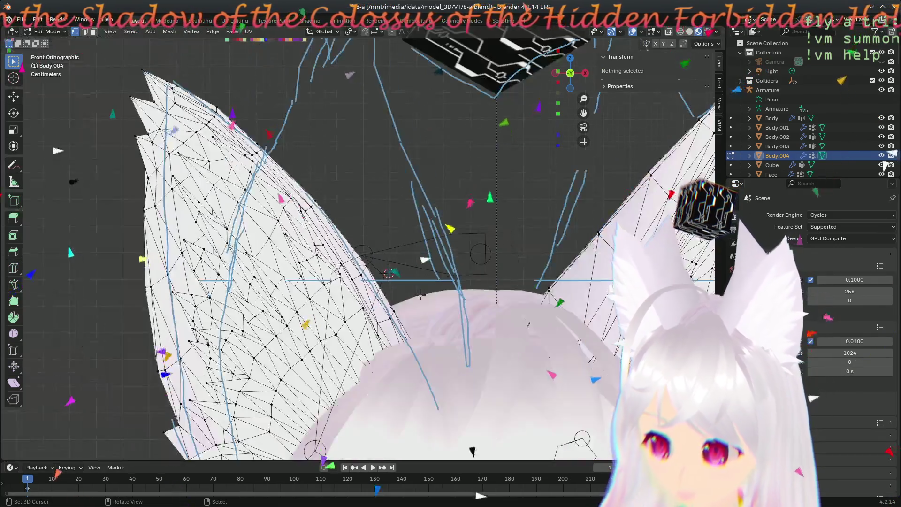
middle_click_drag(414, 307, 380, 290)
key("KP_1")
scroll(371, 287, "down", 5)
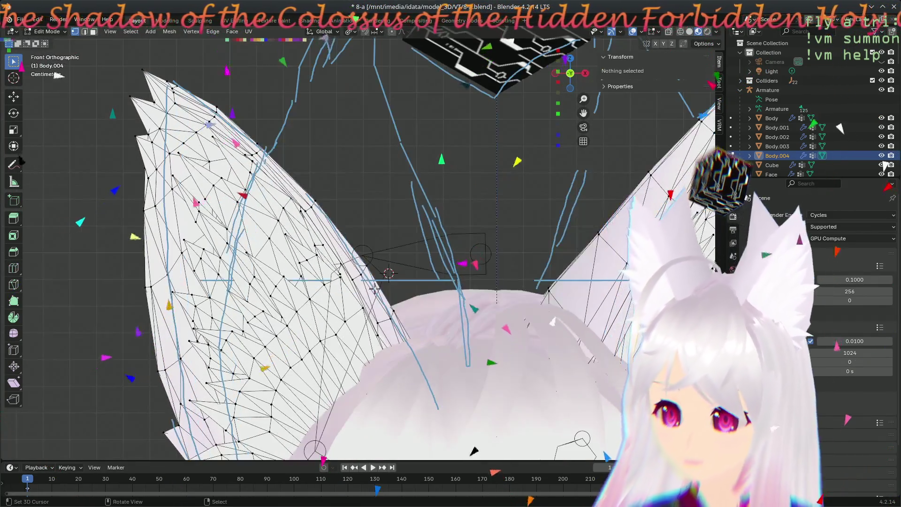
scroll(359, 283, "up", 4)
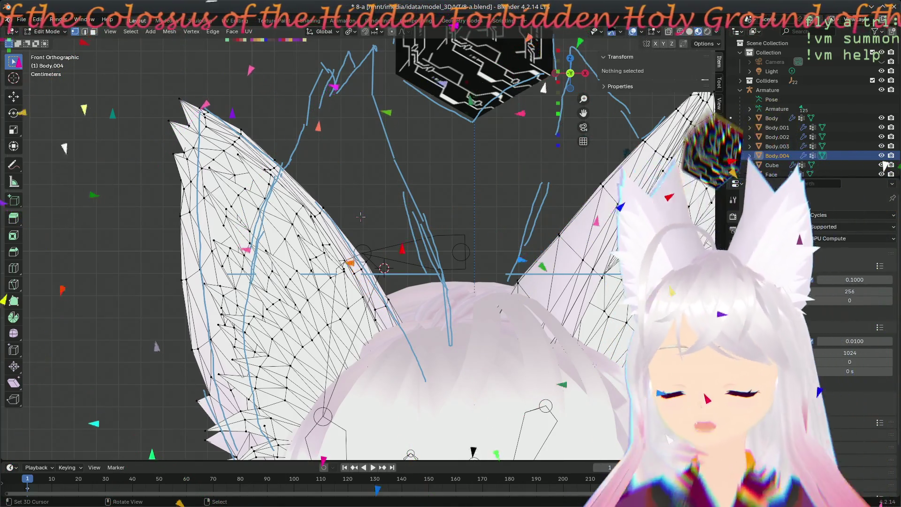
scroll(360, 216, "up", 4)
scroll(291, 213, "up", 6)
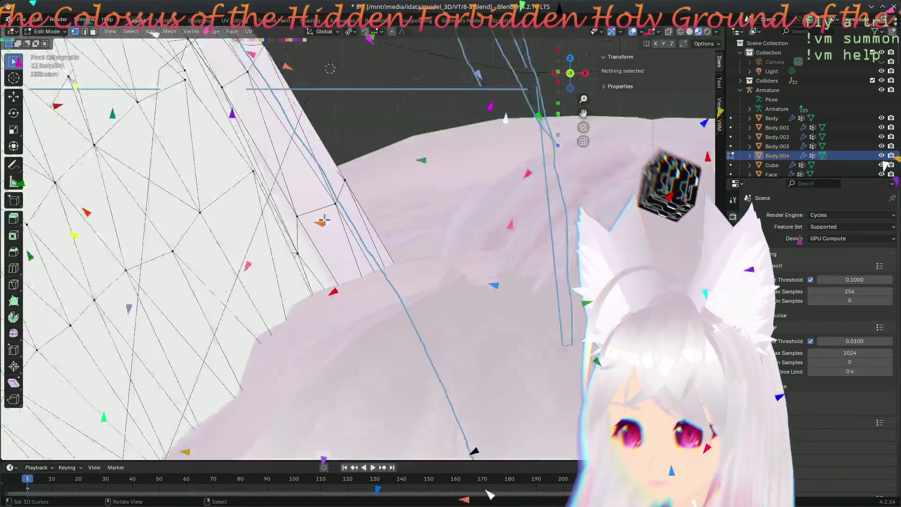
left_click(280, 215)
key("g")
left_click(297, 214)
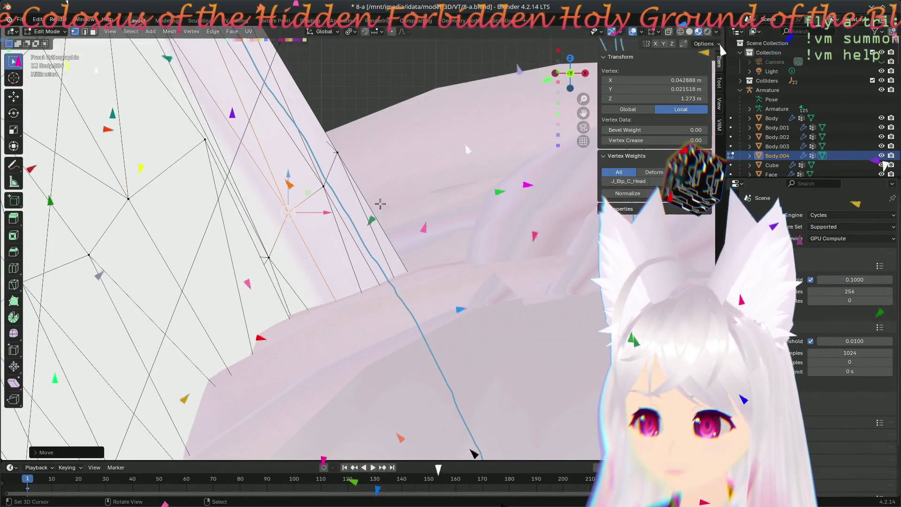
- Drag a neighbouring rim vertex up and to the right
left_click_drag(269, 261, 267, 249)
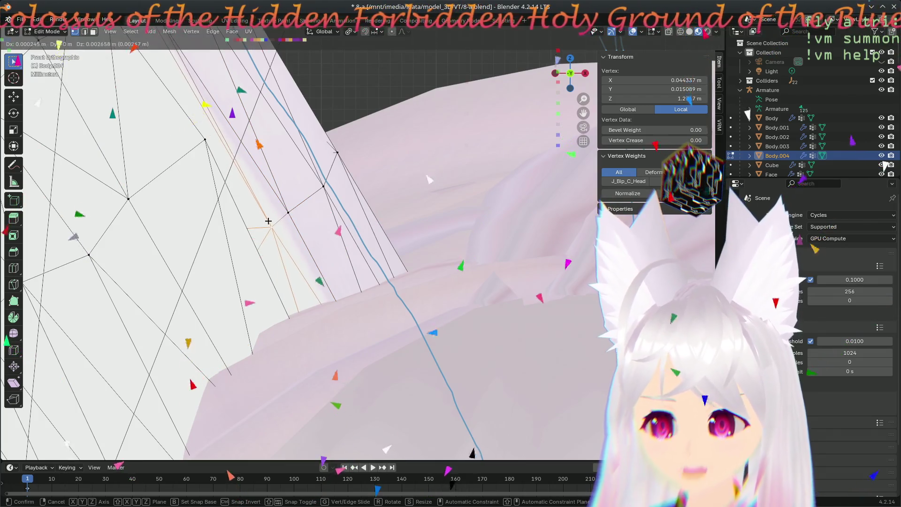
mouse_move(268, 220)
left_mouse_down()
mouse_move(298, 221)
mouse_move(299, 206)
mouse_move(361, 153)
left_mouse_up()
scroll(364, 202, "down", 8)
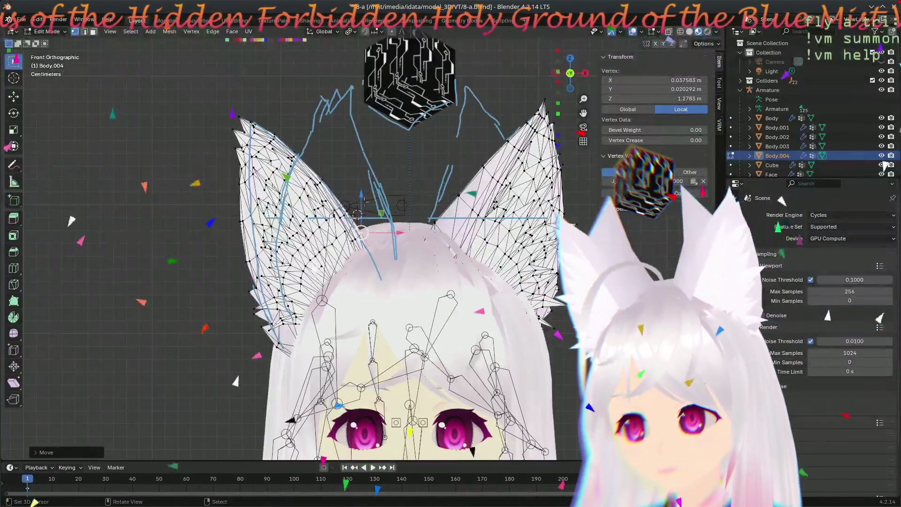
scroll(364, 202, "up", 8)
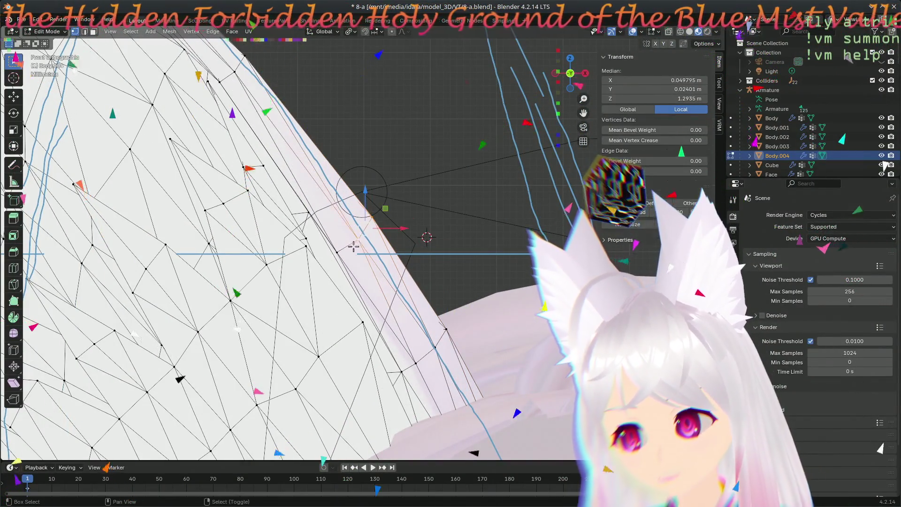
left_click_drag(353, 239, 356, 231)
scroll(356, 232, "down", 5)
scroll(356, 253, "up", 2)
middle_click_drag(370, 317, 394, 306, "shift")
key("alt+a")
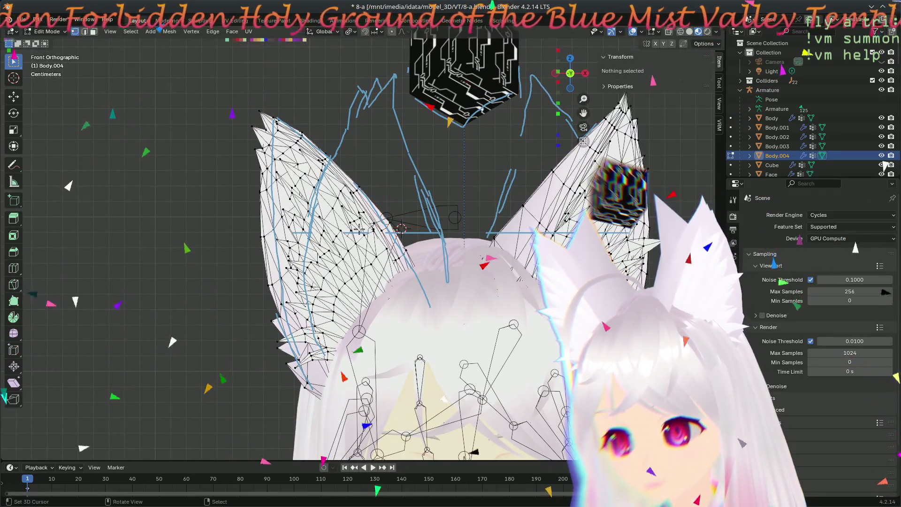
- Try moving the ear rim edge loop, then cancel and deselect
scroll(392, 291, "down", 3)
scroll(380, 212, "up", 5)
scroll(379, 212, "up", 5)
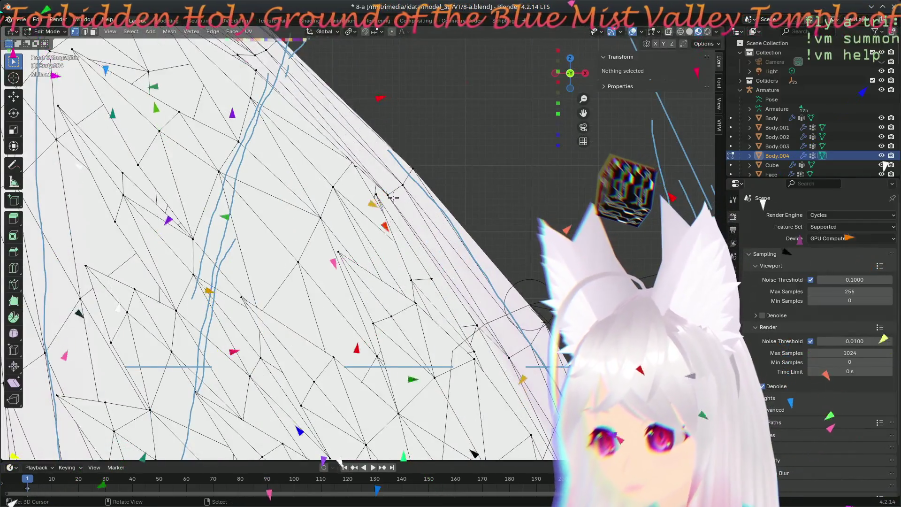
left_click(393, 197, "alt")
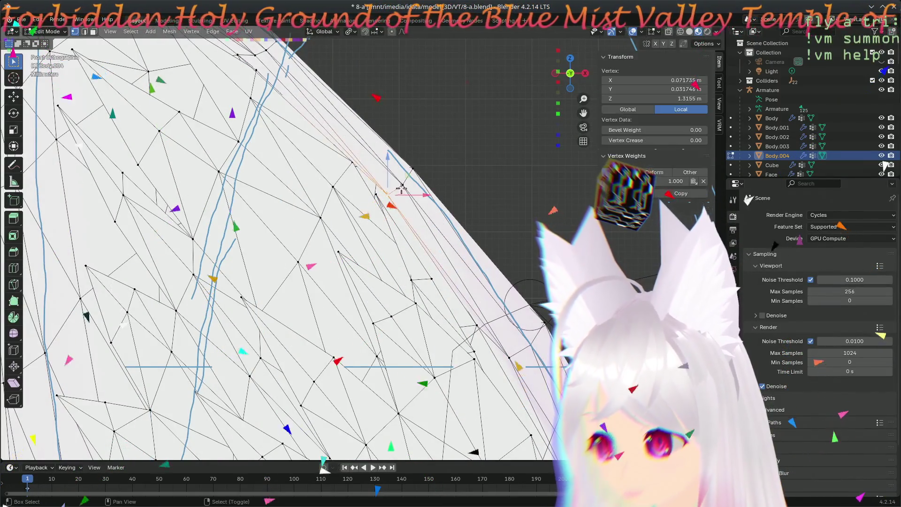
key("g")
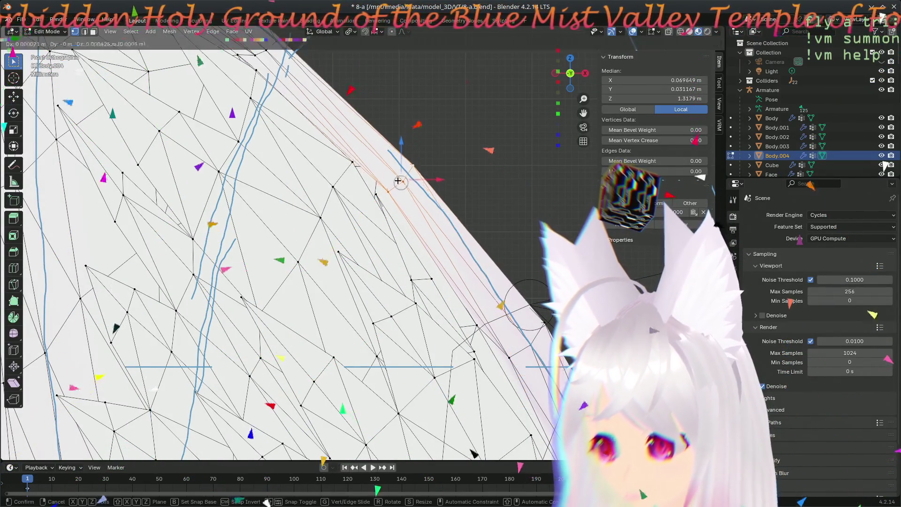
key("Escape")
scroll(389, 211, "down", 5)
key("alt+a")
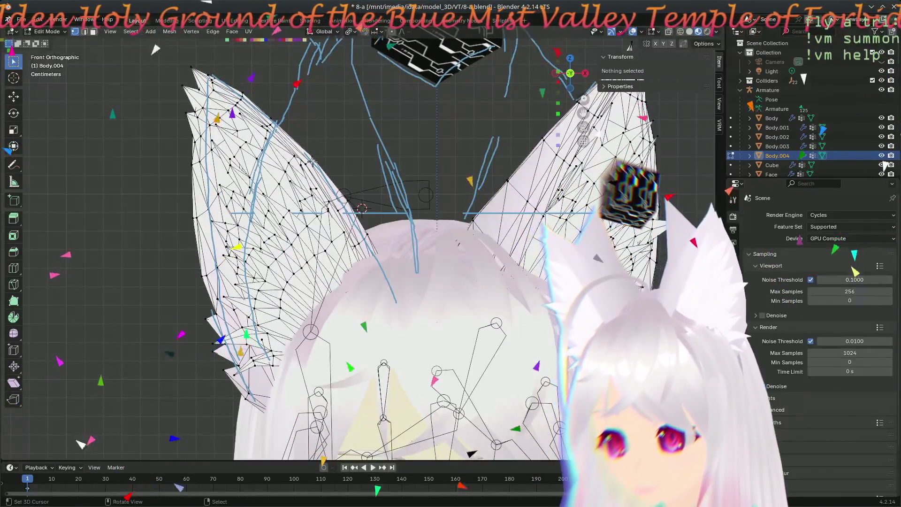
- Move an ear-rim edge loop and shift one vertex to X 0.088178, Y 0.036893, Z 1.3393 m
scroll(382, 235, "up", 5)
scroll(383, 226, "up", 3)
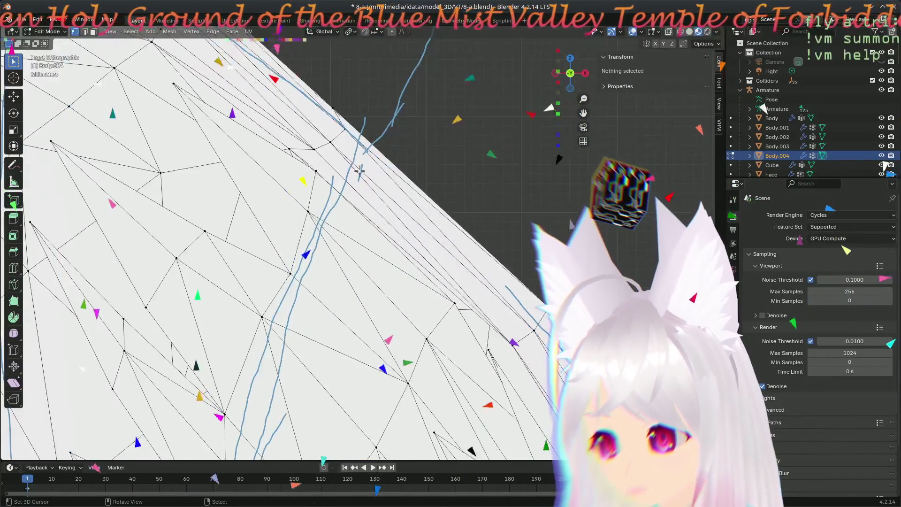
left_click(335, 139, "alt")
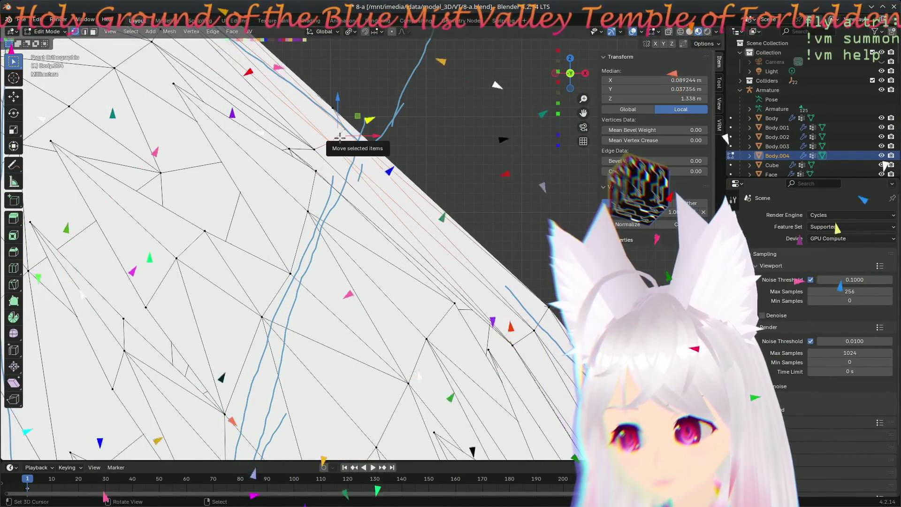
key("g")
left_click(342, 136)
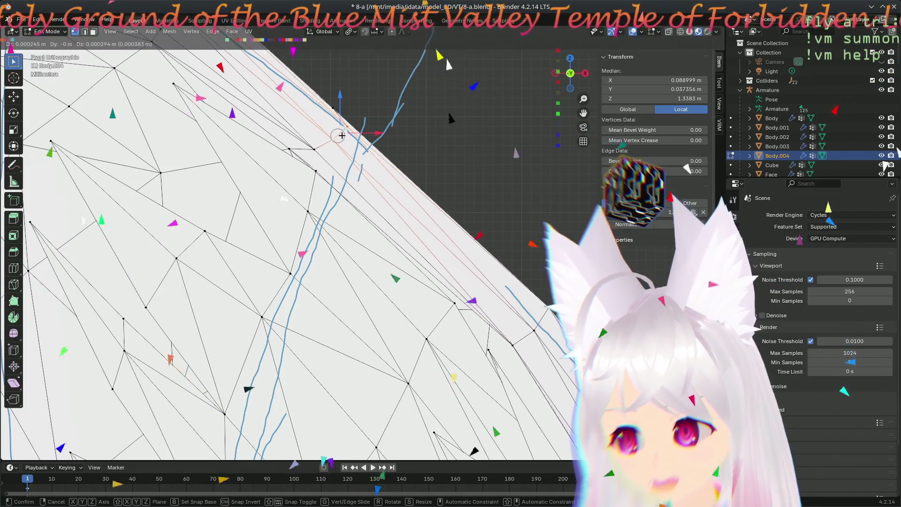
left_click(351, 125)
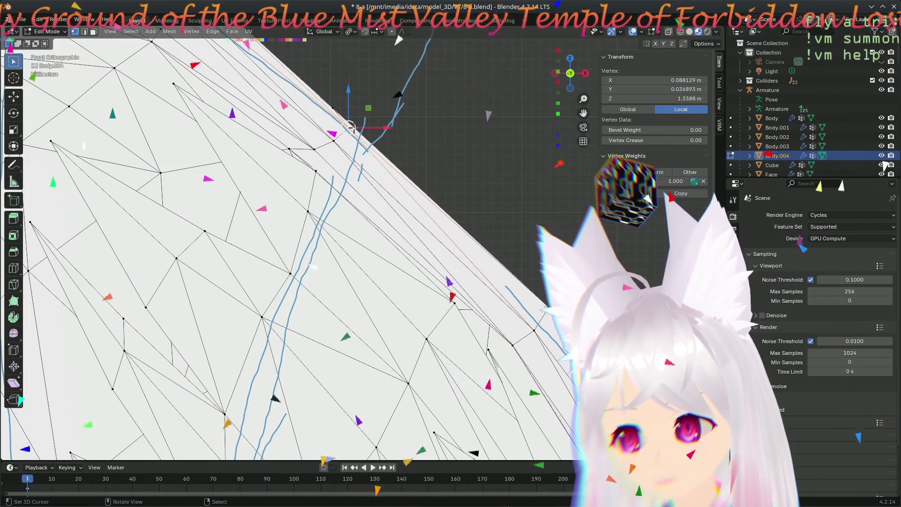
key("g")
left_click(345, 128)
key("g")
left_click(345, 128)
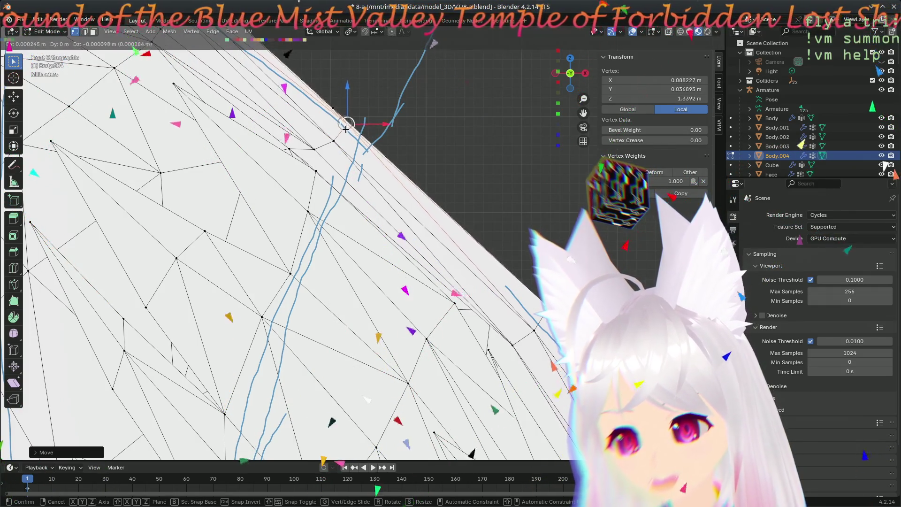
mouse_move(348, 130)
middle_mouse_down()
mouse_move(402, 227)
mouse_move(329, 282)
middle_mouse_up()
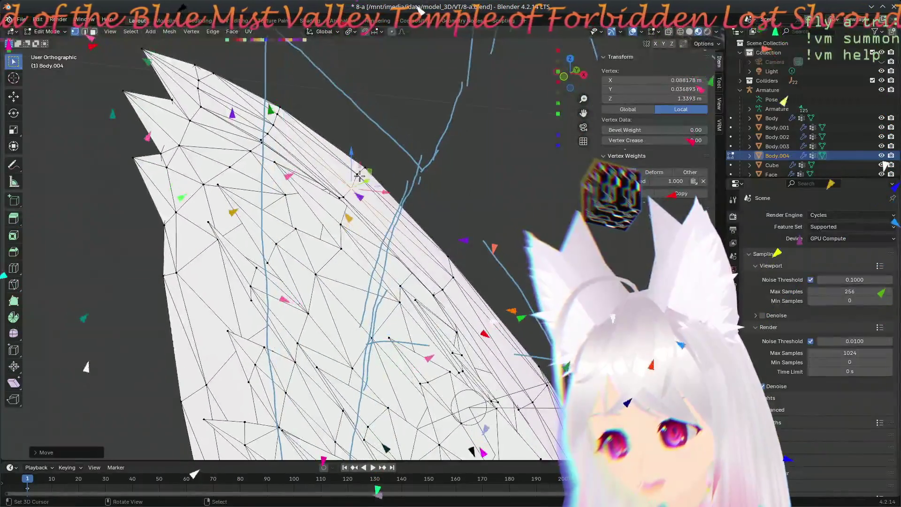
- Move vertices near the ear rim to median X 0.040647, Y 0.019695, Z 1.2765 m
left_click(361, 182)
key("g")
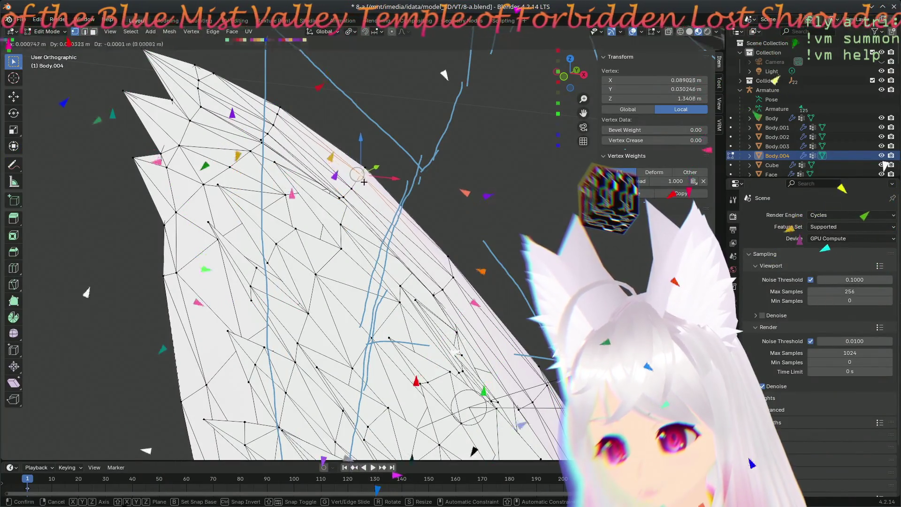
left_click(363, 182)
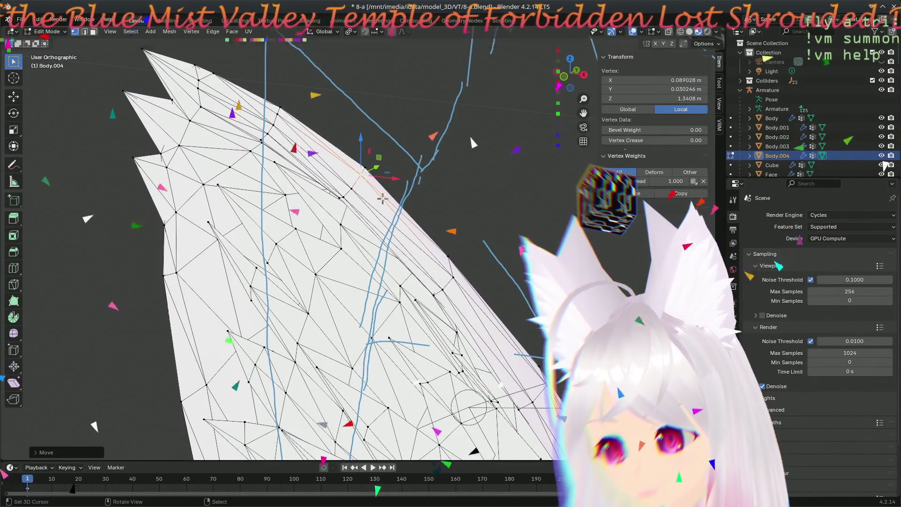
mouse_move(425, 304)
middle_mouse_down()
mouse_move(416, 319)
mouse_move(466, 276)
middle_mouse_up()
middle_click_drag(444, 310, 450, 305)
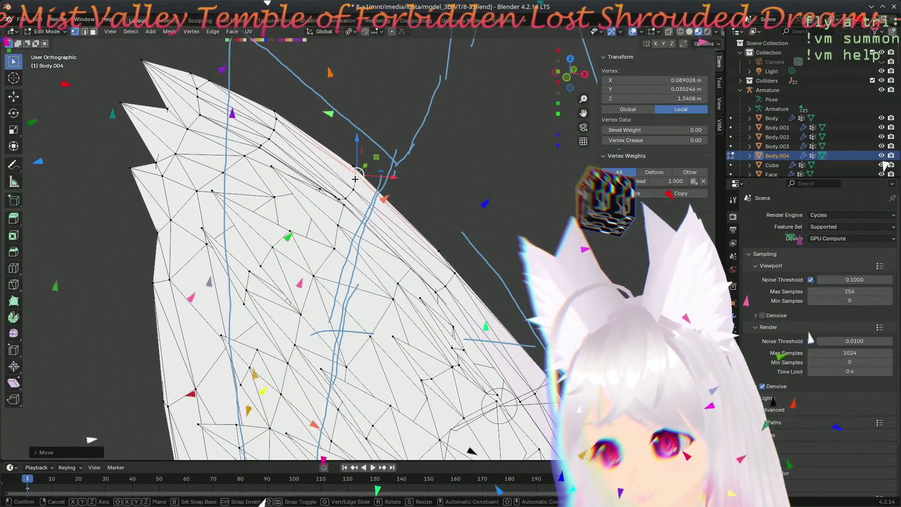
mouse_move(401, 260)
middle_mouse_down()
mouse_move(450, 362)
mouse_move(392, 274)
middle_mouse_up()
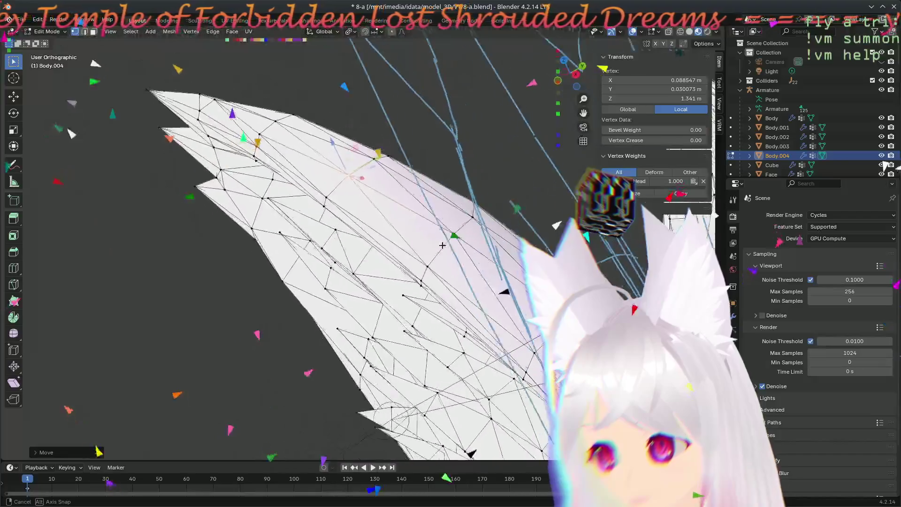
middle_click_drag(477, 281, 462, 277)
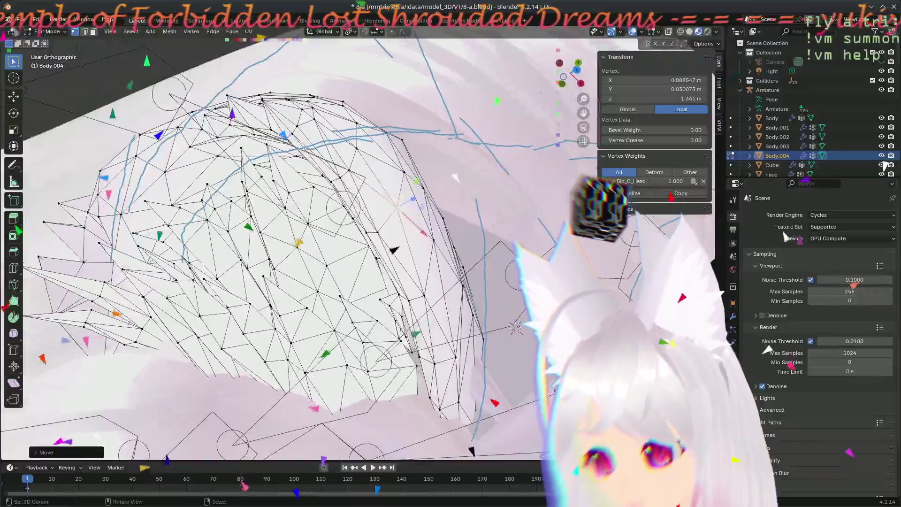
- Orbit around the head to check the ears against the hair, ending in front orthographic view
scroll(409, 254, "up", 2)
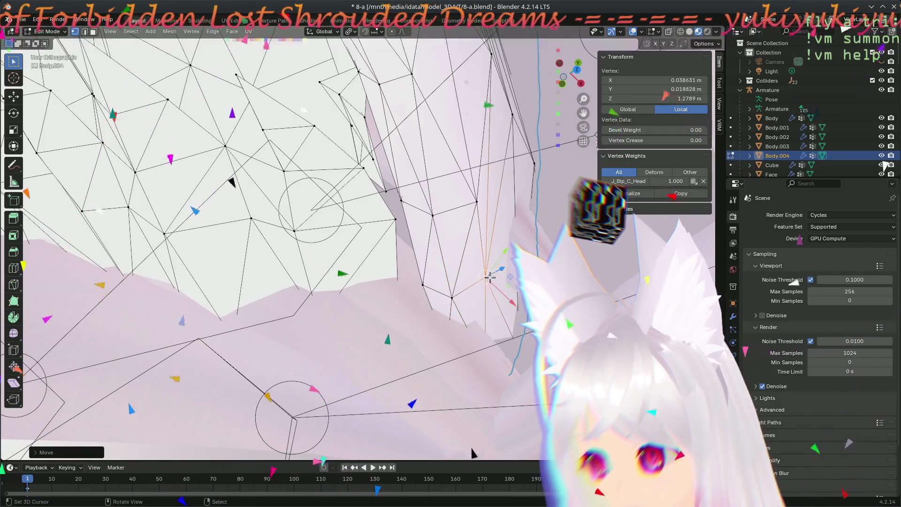
middle_click_drag(450, 333, 483, 362)
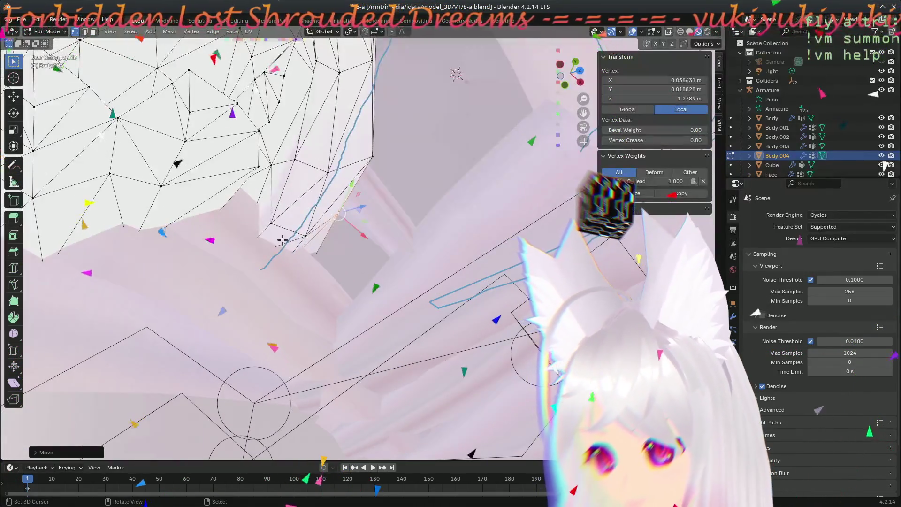
mouse_move(349, 251)
middle_mouse_down()
mouse_move(333, 375)
mouse_move(363, 371)
middle_mouse_up()
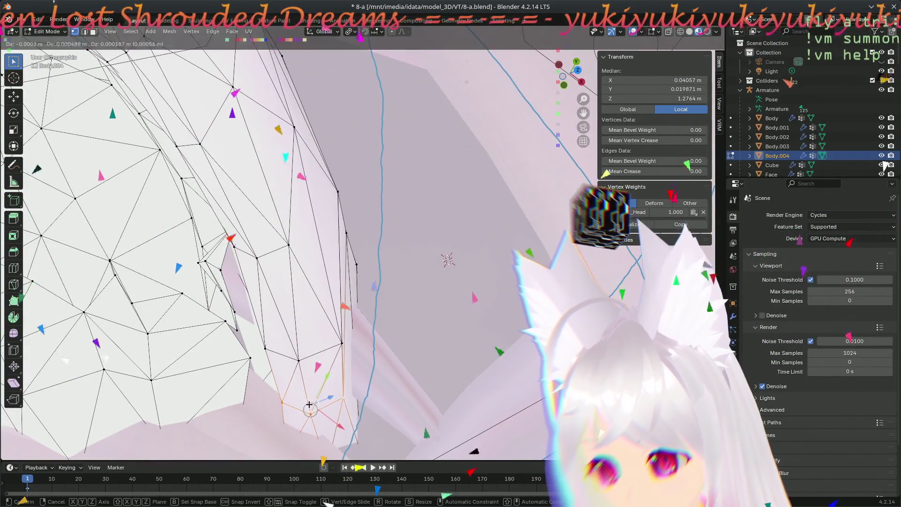
mouse_move(405, 392)
middle_mouse_down()
mouse_move(398, 370)
mouse_move(417, 175)
middle_mouse_up()
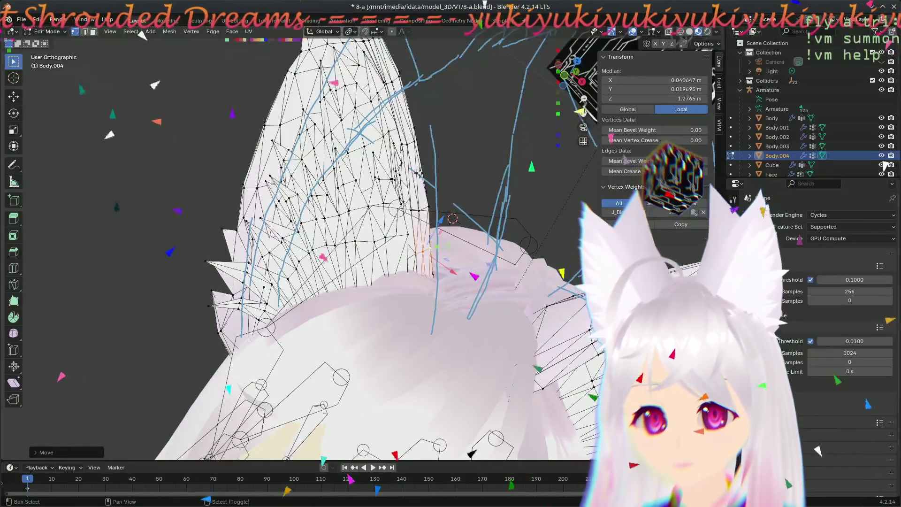
mouse_move(488, 255)
middle_mouse_down()
mouse_move(402, 268)
mouse_move(466, 423)
mouse_move(411, 307)
mouse_move(477, 318)
middle_mouse_up()
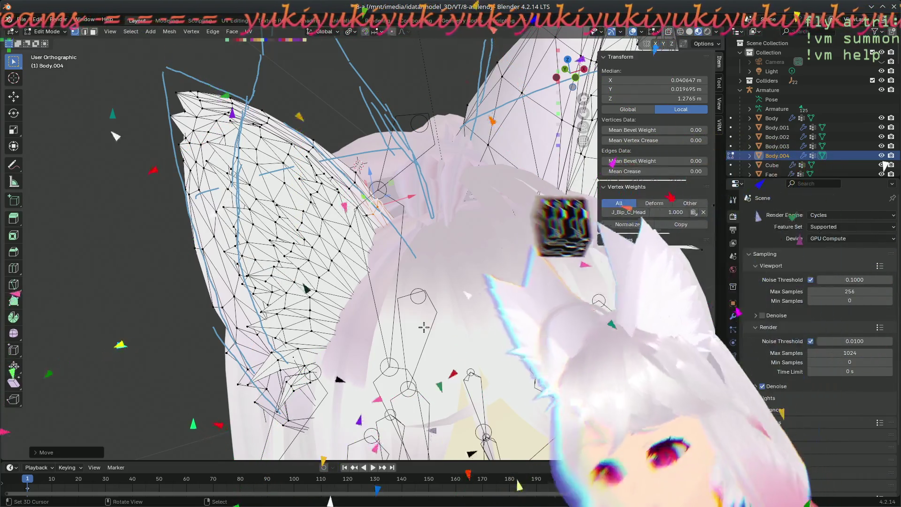
key("KP_1")
scroll(437, 271, "up", 4)
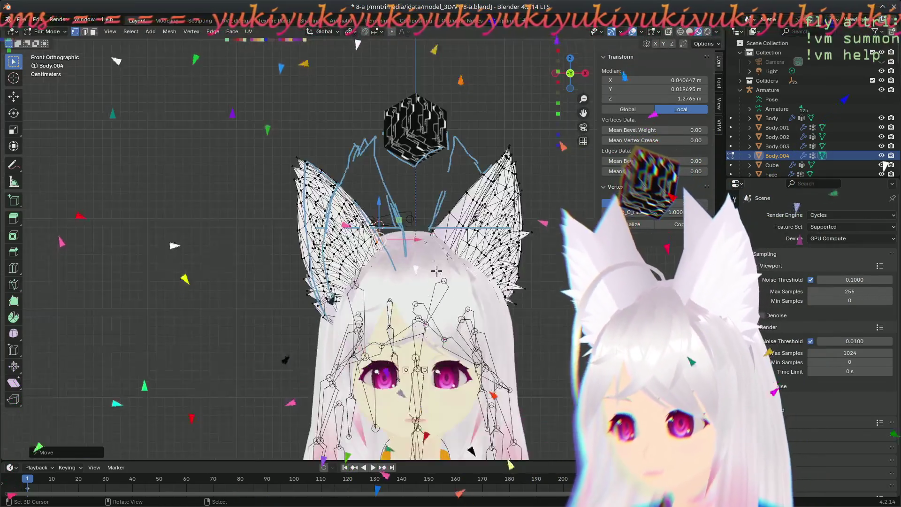
mouse_move(373, 330)
middle_mouse_down("ctrl")
mouse_move(304, 402)
mouse_move(250, 377)
middle_mouse_up("ctrl")
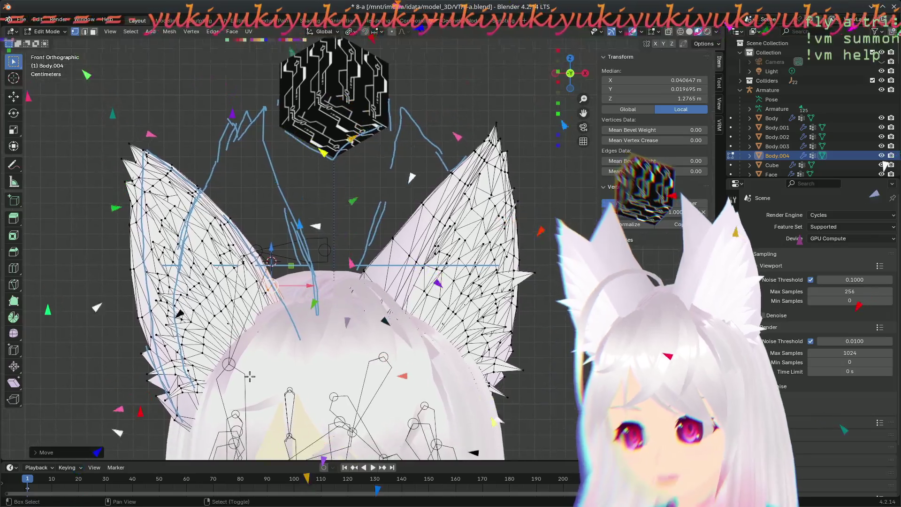
scroll(263, 376, "down", 5)
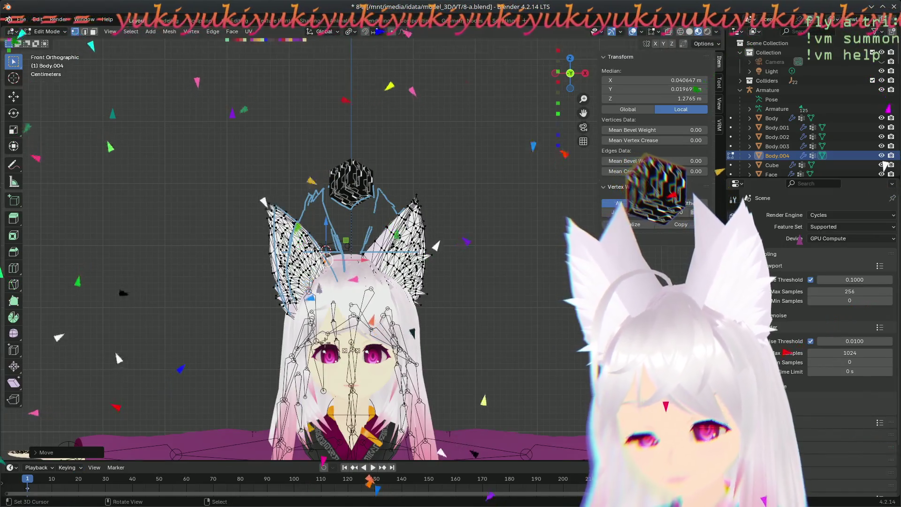
mouse_move(422, 282)
middle_mouse_down()
mouse_move(545, 380)
mouse_move(487, 415)
middle_mouse_up()
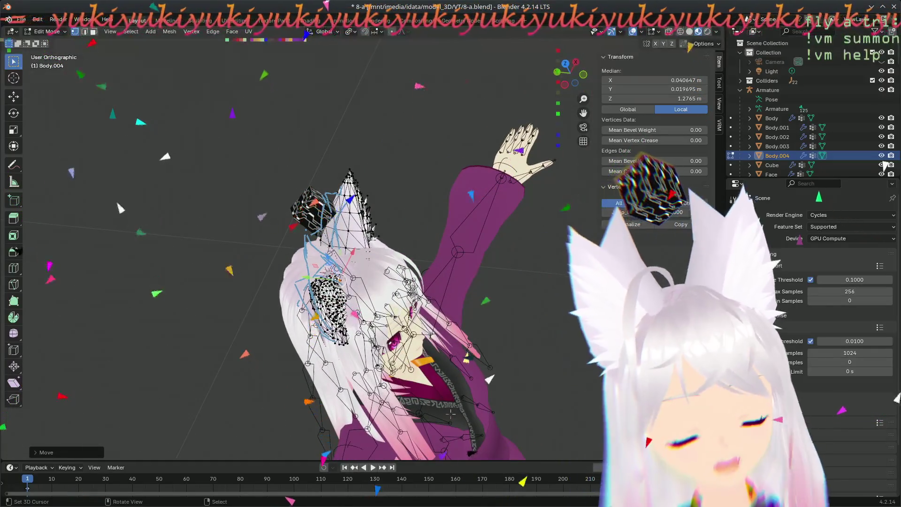
scroll(376, 281, "up", 3)
middle_click_drag(375, 281, 532, 478)
middle_click_drag(356, 270, 372, 296)
scroll(373, 296, "up", 7)
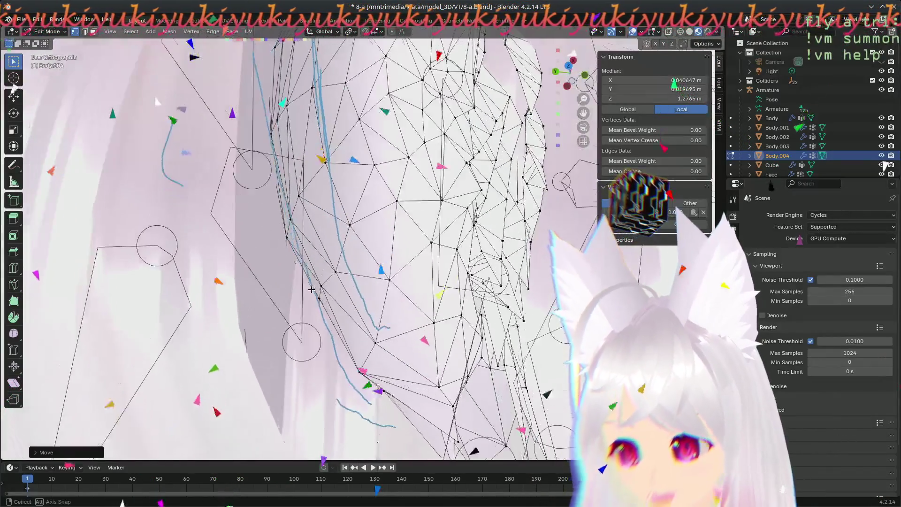
- Pick a vertex on the Body.004 ear edge and shift it slightly to clear the hair
left_click(320, 293)
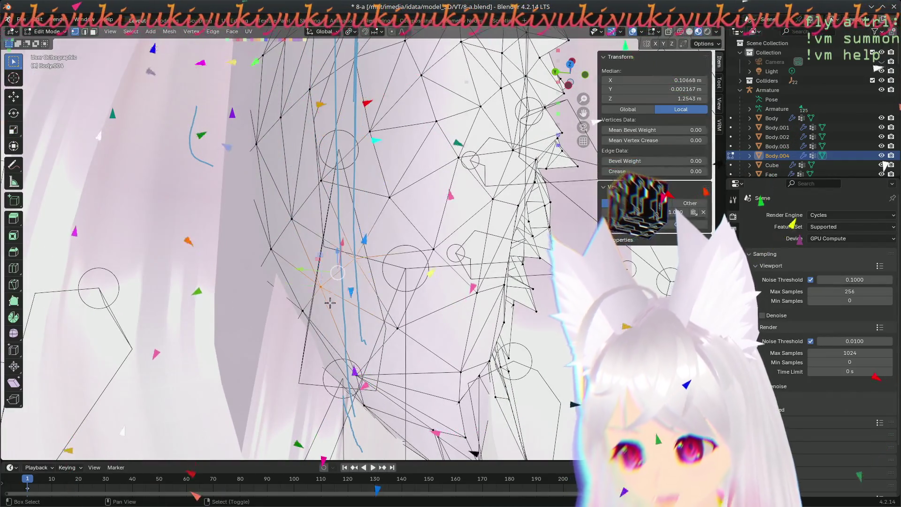
mouse_move(309, 305)
middle_mouse_down()
mouse_move(321, 346)
mouse_move(311, 339)
middle_mouse_up()
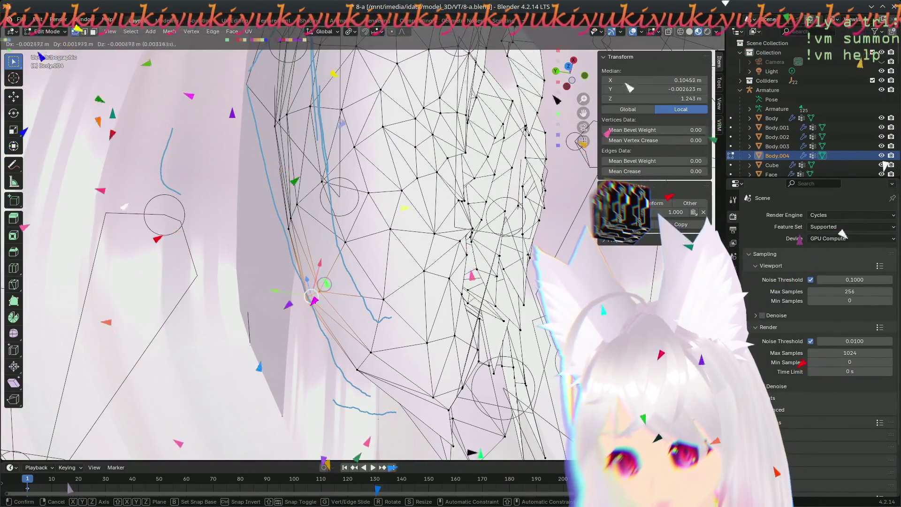
left_click(356, 240)
mouse_move(356, 240)
middle_mouse_down()
mouse_move(346, 237)
mouse_move(384, 331)
middle_mouse_up()
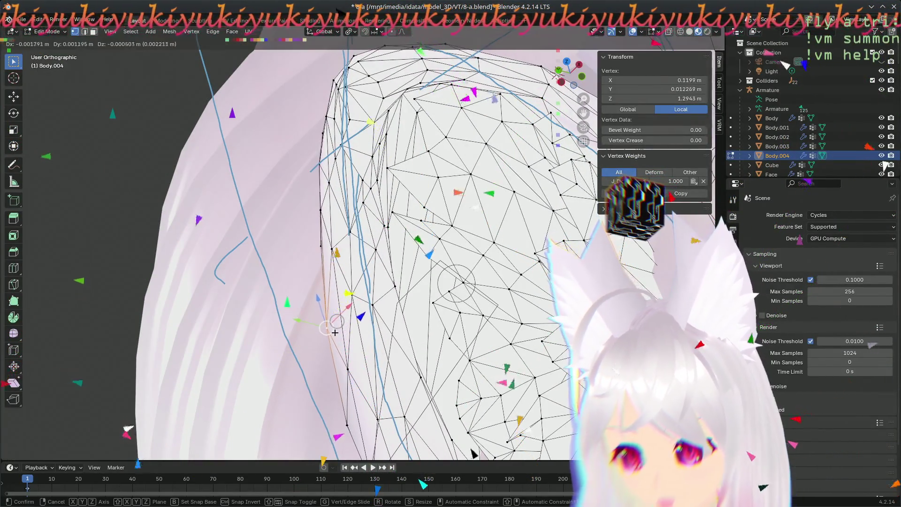
mouse_move(338, 361)
middle_mouse_down()
mouse_move(426, 309)
mouse_move(364, 423)
mouse_move(336, 377)
mouse_move(316, 367)
mouse_move(376, 362)
middle_mouse_up()
left_click(381, 350)
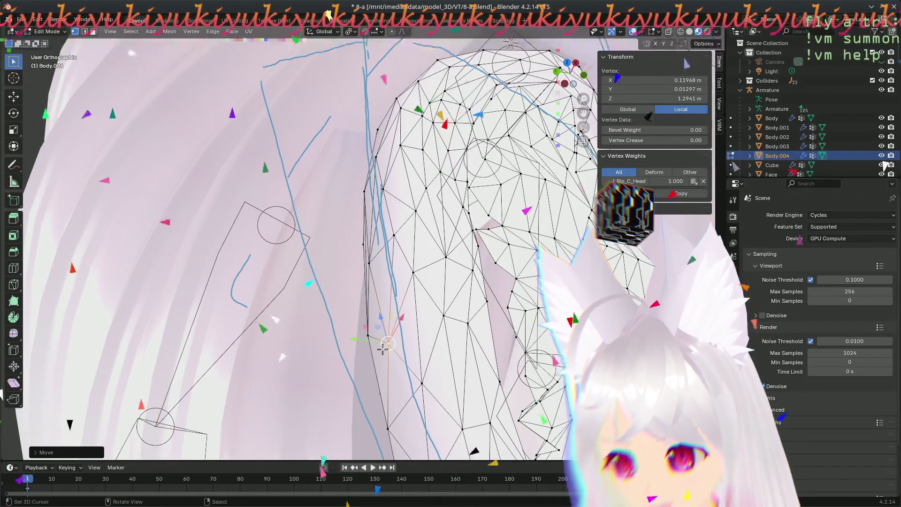
scroll(380, 347, "up", 5)
- Grab and reposition another ear-edge vertex, then orbit around the hair to check for clipping
mouse_move(464, 375)
middle_mouse_down()
mouse_move(489, 392)
mouse_move(491, 359)
middle_mouse_up()
middle_click_drag(427, 368, 343, 269)
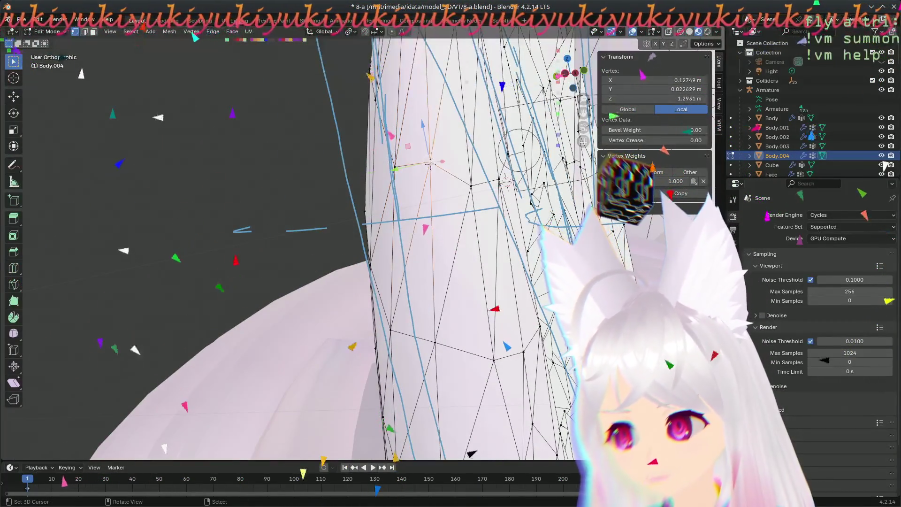
mouse_move(417, 266)
middle_mouse_down()
mouse_move(427, 269)
mouse_move(451, 222)
mouse_move(435, 211)
mouse_move(444, 258)
middle_mouse_up()
key("g")
left_click(433, 197)
middle_click_drag(400, 365, 504, 320)
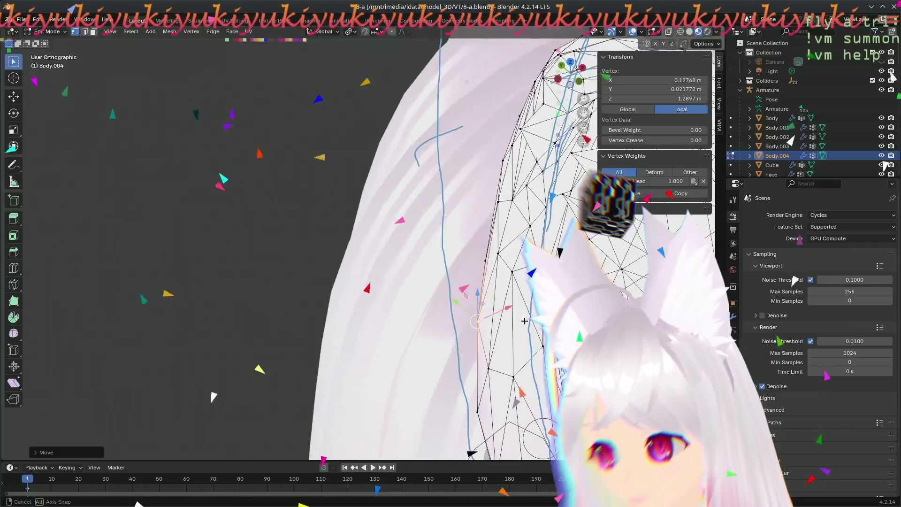
left_click(487, 336)
mouse_move(487, 336)
middle_mouse_down()
mouse_move(525, 322)
mouse_move(432, 367)
mouse_move(406, 315)
mouse_move(460, 293)
mouse_move(435, 281)
middle_mouse_up()
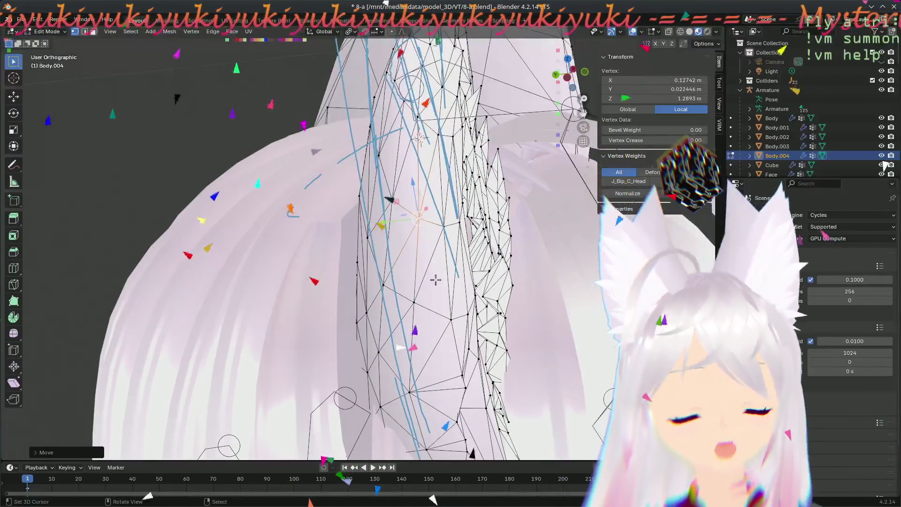
mouse_move(436, 274)
middle_mouse_down()
mouse_move(477, 302)
mouse_move(470, 271)
middle_mouse_up()
mouse_move(345, 278)
middle_mouse_down()
mouse_move(467, 399)
mouse_move(368, 233)
middle_mouse_up()
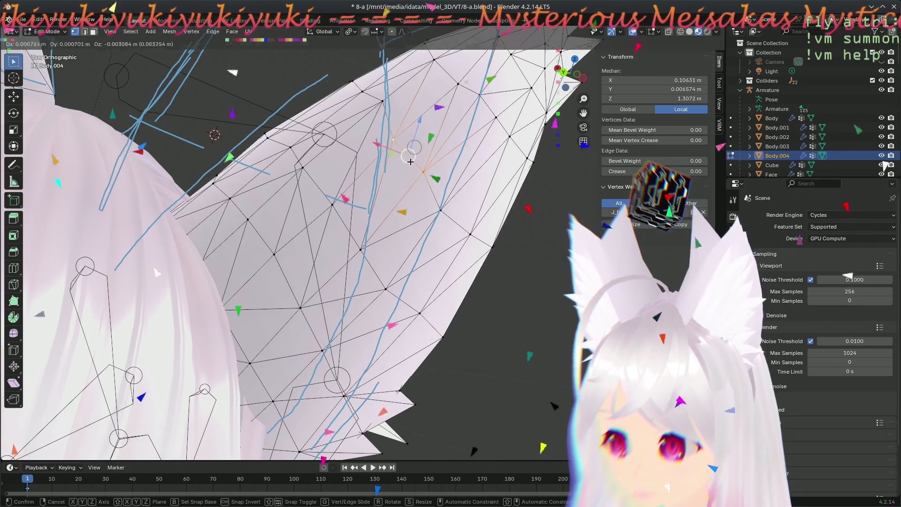
- Move one upper ear vertex down-right, then grab a second ear vertex into a new spot
left_click(424, 170)
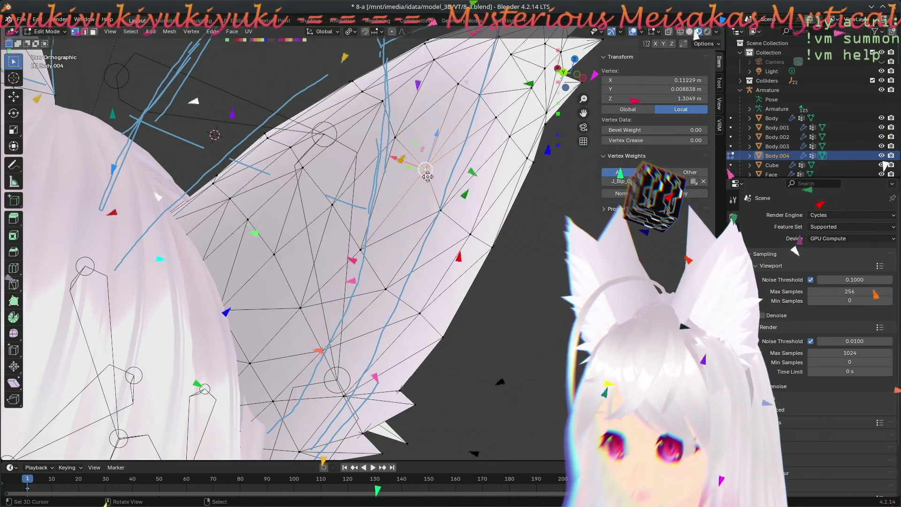
key("g")
left_click(444, 220)
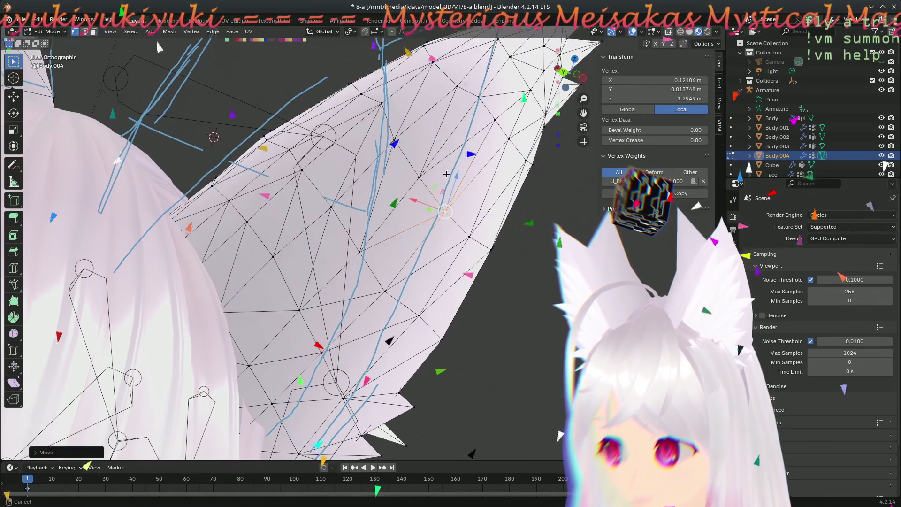
middle_click_drag(524, 181, 424, 215)
left_click(425, 216)
key("g")
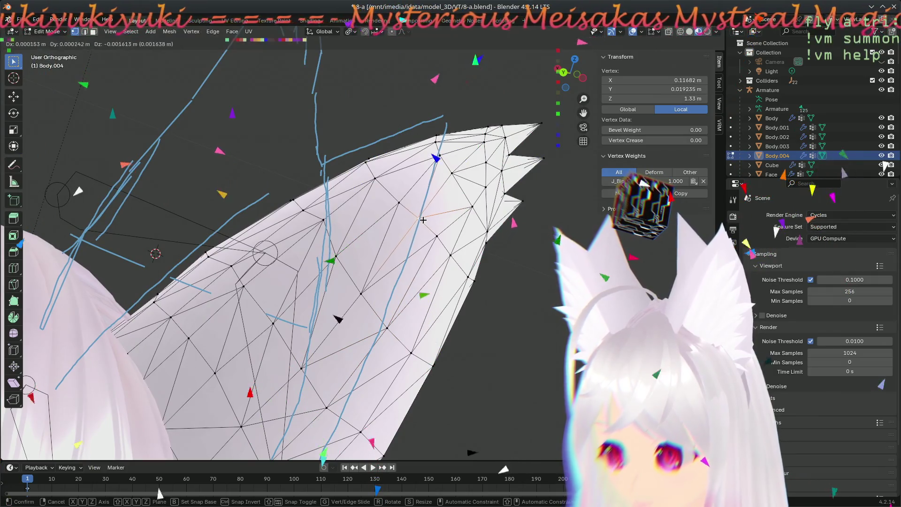
left_click(427, 240)
- Nudge the second vertex further up-left in two moves, deselect all, and inspect the ear
key("g")
left_click(404, 201)
key("g")
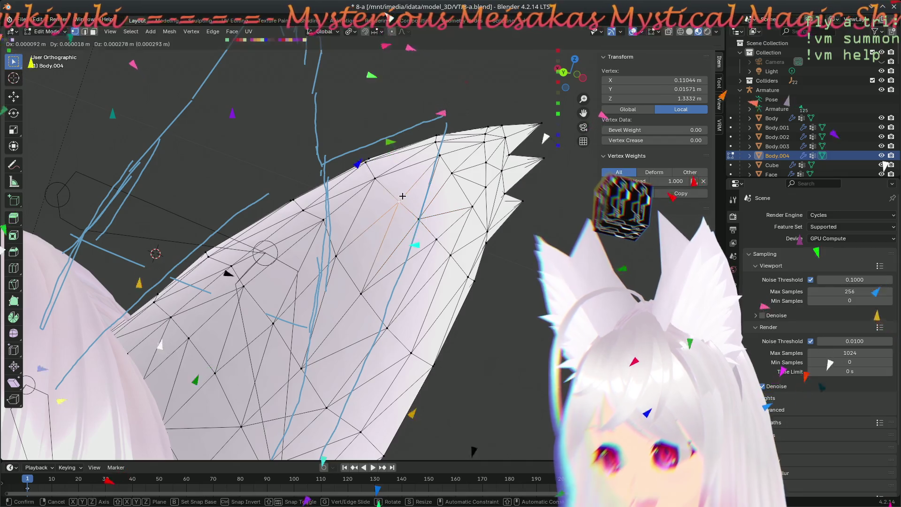
left_click(384, 184)
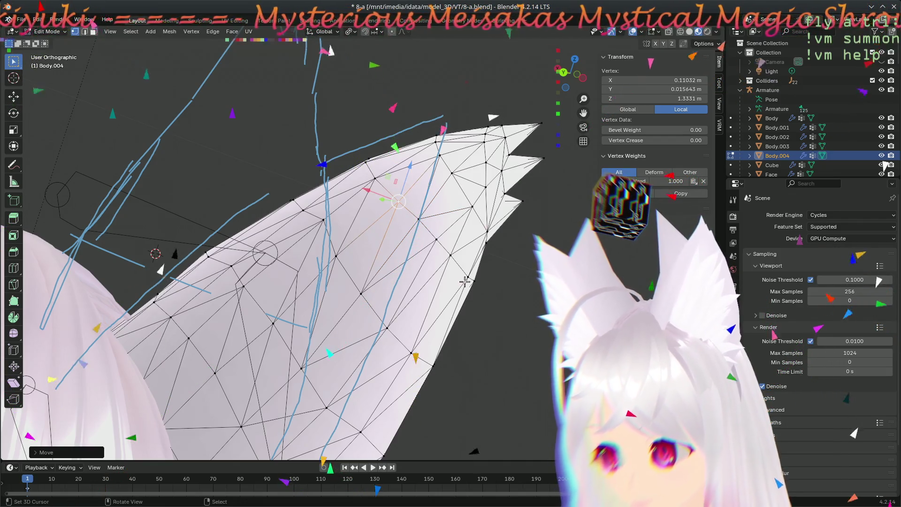
key("alt+a")
mouse_move(482, 214)
middle_mouse_down()
mouse_move(231, 250)
mouse_move(270, 244)
middle_mouse_up()
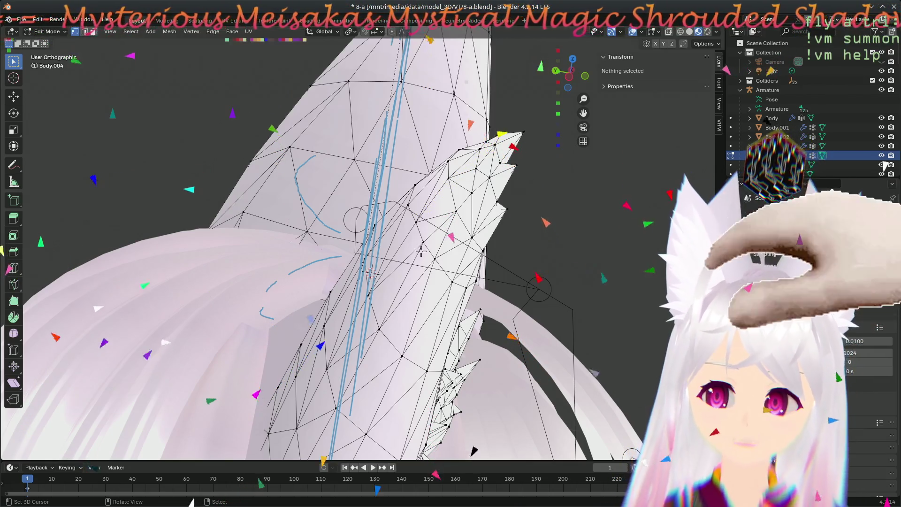
mouse_move(542, 339)
middle_mouse_down()
mouse_move(395, 237)
mouse_move(392, 202)
mouse_move(356, 200)
middle_mouse_up()
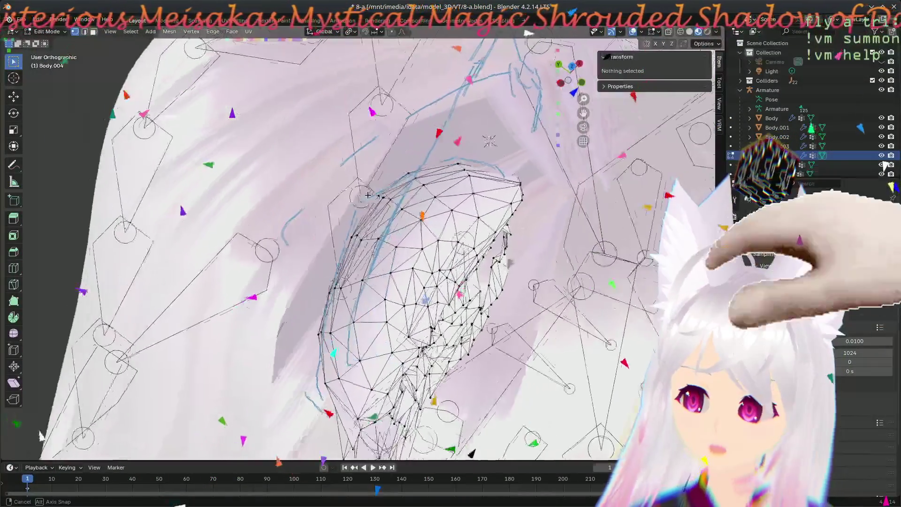
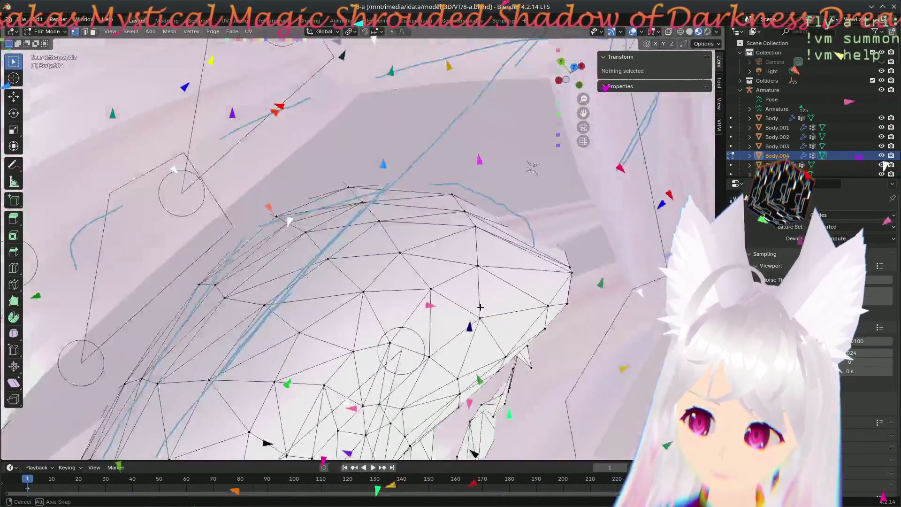
- Tuck the first few ear-base vertices in so they rest against the hair surface
mouse_move(480, 307)
middle_mouse_down()
mouse_move(289, 262)
mouse_move(349, 314)
mouse_move(339, 300)
mouse_move(263, 289)
mouse_move(362, 334)
mouse_move(347, 263)
middle_mouse_up()
left_click(365, 302)
left_click(344, 256)
key("g")
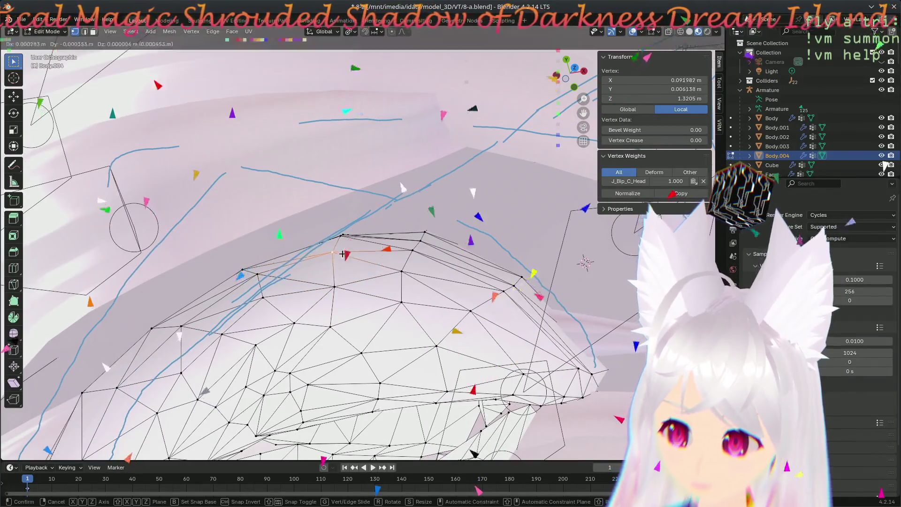
left_click(340, 240)
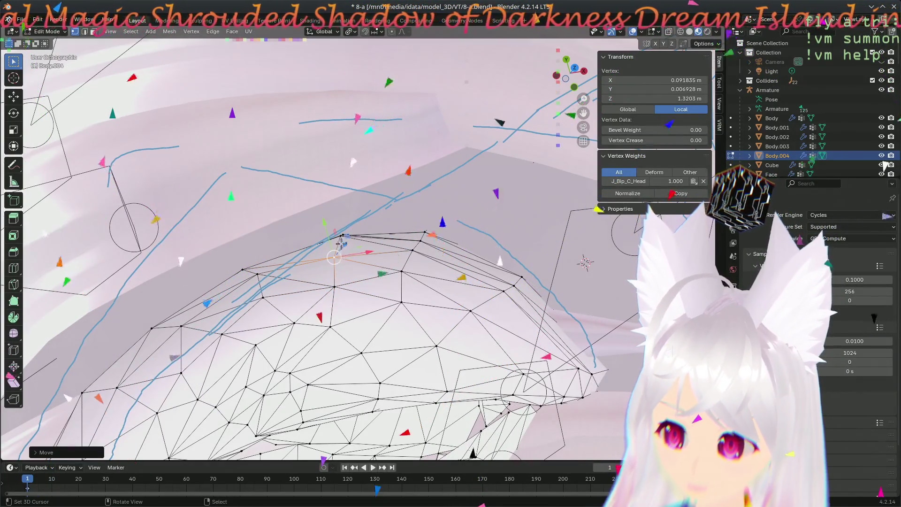
left_click_drag(341, 241, 338, 242)
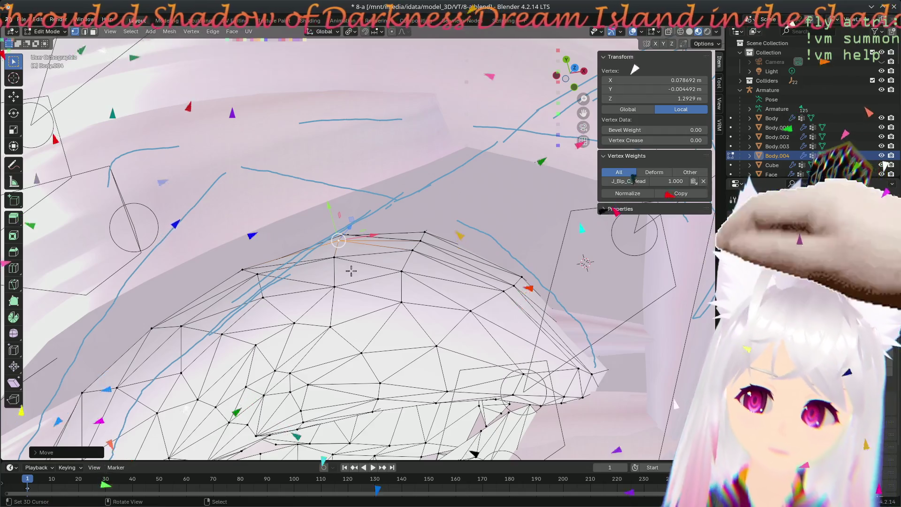
mouse_move(399, 276)
middle_mouse_down()
mouse_move(386, 330)
mouse_move(366, 300)
mouse_move(381, 330)
mouse_move(316, 276)
mouse_move(446, 310)
middle_mouse_up()
key("g")
left_click(323, 214)
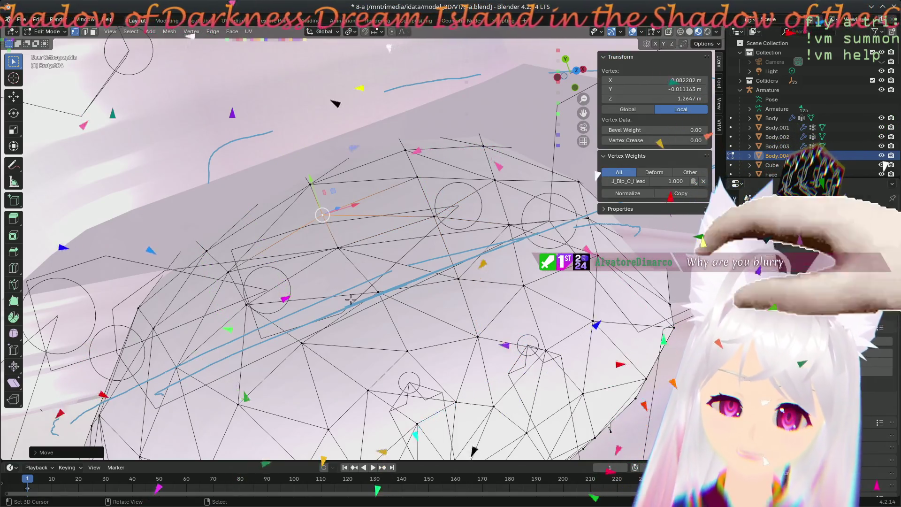
- Move further edge vertices onto the hair, the last to X 0.049387, Y 0.022596, Z 1.2958 m
middle_click_drag(346, 302, 289, 273)
key("g")
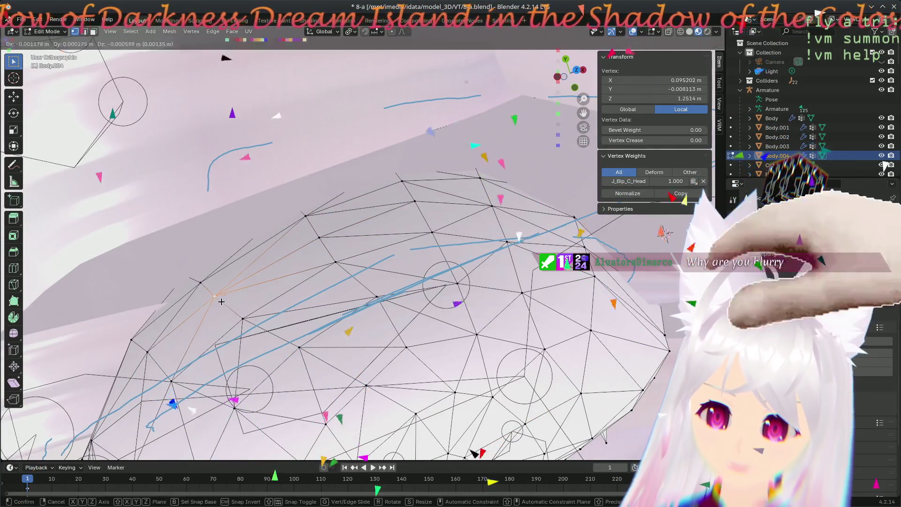
left_click(226, 304)
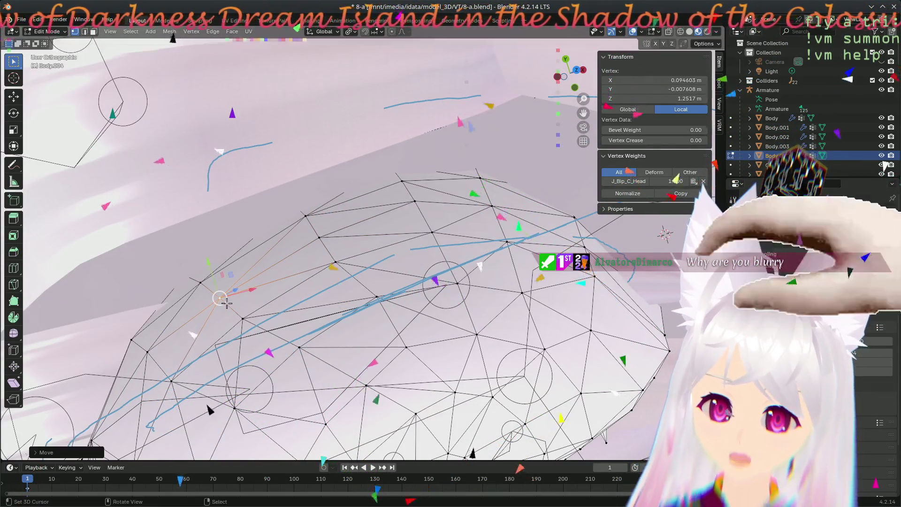
mouse_move(257, 400)
middle_mouse_down()
mouse_move(479, 357)
mouse_move(372, 337)
middle_mouse_up()
mouse_move(435, 336)
middle_mouse_down()
mouse_move(237, 296)
mouse_move(389, 384)
middle_mouse_up()
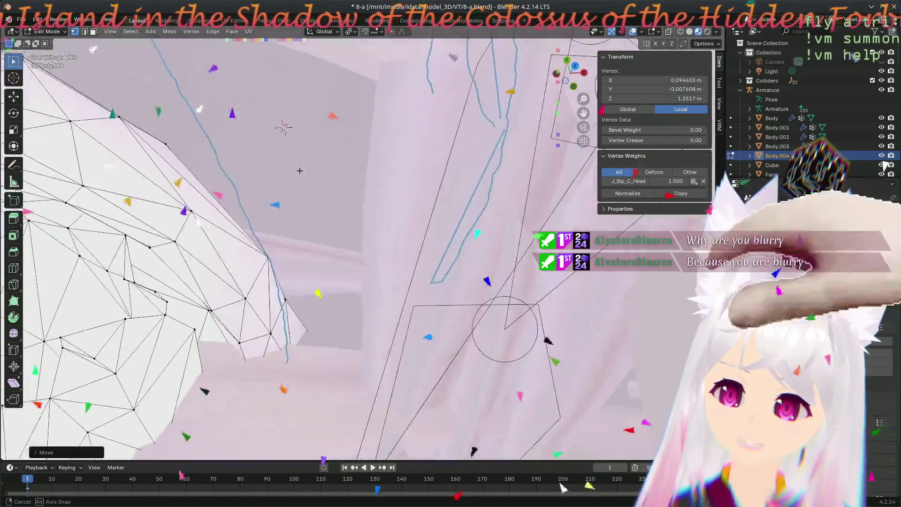
left_click(283, 210)
key("g")
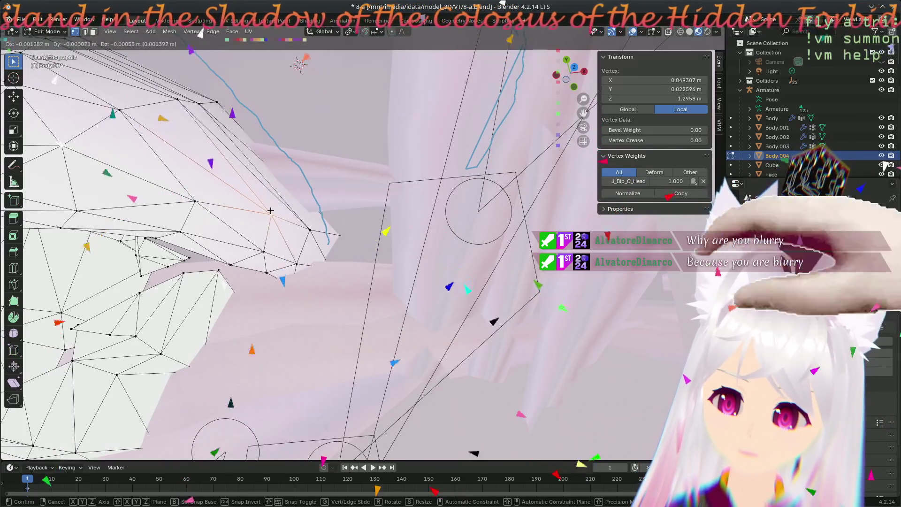
left_click(271, 211)
mouse_move(271, 248)
middle_mouse_down()
mouse_move(319, 278)
mouse_move(328, 274)
middle_mouse_up()
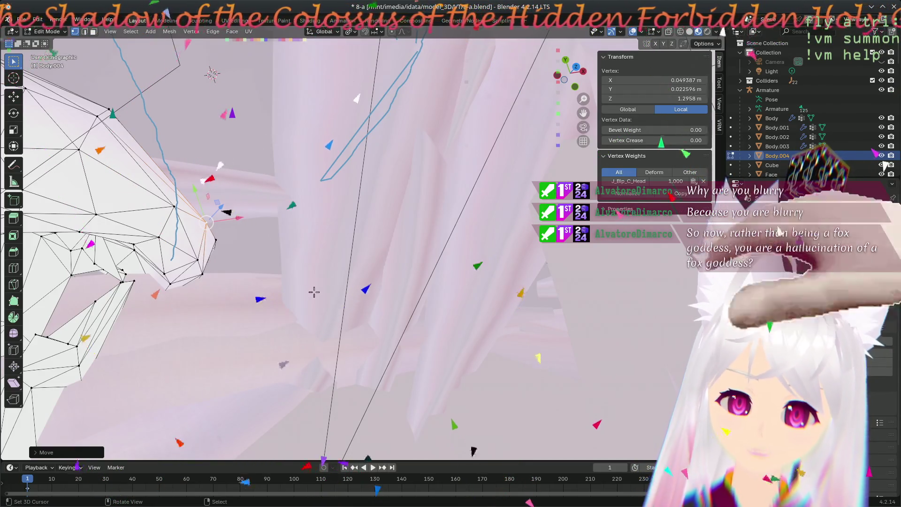
scroll(314, 296, "down", 5)
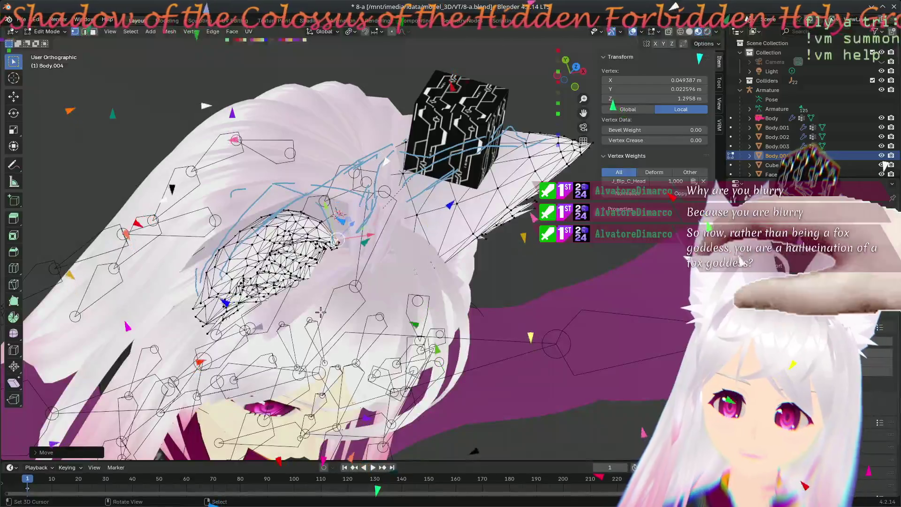
scroll(319, 307, "up", 5)
middle_click_drag(319, 307, 381, 164)
mouse_move(273, 322)
middle_mouse_down()
mouse_move(244, 295)
mouse_move(492, 383)
mouse_move(470, 203)
middle_mouse_up()
scroll(242, 292, "down", 4)
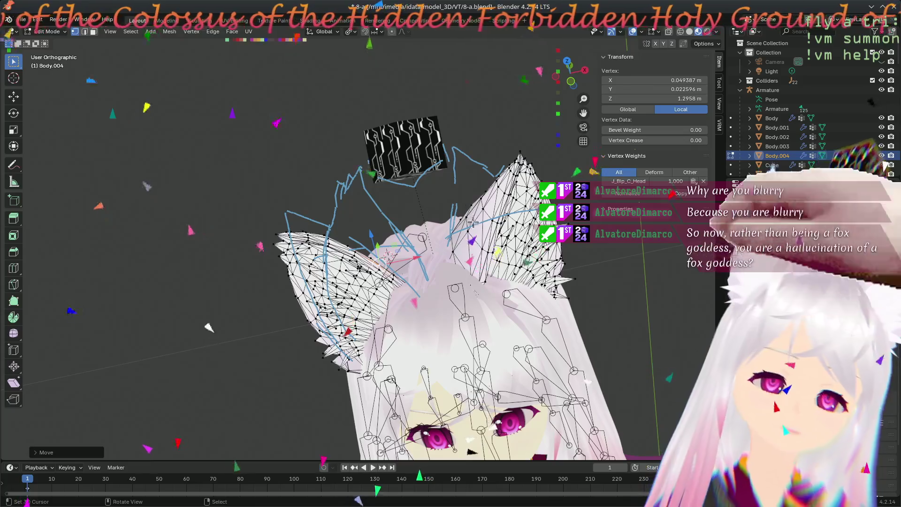
scroll(464, 201, "down", 3)
middle_click_drag(465, 201, 435, 188)
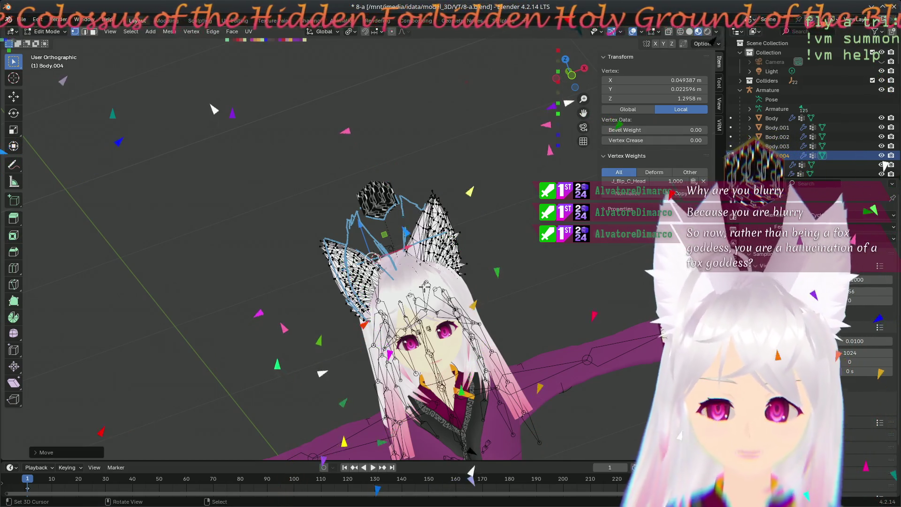
scroll(425, 285, "up", 3)
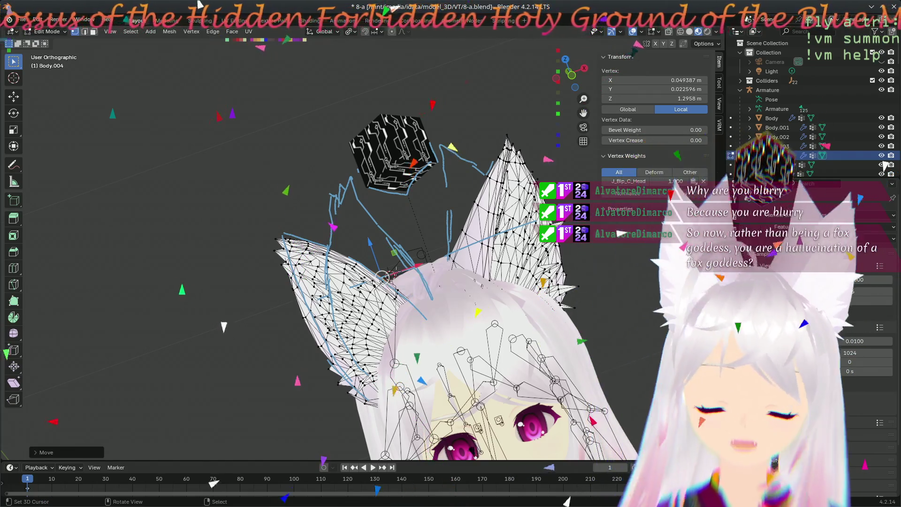
middle_click_drag(310, 284, 321, 304)
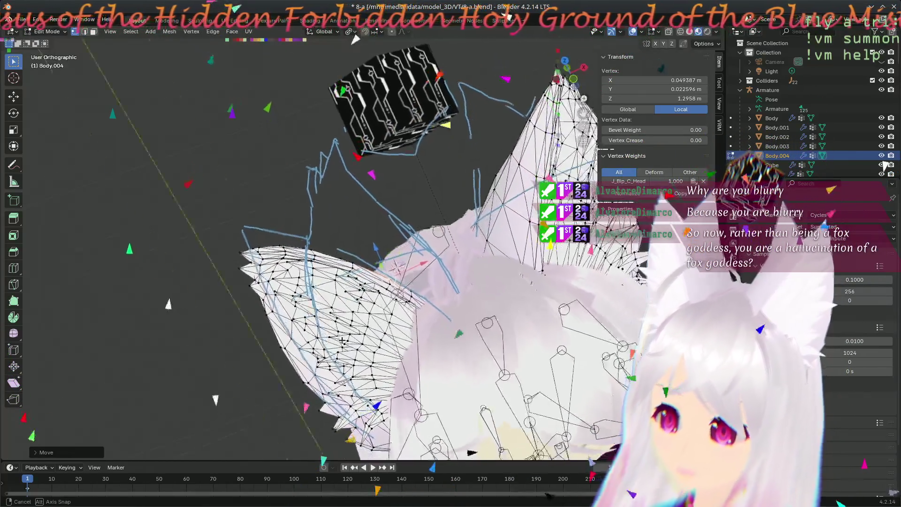
mouse_move(373, 342)
middle_mouse_down()
mouse_move(396, 389)
mouse_move(278, 347)
middle_mouse_up()
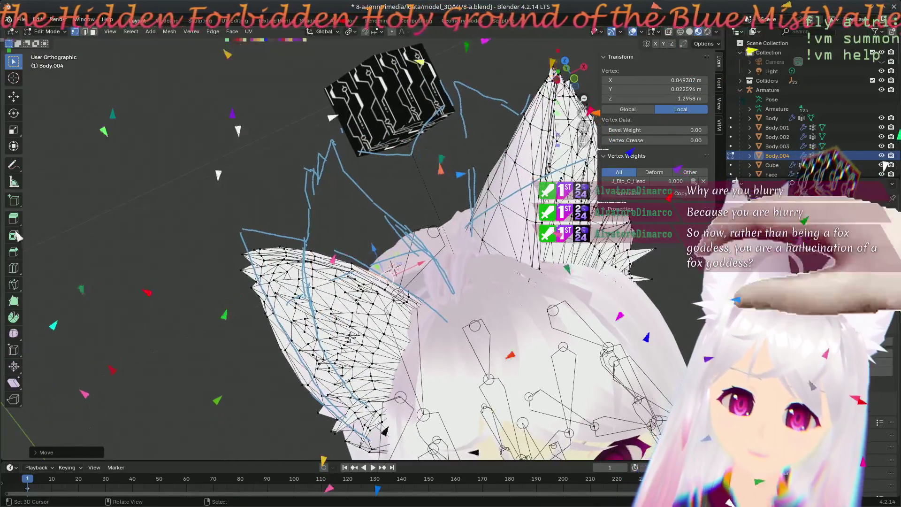
mouse_move(350, 337)
middle_mouse_down()
mouse_move(482, 307)
mouse_move(465, 381)
middle_mouse_up()
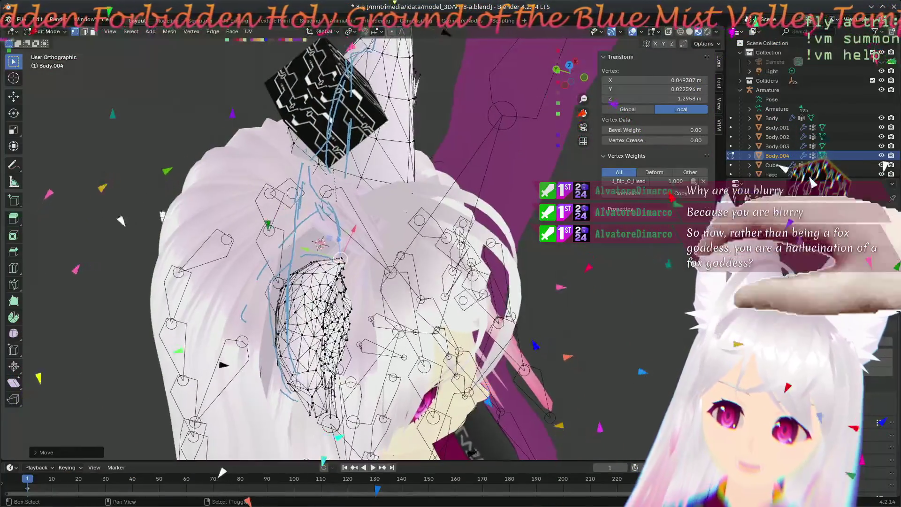
scroll(315, 254, "up", 4)
mouse_move(314, 254)
middle_mouse_down()
mouse_move(479, 229)
mouse_move(449, 304)
middle_mouse_up()
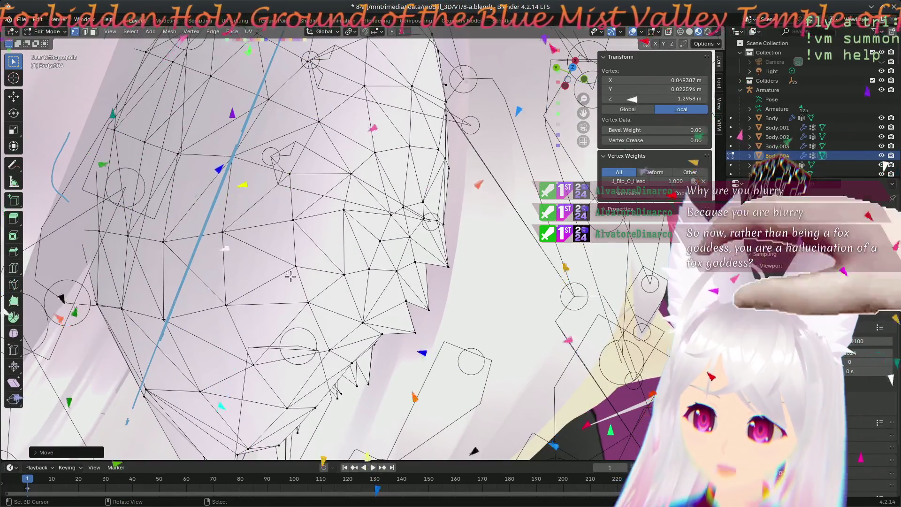
- Pull two neighbouring vertices on the other ear's base against the hair
left_click(291, 276)
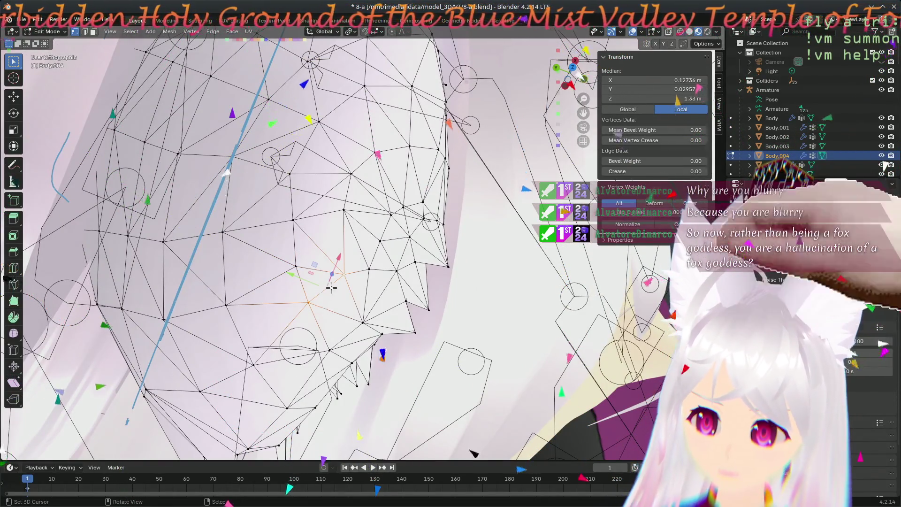
key("g")
left_click(319, 287)
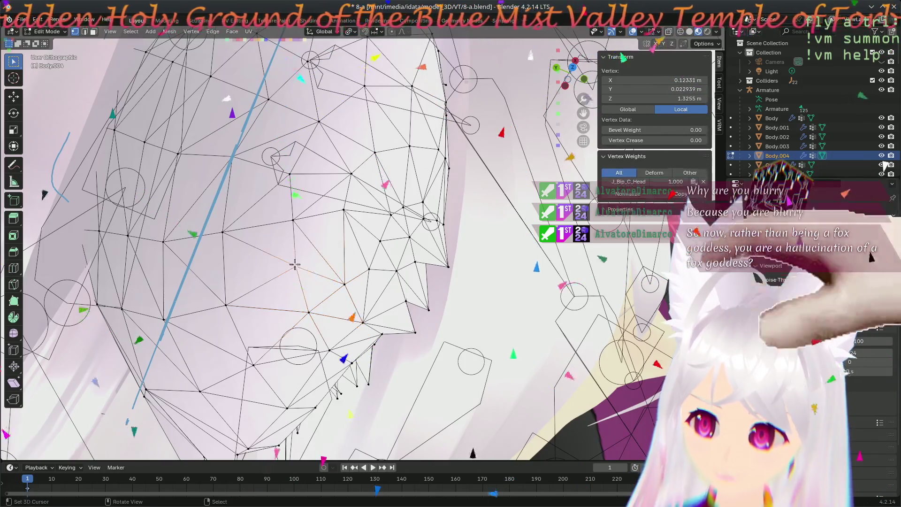
left_click(342, 208)
key("g")
left_click(342, 227)
scroll(342, 227, "down", 3)
mouse_move(342, 227)
middle_mouse_down()
mouse_move(301, 232)
mouse_move(346, 300)
mouse_move(314, 245)
mouse_move(352, 197)
mouse_move(391, 190)
mouse_move(404, 218)
mouse_move(277, 210)
mouse_move(243, 239)
mouse_move(240, 274)
middle_mouse_up()
- Nudge three more base vertices into line, the last at X 0.11668, Y 0.026483, Z 1.3486 m
scroll(390, 178, "up", 3)
key("g")
left_click(386, 180)
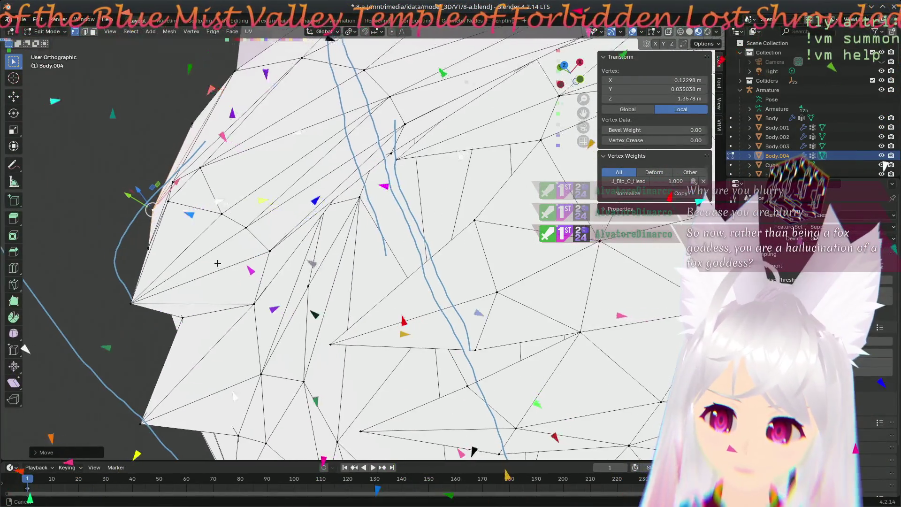
key("g")
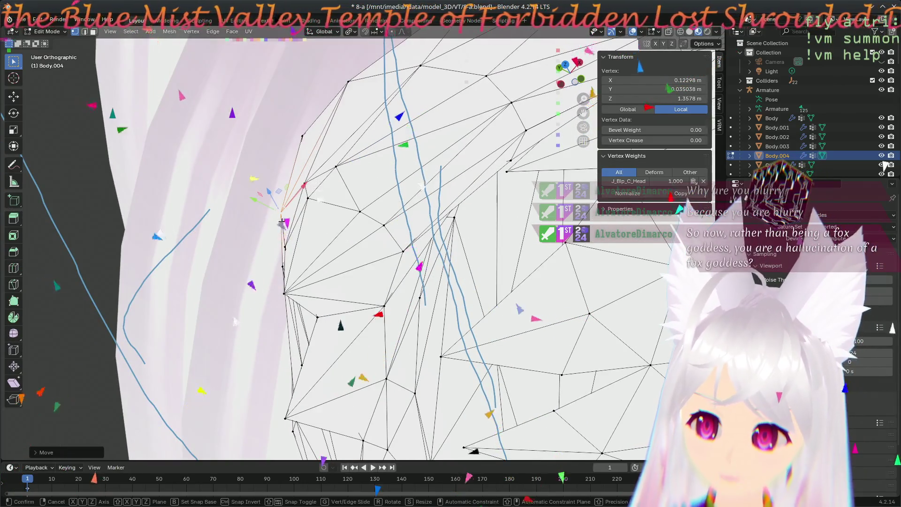
left_click(287, 225)
middle_click_drag(287, 225, 379, 217)
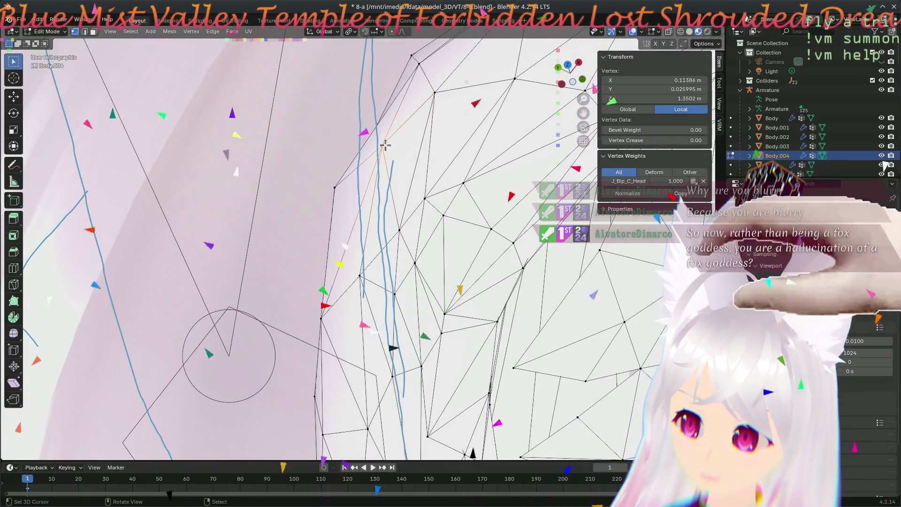
key("g")
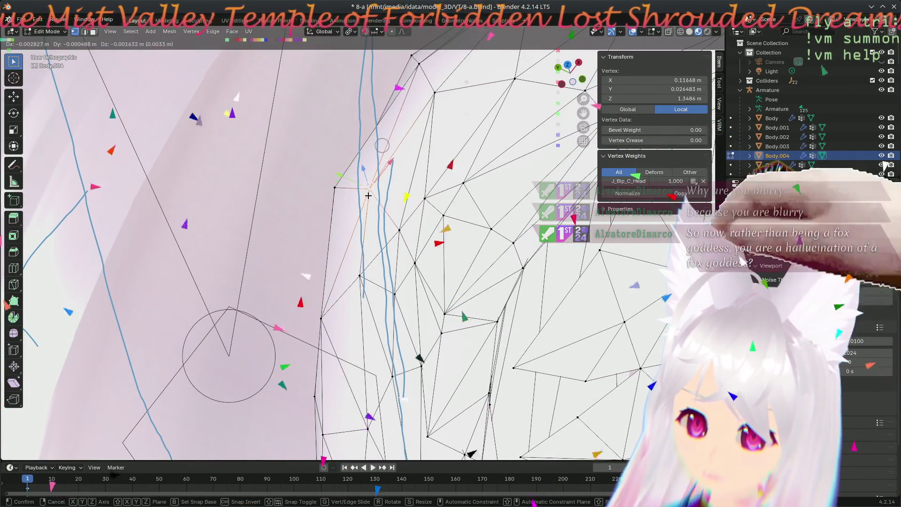
left_click(368, 196)
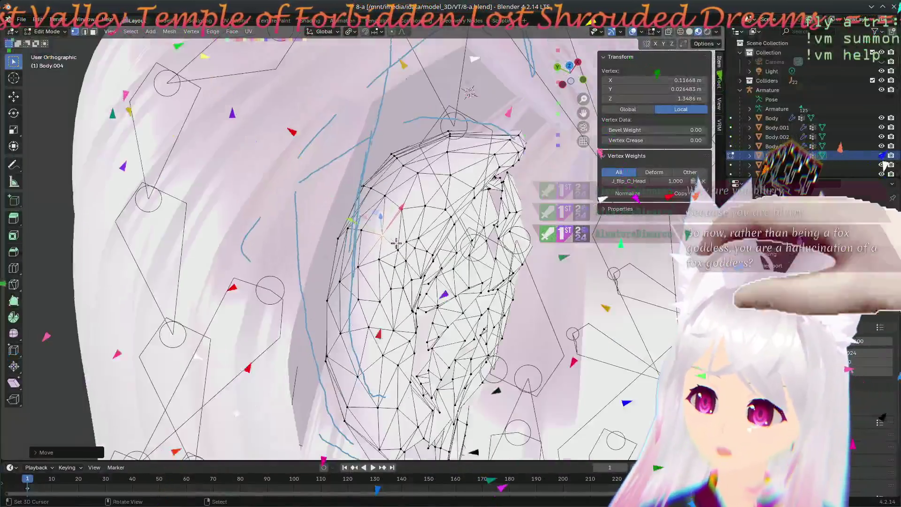
middle_click_drag(396, 244, 568, 339)
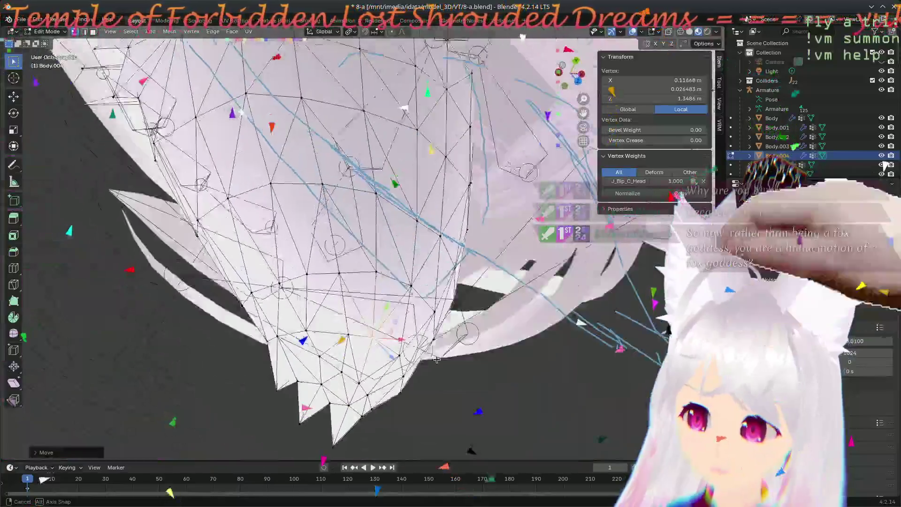
- Drag two spiky-ear vertices with the move gizmo, ending at X 0.079683, Y -0.005243, Z 1.2921 m
middle_click_drag(437, 359, 321, 369)
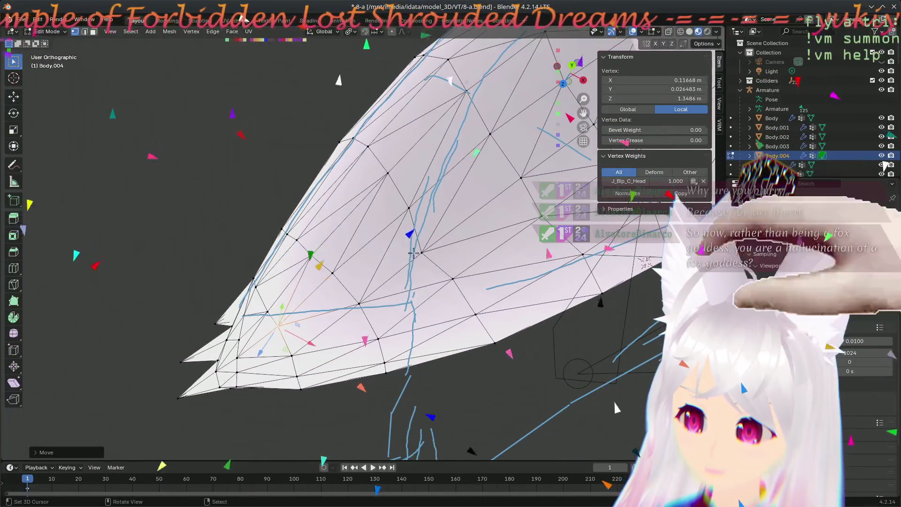
left_click(422, 253)
left_click_drag(427, 246, 436, 235)
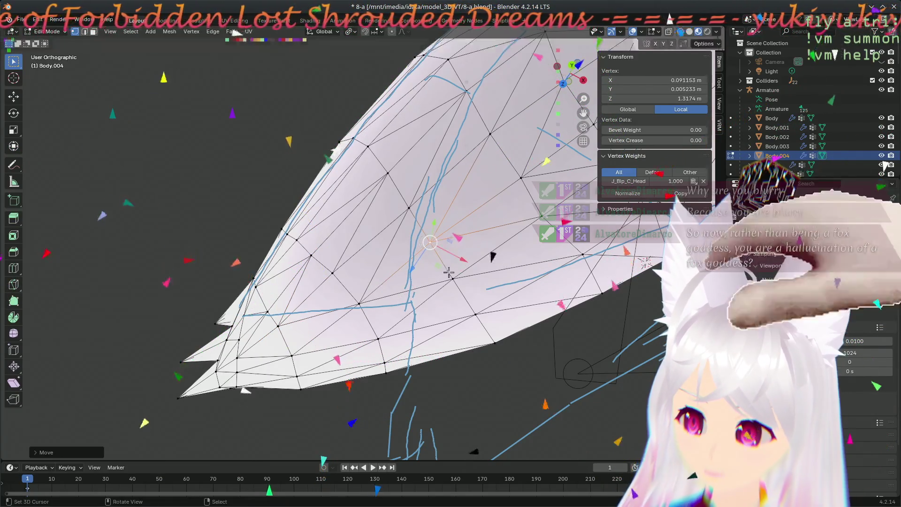
left_click(451, 277)
left_click_drag(452, 240, 434, 235)
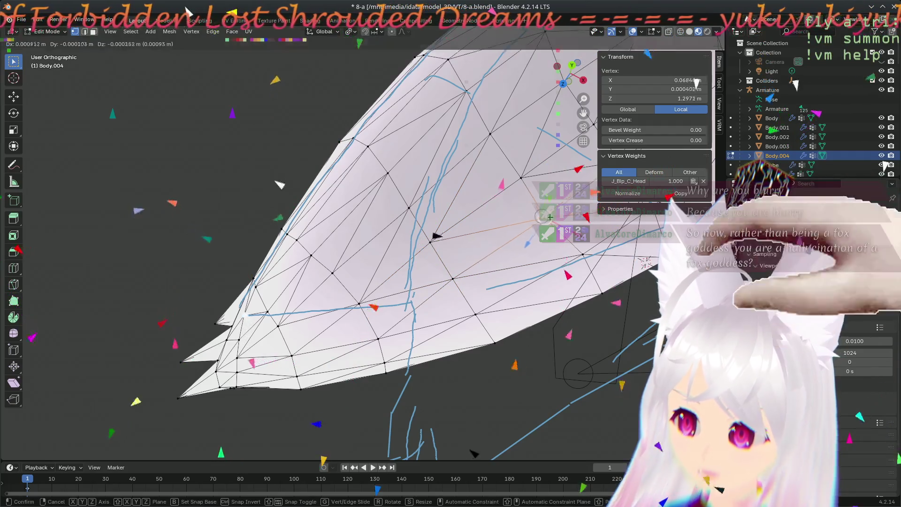
left_click_drag(554, 214, 518, 175)
mouse_move(483, 258)
middle_mouse_down()
mouse_move(417, 275)
mouse_move(480, 184)
mouse_move(356, 197)
middle_mouse_up()
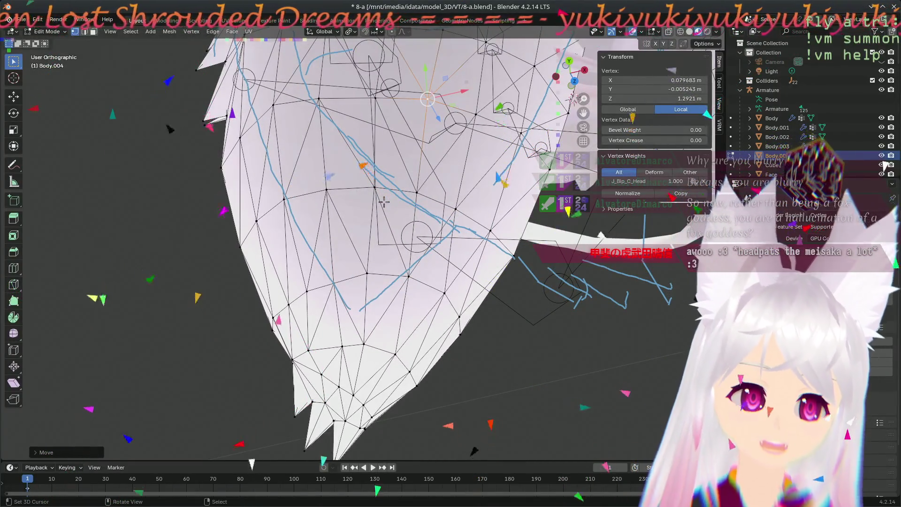
mouse_move(402, 229)
middle_mouse_down()
mouse_move(477, 192)
mouse_move(400, 251)
middle_mouse_up()
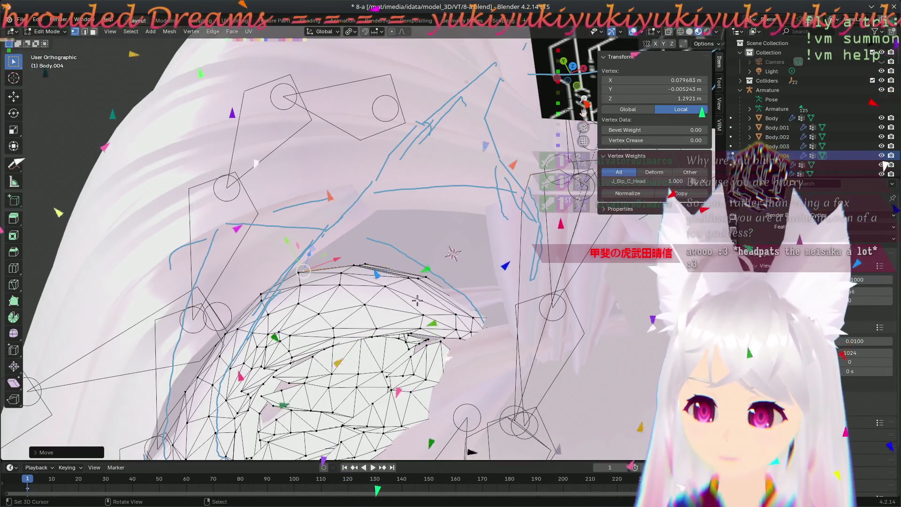
- Grab the first fox-ear base vertex and snug it against the hair
middle_click_drag(392, 290, 404, 336)
scroll(414, 296, "up", 2)
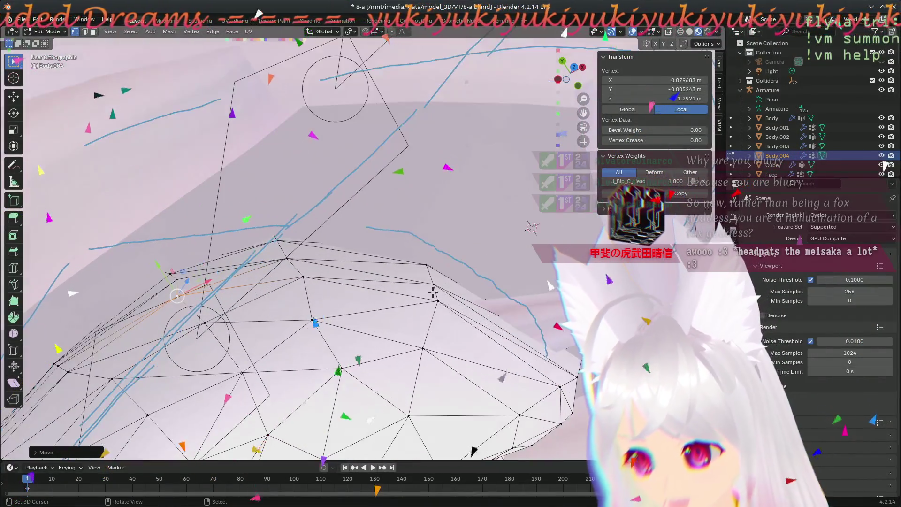
left_click(438, 300)
key("g")
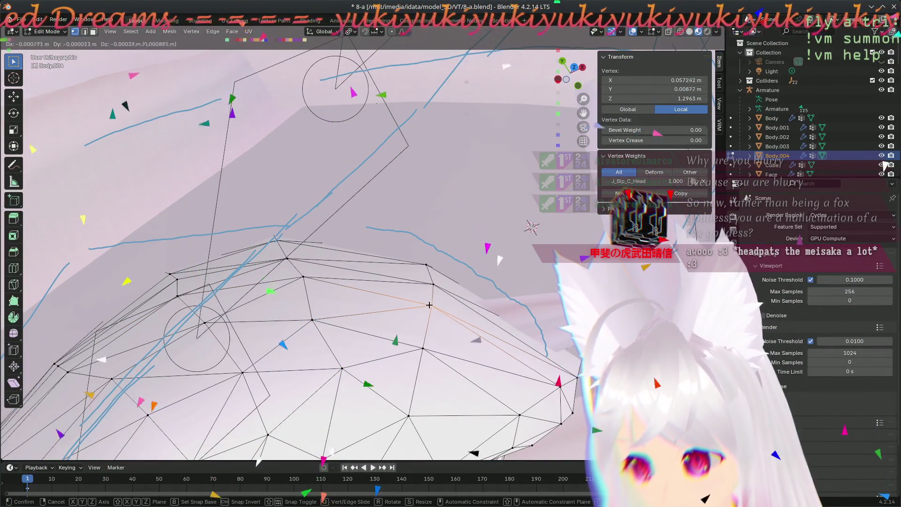
left_click(432, 282)
middle_click_drag(431, 282, 543, 119)
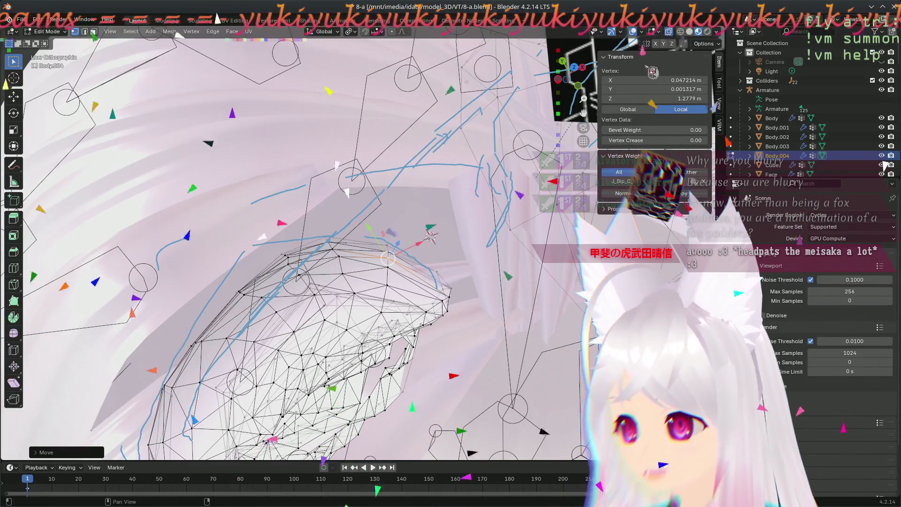
scroll(379, 306, "up", 3)
- Move two more base vertices onto the hair, the last at X 0.038788, Y 0.018178, Z 1.2792 m
mouse_move(357, 301)
middle_mouse_down()
mouse_move(492, 291)
mouse_move(404, 291)
mouse_move(433, 229)
middle_mouse_up()
key("g")
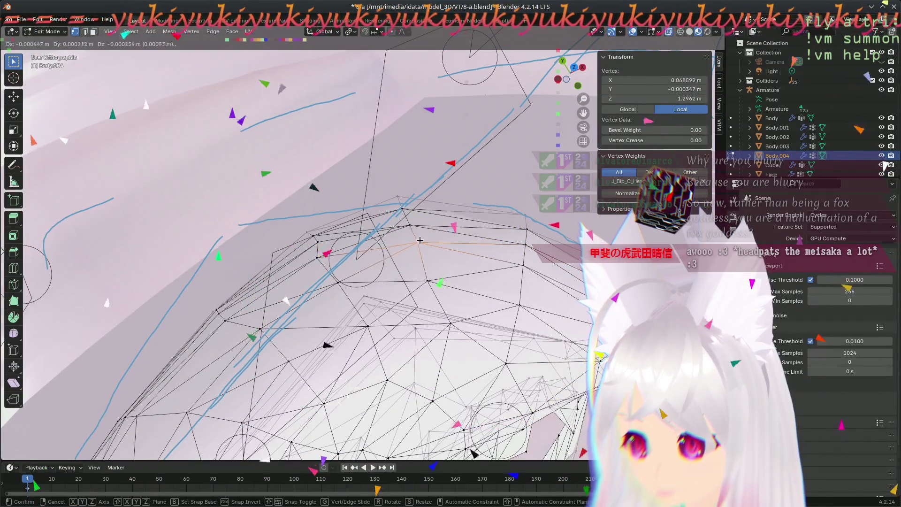
left_click(417, 243)
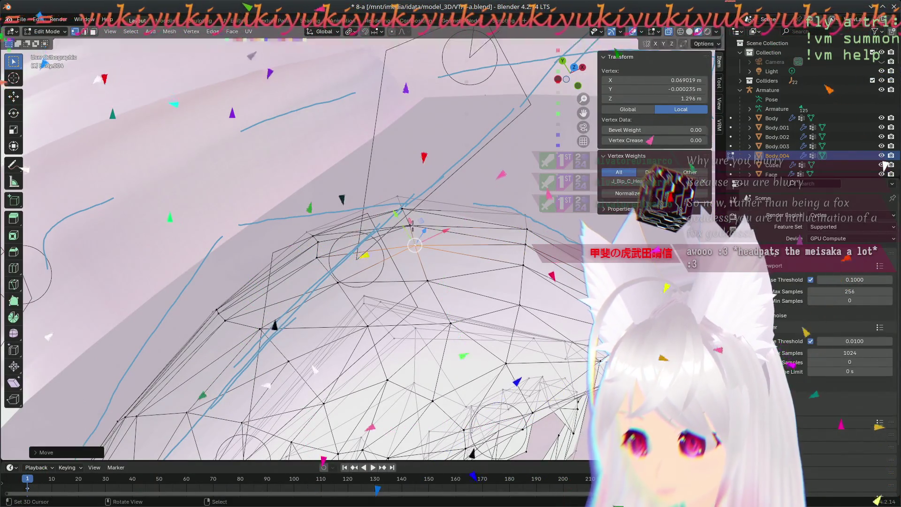
left_click_drag(411, 226, 412, 227)
middle_click_drag(412, 227, 464, 305)
left_click_drag(311, 264, 319, 264)
mouse_move(319, 263)
middle_mouse_down()
mouse_move(517, 310)
mouse_move(484, 286)
mouse_move(329, 280)
mouse_move(315, 270)
middle_mouse_up()
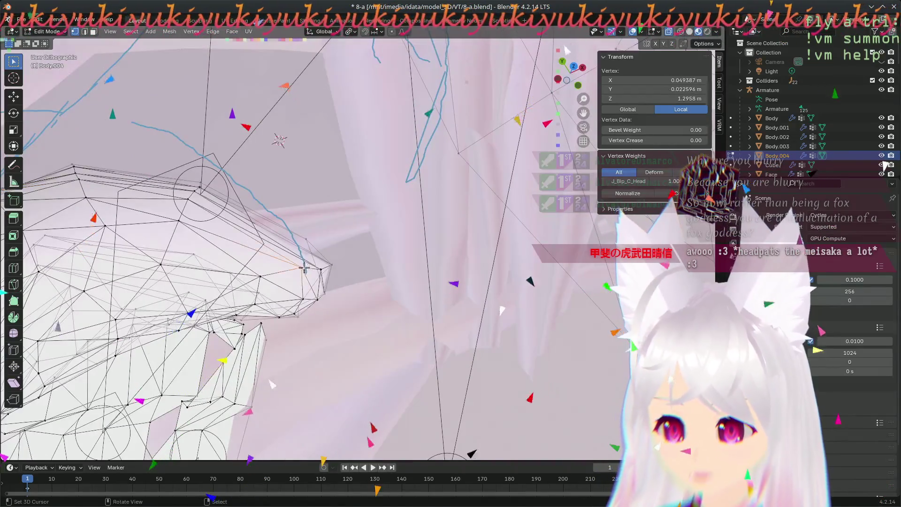
key("g")
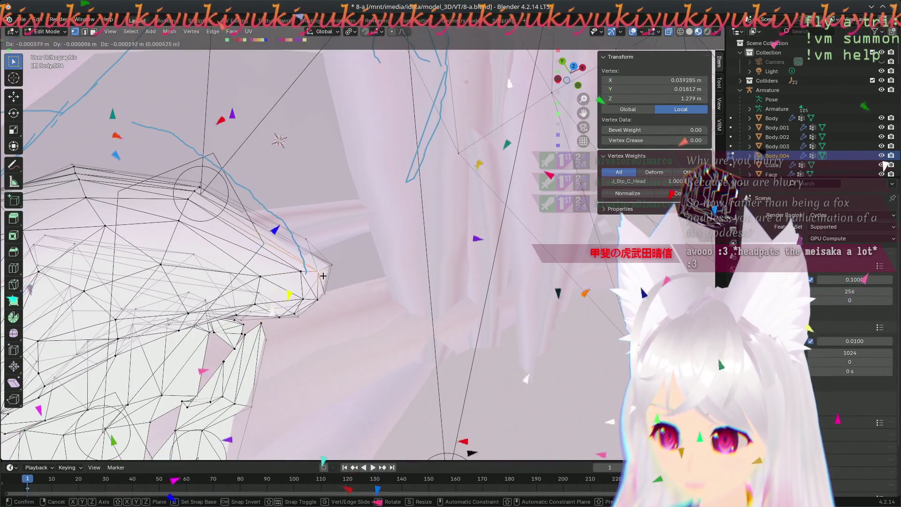
left_click(326, 273)
mouse_move(327, 273)
middle_mouse_down()
mouse_move(376, 340)
mouse_move(400, 295)
middle_mouse_up()
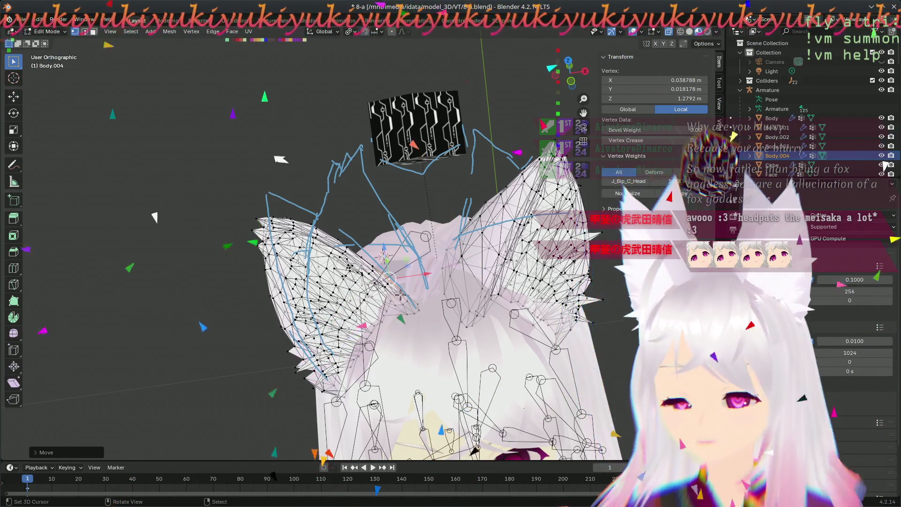
- Settle a group of moved ear-base vertices against the hair surface
scroll(431, 319, "up", 4)
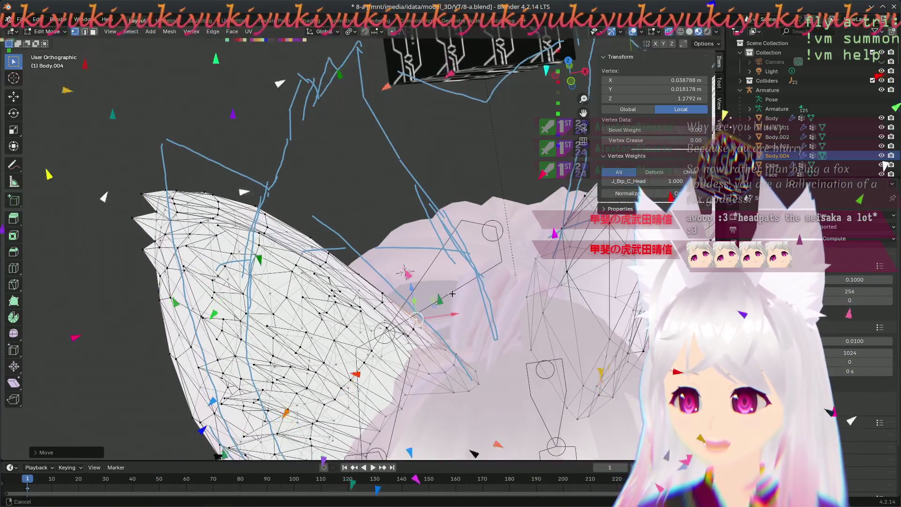
middle_click_drag(430, 320, 362, 351, "shift")
scroll(380, 222, "down", 5)
mouse_move(380, 222)
middle_mouse_down()
mouse_move(411, 370)
mouse_move(407, 446)
mouse_move(407, 388)
mouse_move(481, 332)
mouse_move(397, 350)
mouse_move(445, 413)
mouse_move(289, 324)
mouse_move(243, 323)
middle_mouse_up()
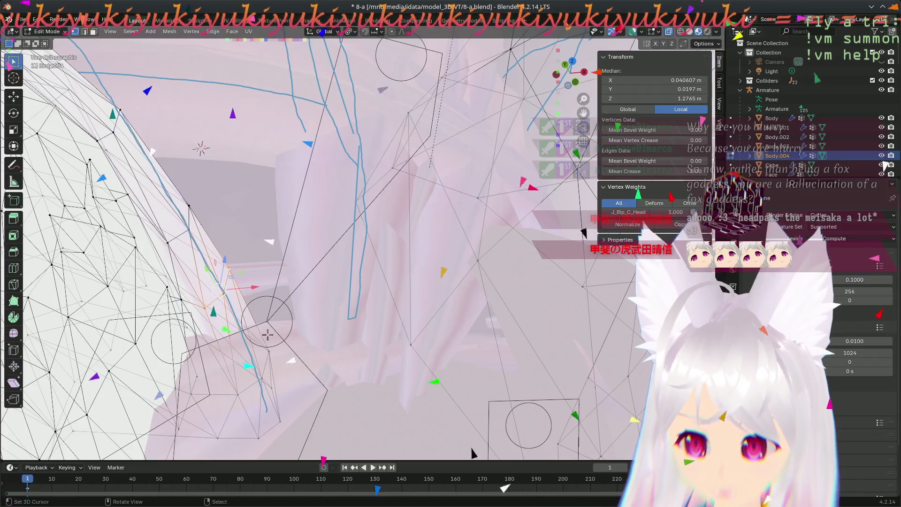
mouse_move(247, 398)
middle_mouse_down()
mouse_move(417, 272)
mouse_move(417, 298)
mouse_move(425, 299)
middle_mouse_up()
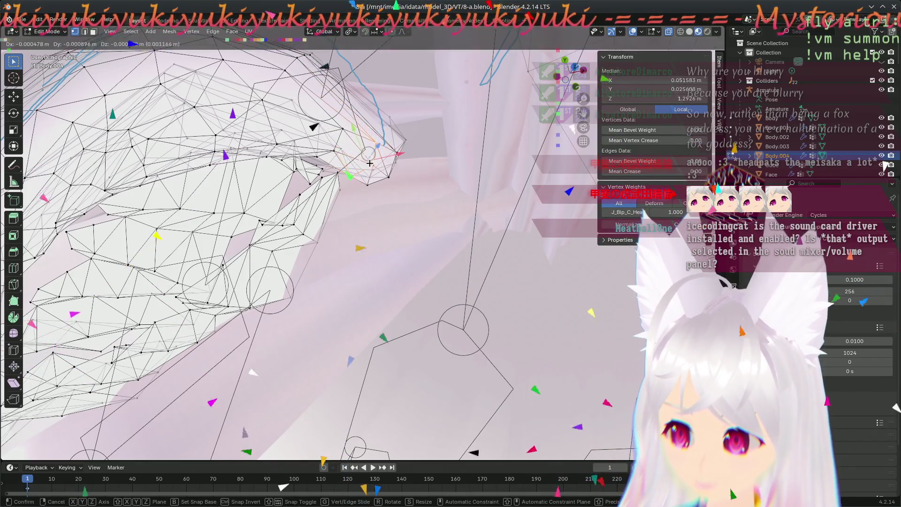
mouse_move(392, 238)
middle_mouse_down()
mouse_move(164, 296)
mouse_move(415, 137)
middle_mouse_up()
middle_click_drag(351, 265, 411, 336)
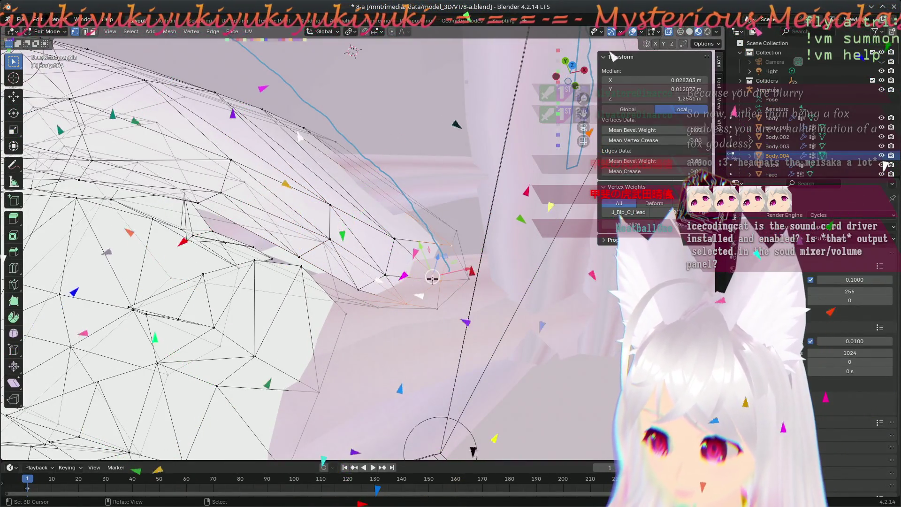
left_click(421, 290)
mouse_move(421, 290)
middle_mouse_down()
mouse_move(270, 240)
mouse_move(119, 265)
middle_mouse_up()
- Tuck another ear-base vertex onto the hair, placing it at X 0.02117, Y 0.003852, Z 1.2412 m
mouse_move(355, 333)
middle_mouse_down()
mouse_move(543, 276)
mouse_move(388, 252)
mouse_move(384, 210)
middle_mouse_up()
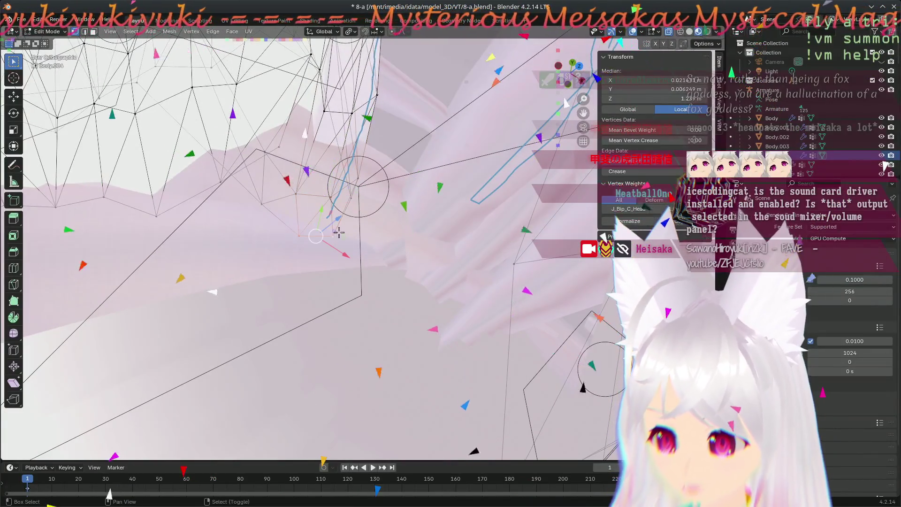
mouse_move(365, 265)
middle_mouse_down()
mouse_move(333, 306)
mouse_move(349, 296)
mouse_move(347, 308)
mouse_move(441, 290)
middle_mouse_up()
left_click(314, 313)
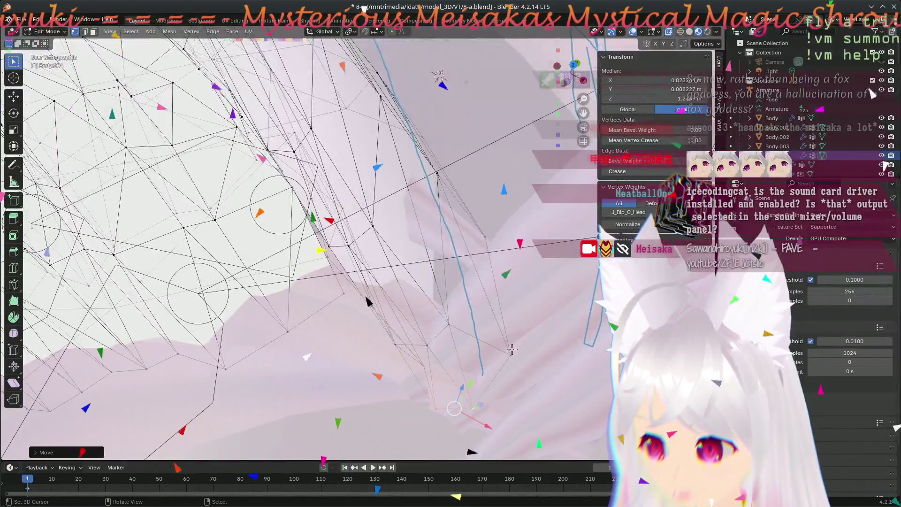
left_click(490, 379)
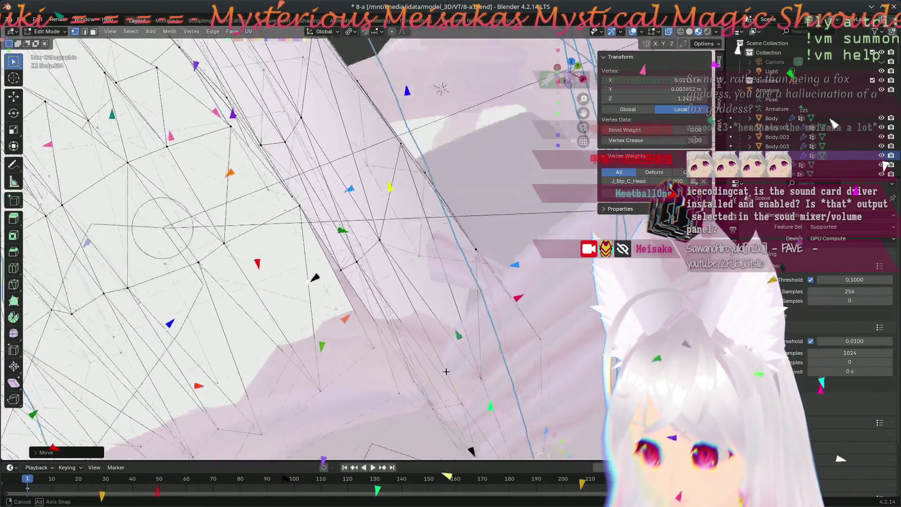
scroll(470, 329, "down", 5)
mouse_move(469, 329)
middle_mouse_down()
mouse_move(419, 233)
mouse_move(249, 391)
mouse_move(449, 48)
mouse_move(628, 66)
middle_mouse_up()
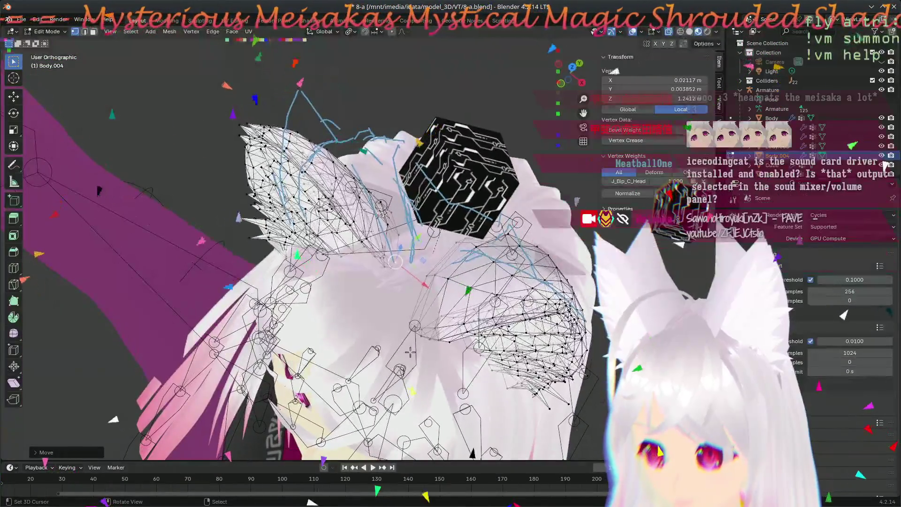
- Move two small groups of ear-base vertices down onto the hair
scroll(386, 278, "up", 5)
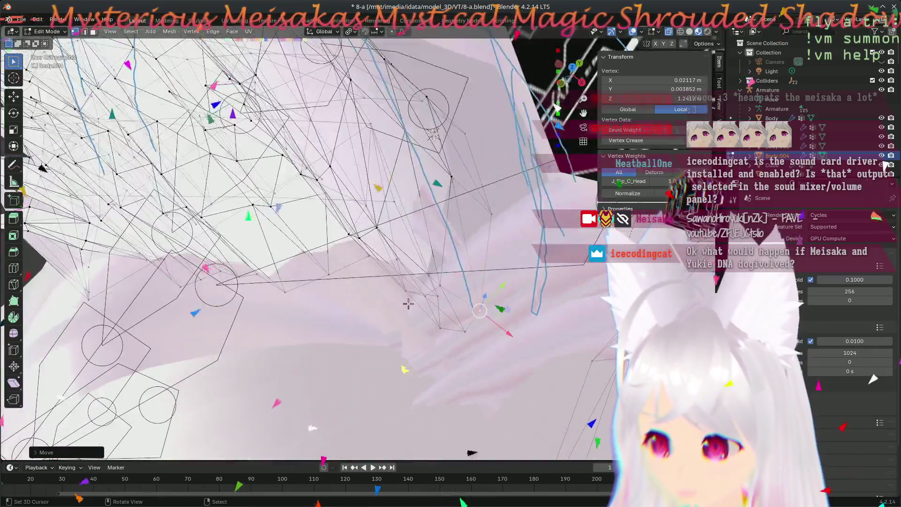
middle_click_drag(397, 352, 432, 365)
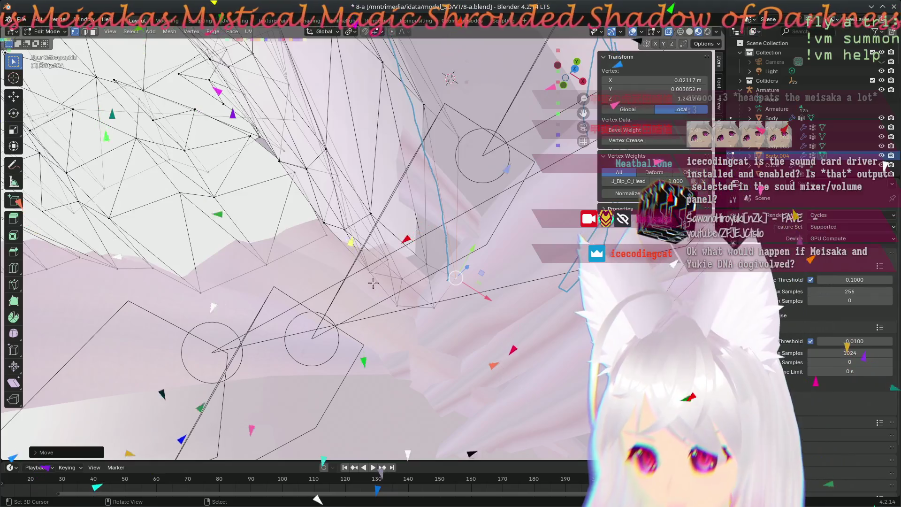
left_click(398, 292, "shift")
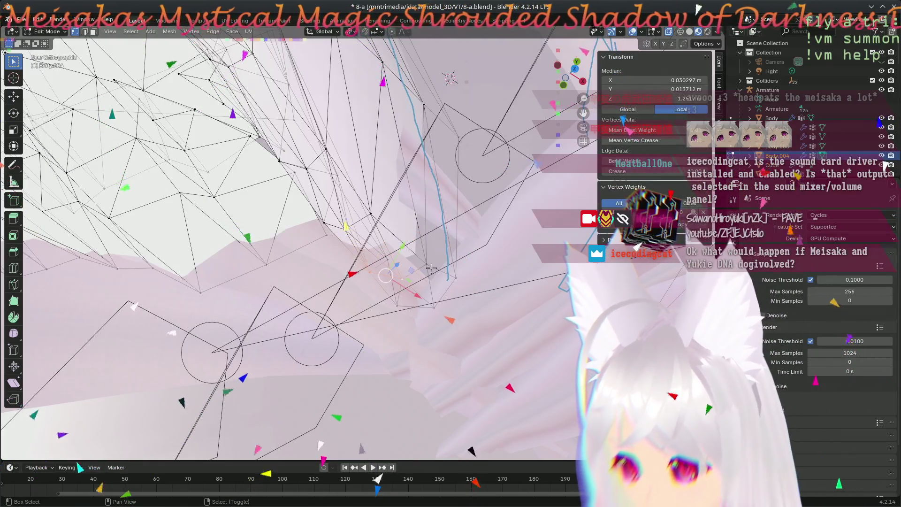
key("g")
left_click(393, 283)
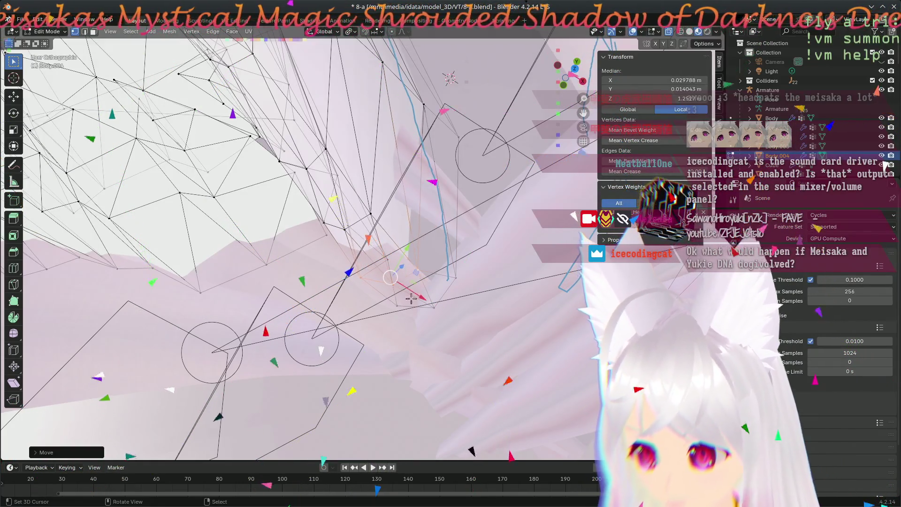
left_click(431, 302, "shift")
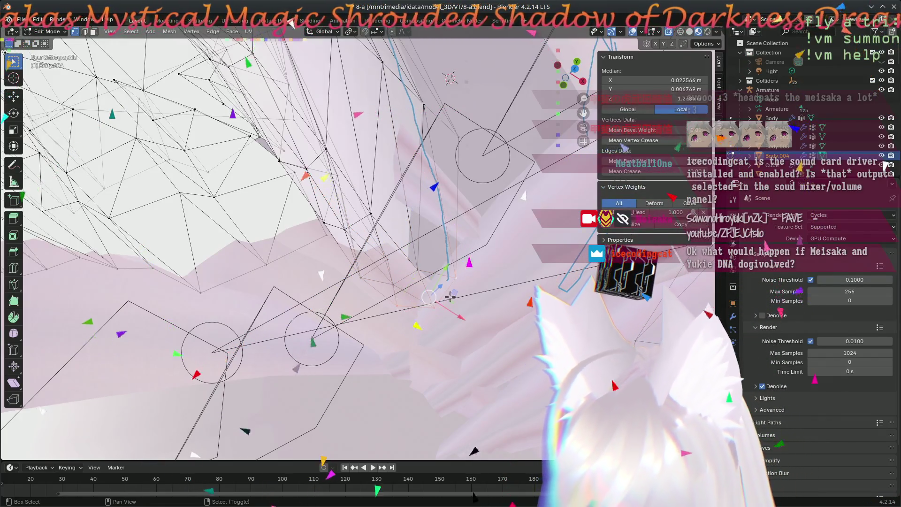
key("g")
left_click(414, 308)
- Drop a single ear-base vertex onto the hair at roughly Z 1.235 m
middle_click_drag(416, 308, 436, 365)
left_click(301, 264)
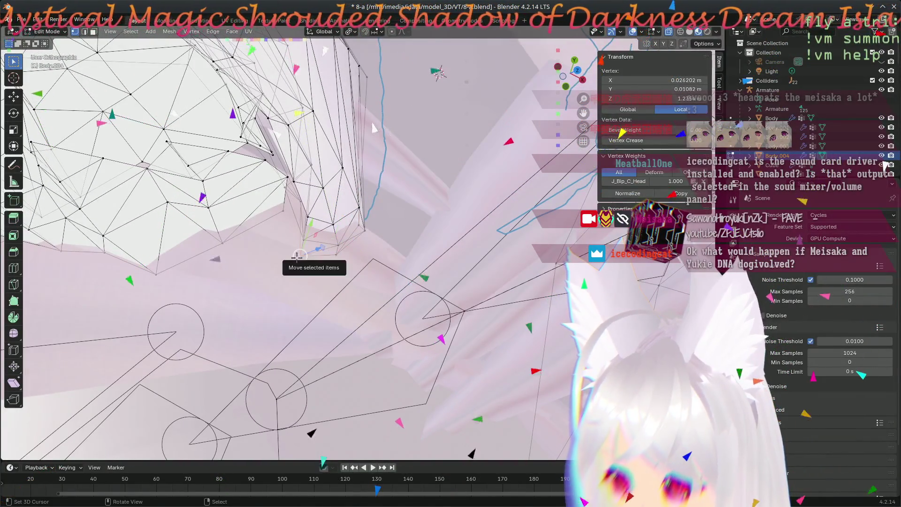
left_click_drag(297, 257, 296, 253)
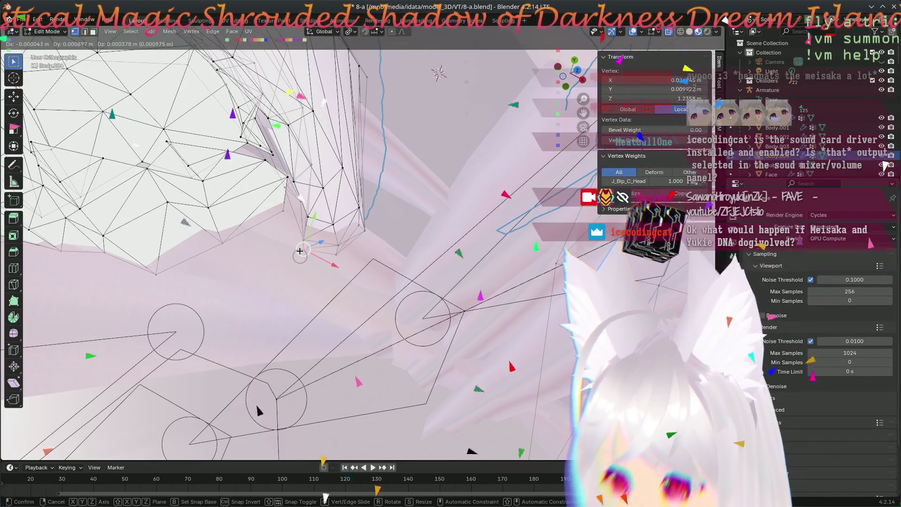
left_click(296, 249)
mouse_move(296, 250)
middle_mouse_down()
mouse_move(296, 258)
mouse_move(417, 68)
middle_mouse_up()
middle_click_drag(395, 212, 443, 272)
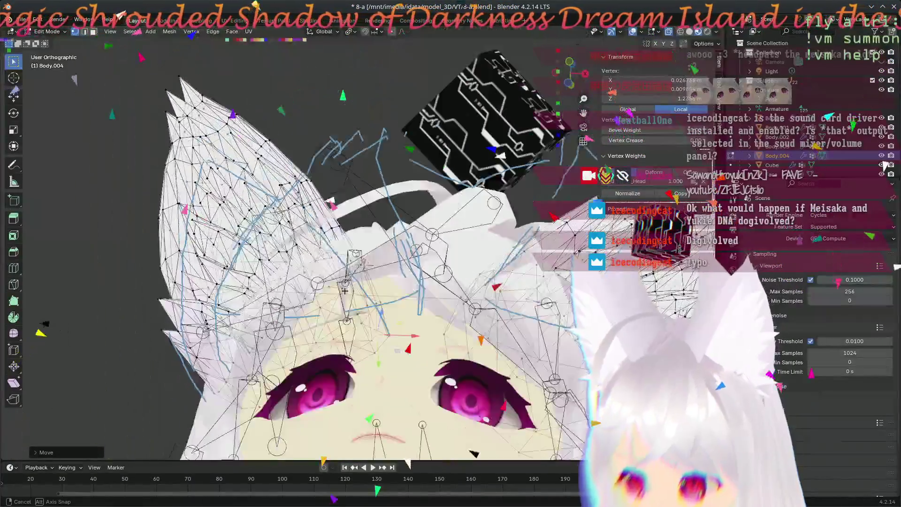
- Confirm the last ear-base vertex against the hair at about X 0.0223, Z 1.236 m
scroll(366, 277, "up", 5)
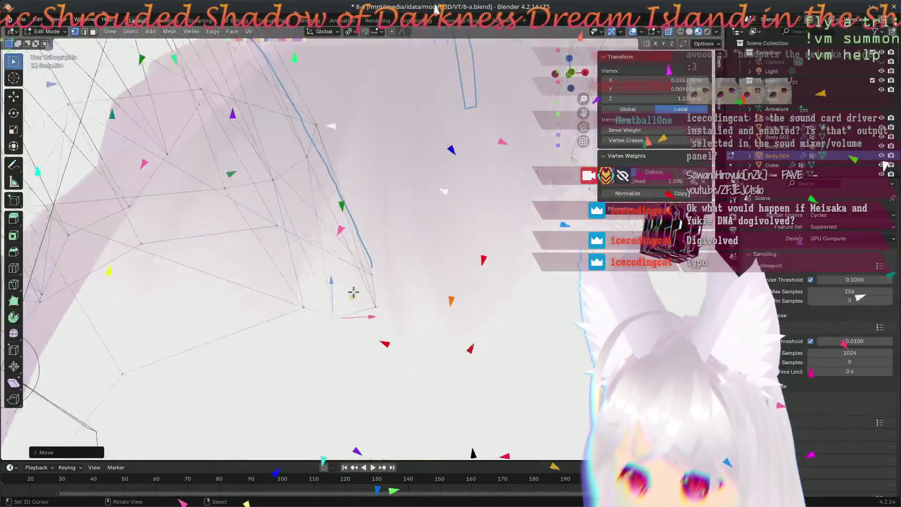
left_click(337, 345)
middle_click_drag(337, 345, 448, 432)
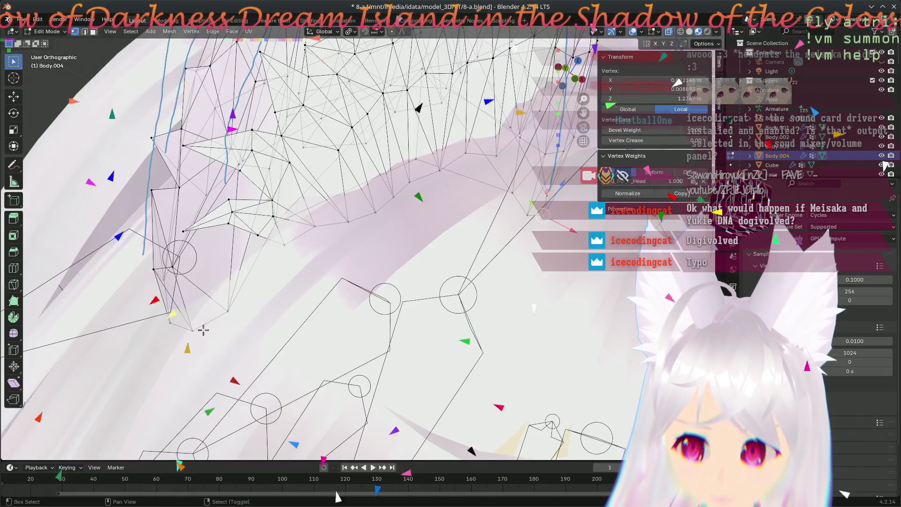
mouse_move(254, 340)
middle_mouse_down()
mouse_move(449, 401)
mouse_move(276, 368)
mouse_move(319, 395)
mouse_move(412, 328)
mouse_move(379, 282)
middle_mouse_up()
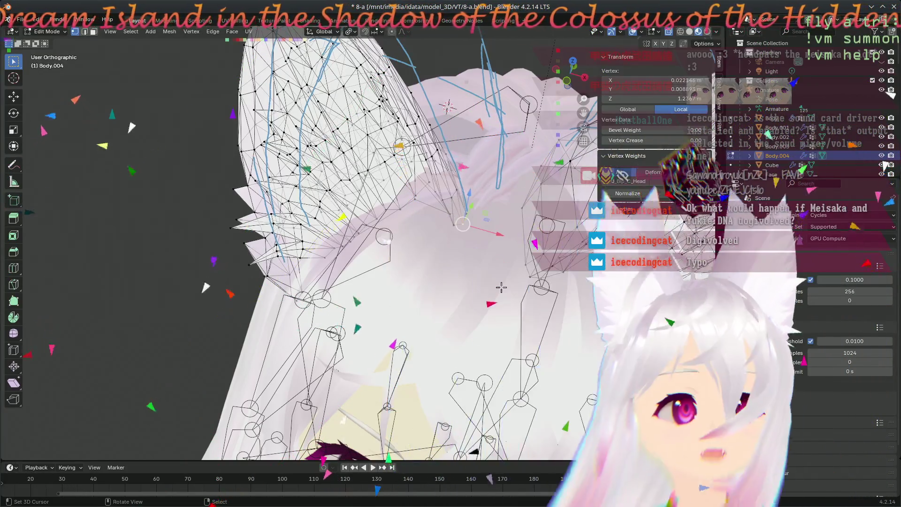
- Save the .blend file, review the ears, and reposition the Firefox window showing the meme
key("ctrl+s")
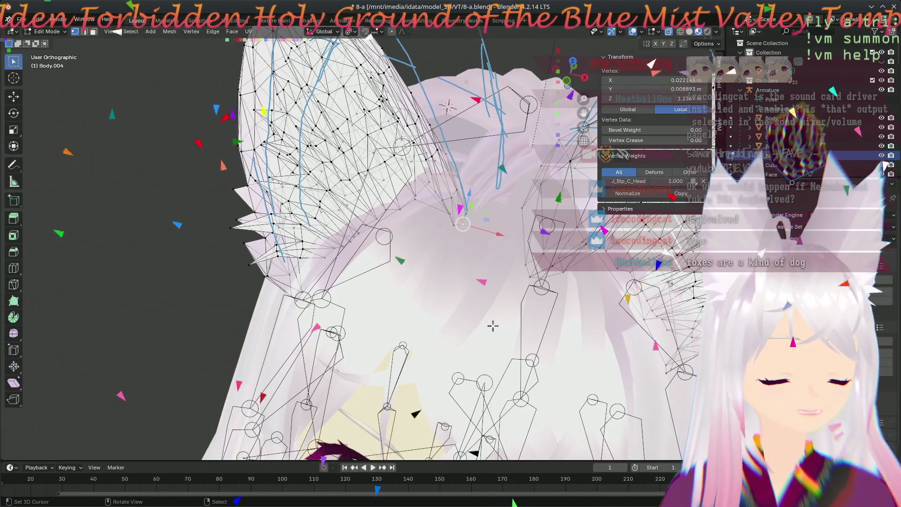
mouse_move(467, 258)
middle_mouse_down()
mouse_move(503, 275)
mouse_move(303, 249)
mouse_move(353, 281)
mouse_move(403, 332)
mouse_move(467, 159)
mouse_move(378, 100)
mouse_move(449, 201)
middle_mouse_up()
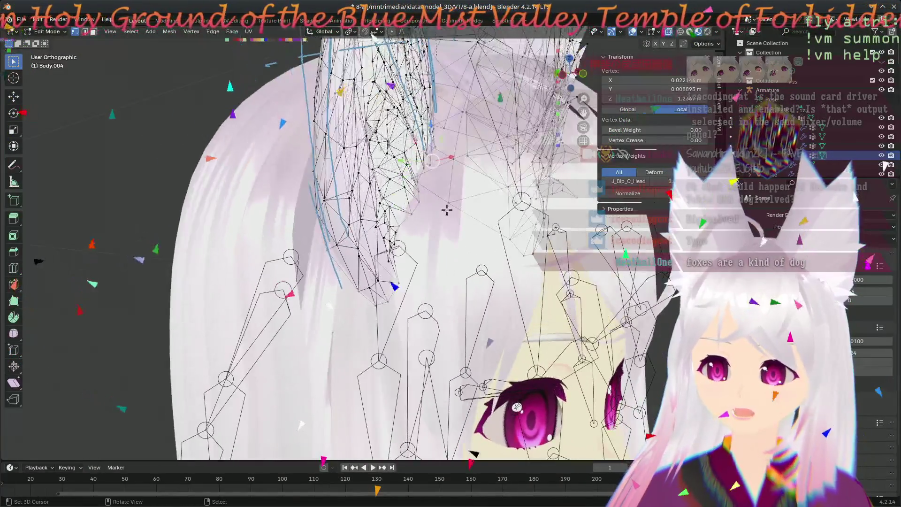
scroll(449, 202, "up", 3)
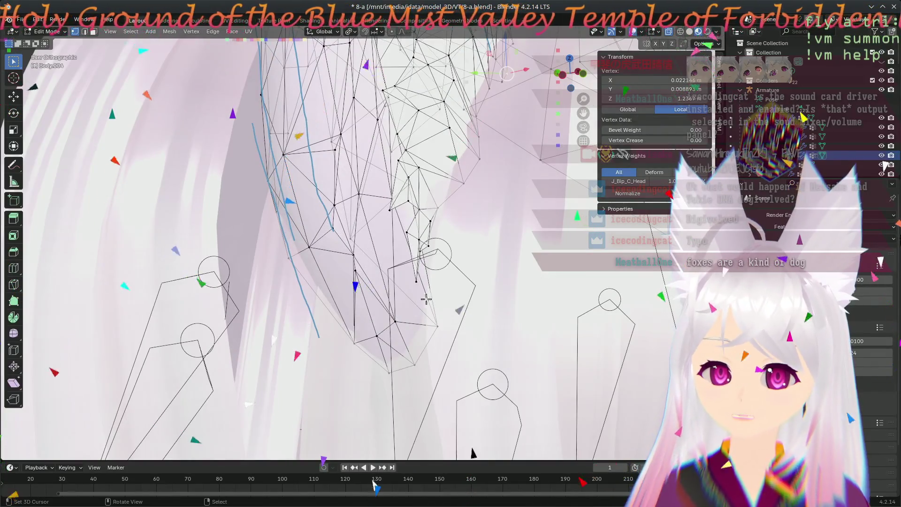
middle_click_drag(428, 299, 391, 268)
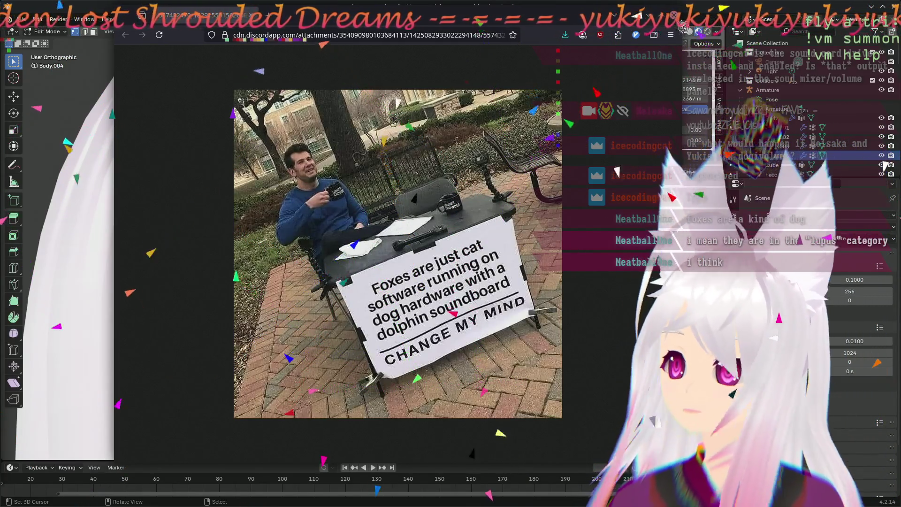
left_click_drag(251, 20, 256, 0)
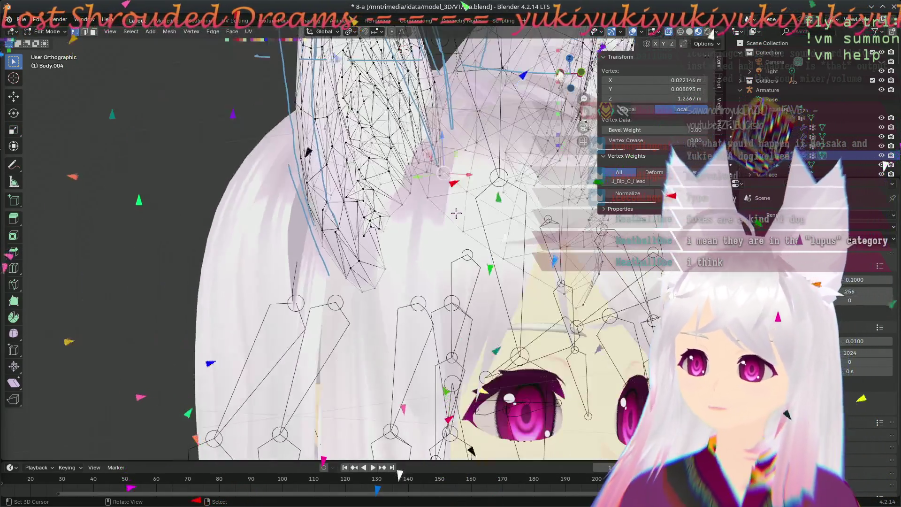
- Orbit to a front view of the head and box-select every vertex of the left ear
mouse_move(473, 197)
middle_mouse_down("shift")
mouse_move(415, 279)
mouse_move(375, 394)
mouse_move(394, 372)
mouse_move(387, 325)
mouse_move(276, 205)
mouse_move(356, 283)
mouse_move(431, 277)
mouse_move(399, 289)
middle_mouse_up("shift")
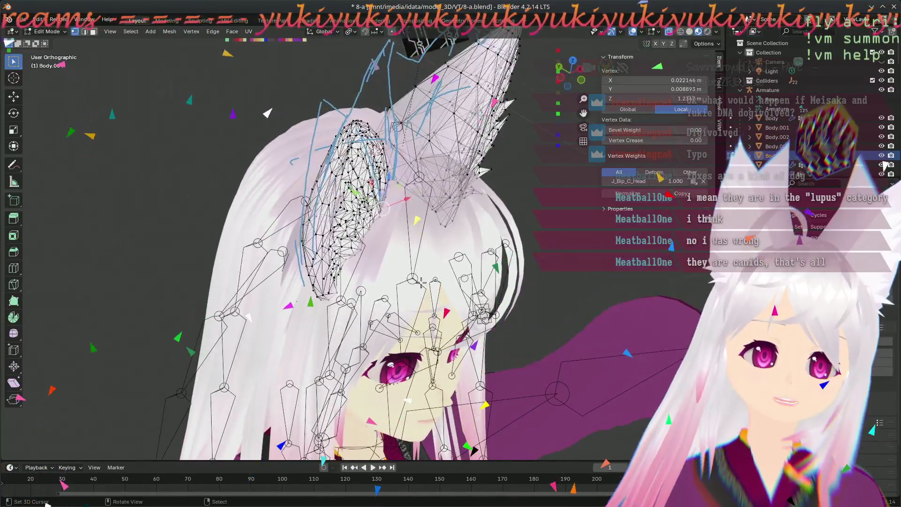
mouse_move(495, 288)
middle_mouse_down()
mouse_move(472, 294)
mouse_move(385, 392)
mouse_move(278, 240)
mouse_move(334, 204)
mouse_move(397, 288)
mouse_move(430, 370)
mouse_move(416, 316)
mouse_move(368, 321)
mouse_move(380, 358)
mouse_move(182, 269)
mouse_move(493, 299)
middle_mouse_up()
scroll(364, 207, "down", 5)
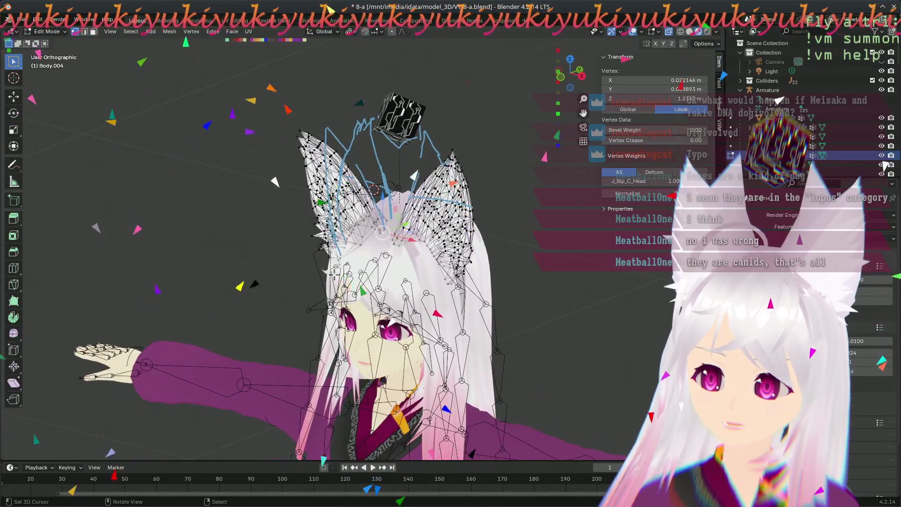
mouse_move(347, 247)
middle_mouse_down()
mouse_move(408, 277)
mouse_move(425, 333)
mouse_move(549, 258)
mouse_move(477, 269)
mouse_move(473, 286)
mouse_move(409, 308)
mouse_move(364, 362)
mouse_move(383, 374)
middle_mouse_up()
middle_click_drag(351, 260, 270, 299)
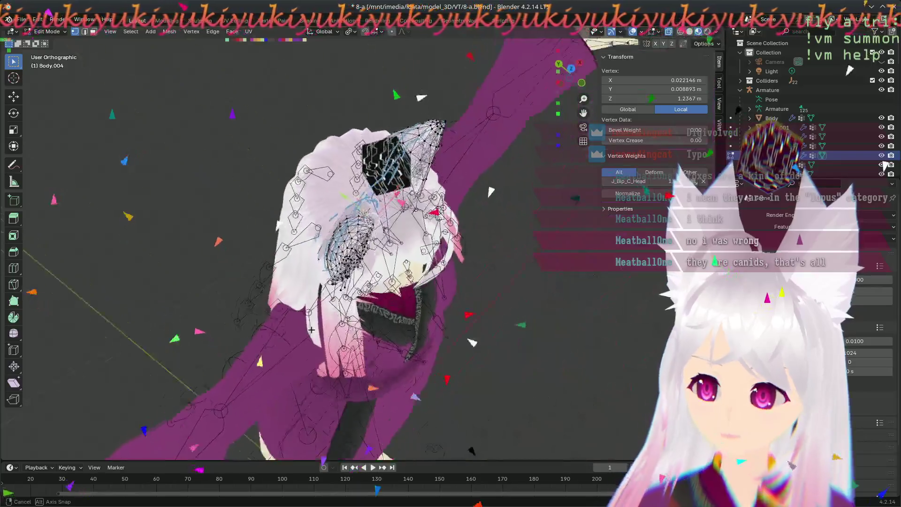
middle_click_drag(291, 295, 342, 288)
mouse_move(242, 215)
middle_mouse_down()
mouse_move(343, 282)
mouse_move(282, 241)
middle_mouse_up()
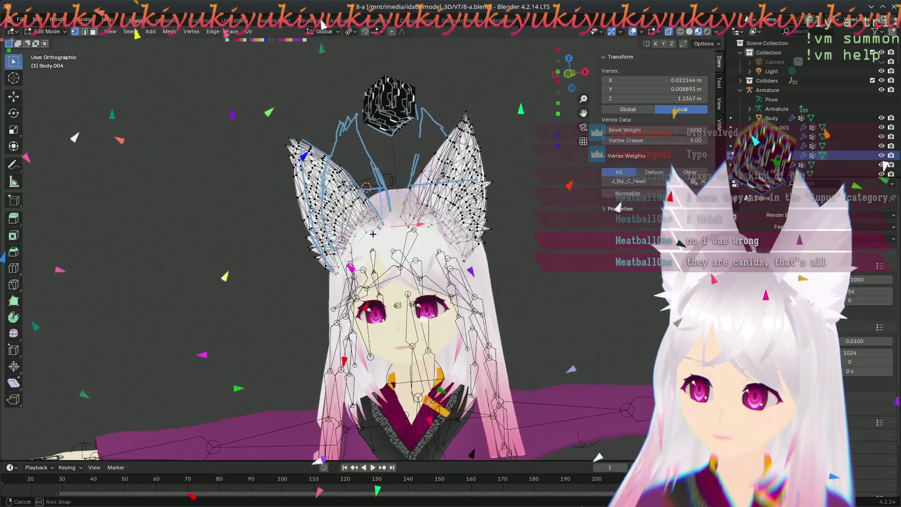
scroll(371, 239, "up", 4)
mouse_move(312, 293)
middle_mouse_down()
mouse_move(296, 279)
mouse_move(531, 274)
middle_mouse_up()
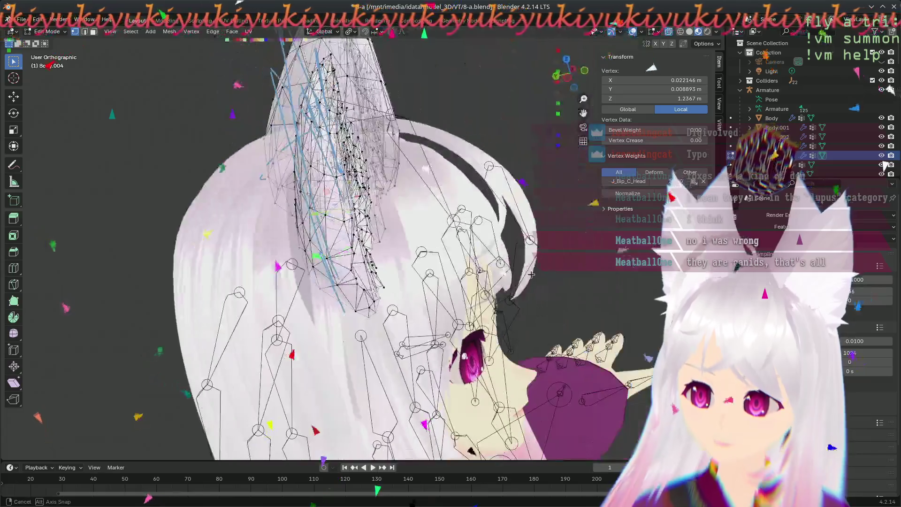
mouse_move(415, 295)
middle_mouse_down()
mouse_move(293, 275)
mouse_move(305, 268)
mouse_move(425, 278)
middle_mouse_up()
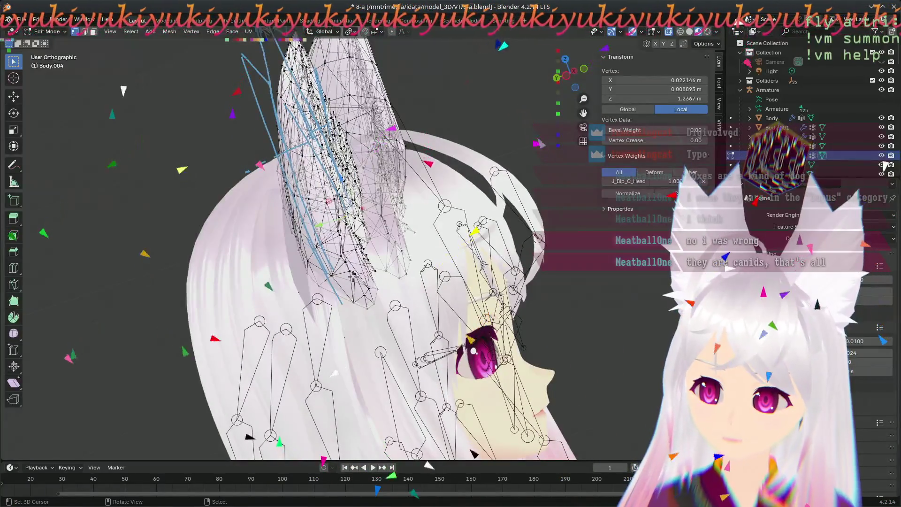
mouse_move(352, 280)
middle_mouse_down()
mouse_move(333, 266)
mouse_move(437, 226)
mouse_move(421, 219)
middle_mouse_up()
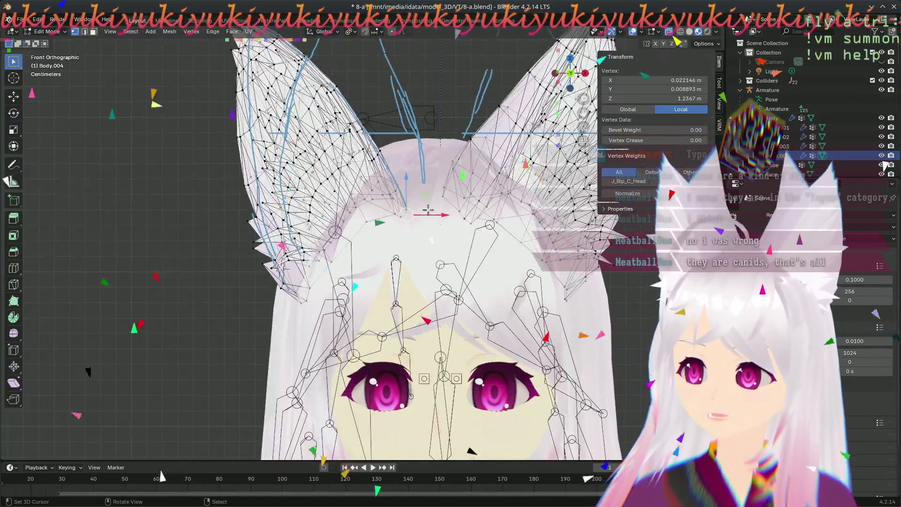
scroll(421, 220, "down", 3)
scroll(390, 216, "up", 2)
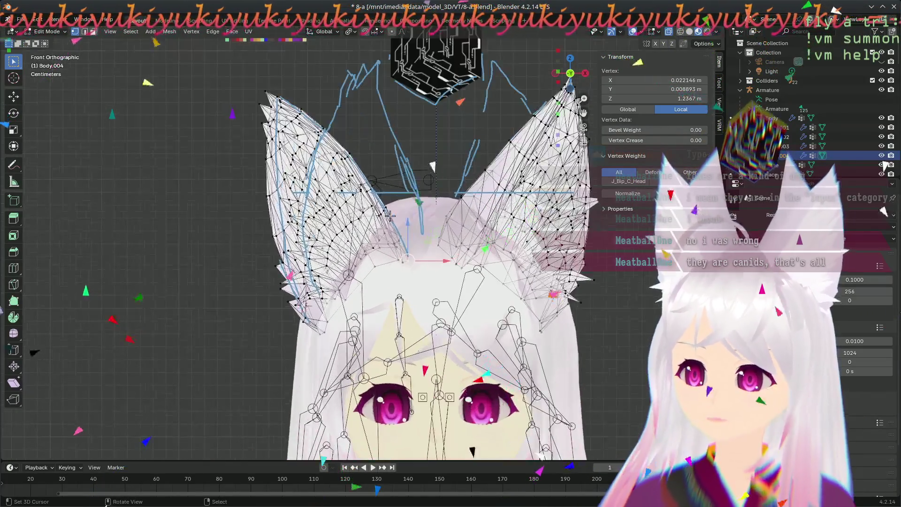
mouse_move(222, 74)
left_mouse_down()
mouse_move(426, 339)
mouse_move(424, 352)
left_mouse_up()
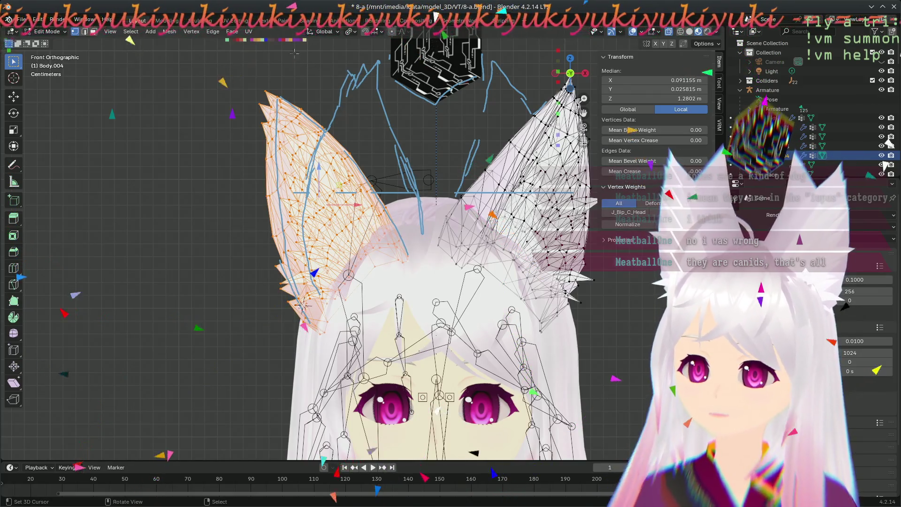
- Set the pivot point to the 3D Cursor and tilt the left ear outward
left_click(350, 32)
left_click(376, 60)
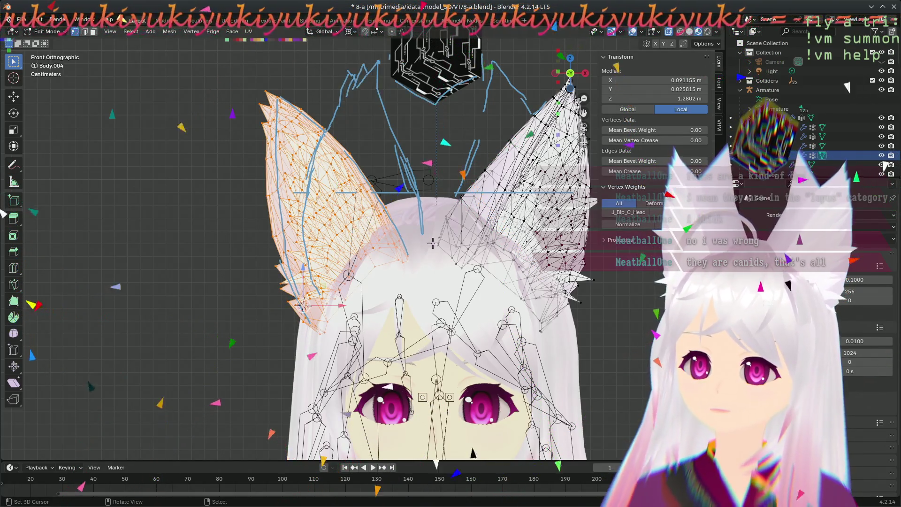
key("r")
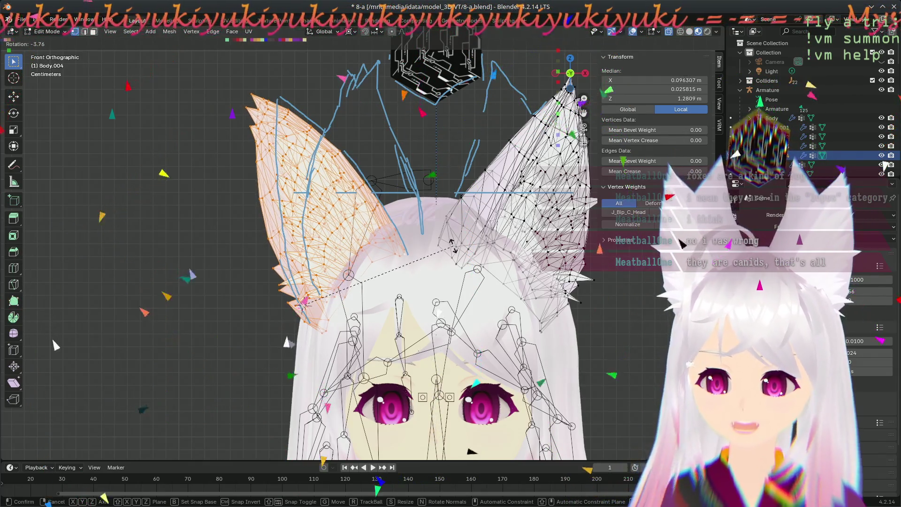
left_click(450, 242)
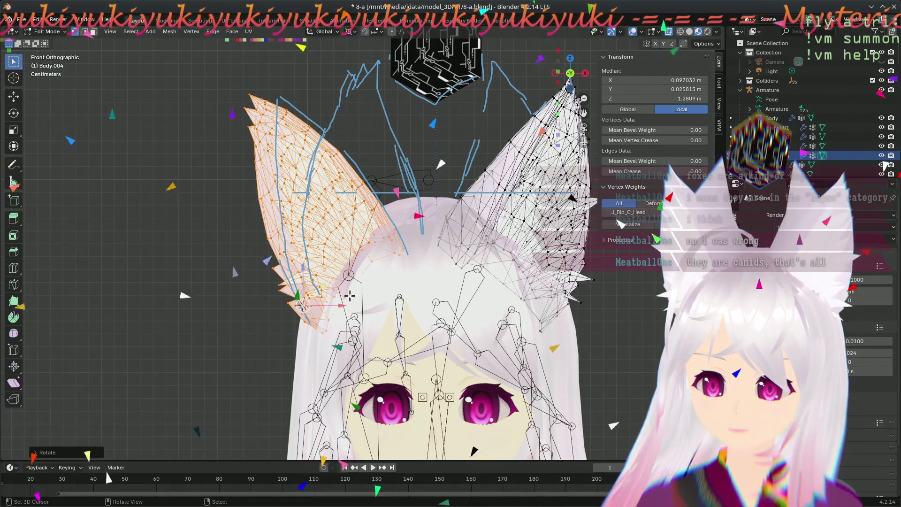
key("s")
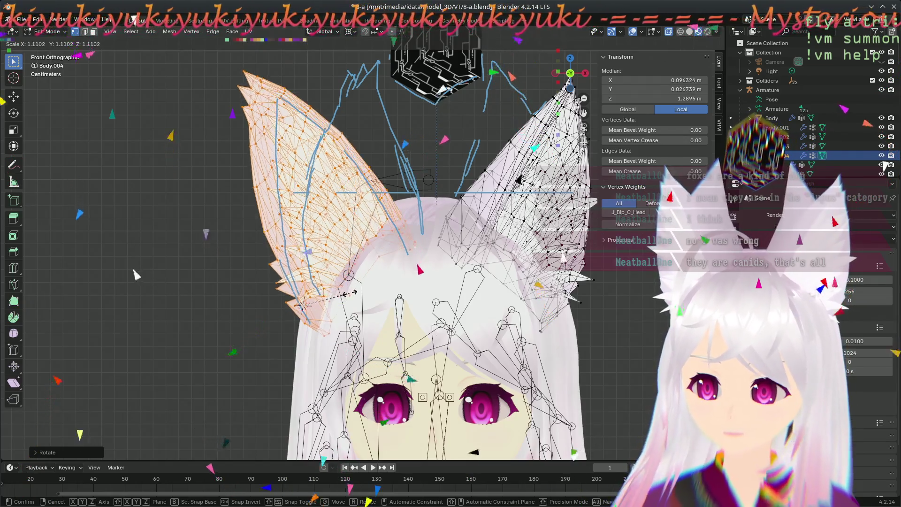
right_click(86, 250)
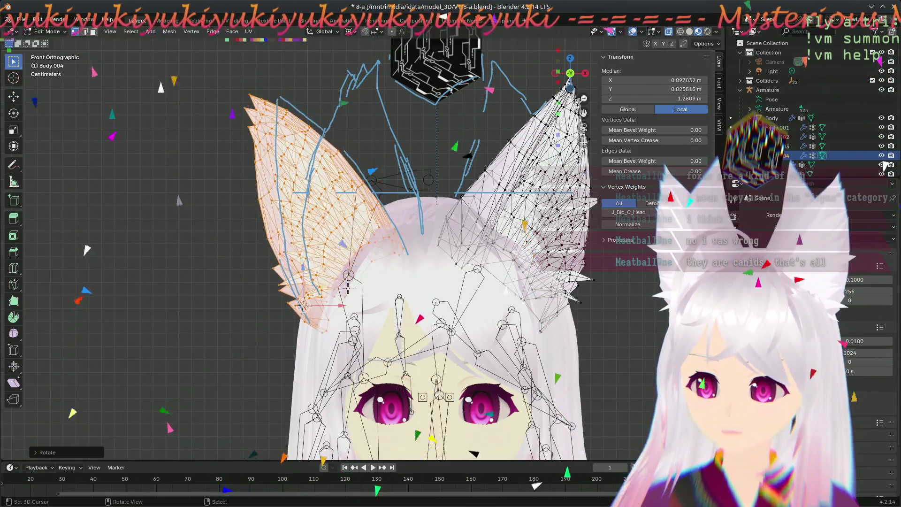
- Narrow the ear slightly along X with the Scale tool, rotate it again, and deselect
left_click(25, 137)
left_click_drag(341, 306, 340, 305)
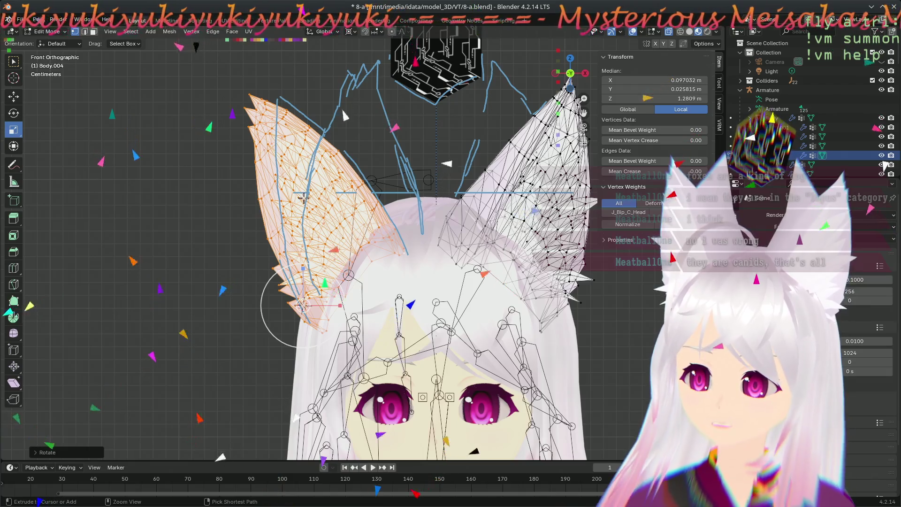
key("r")
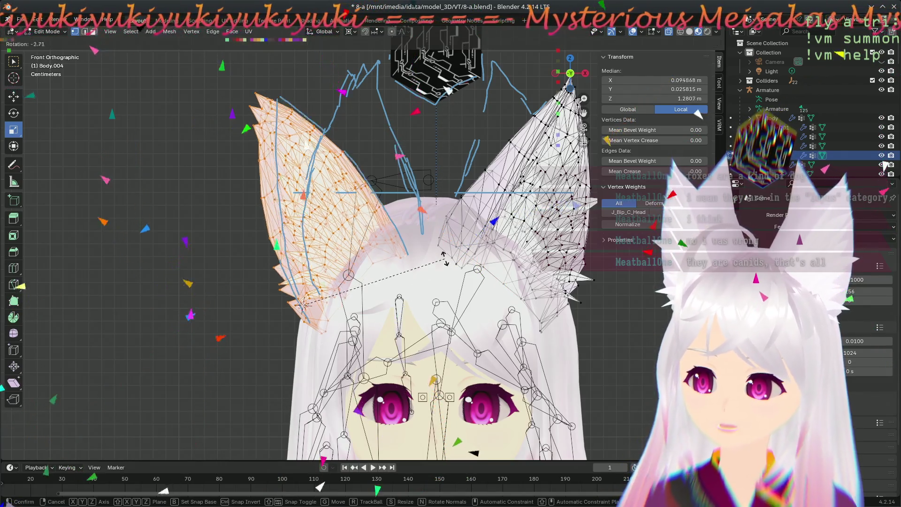
left_click(309, 305)
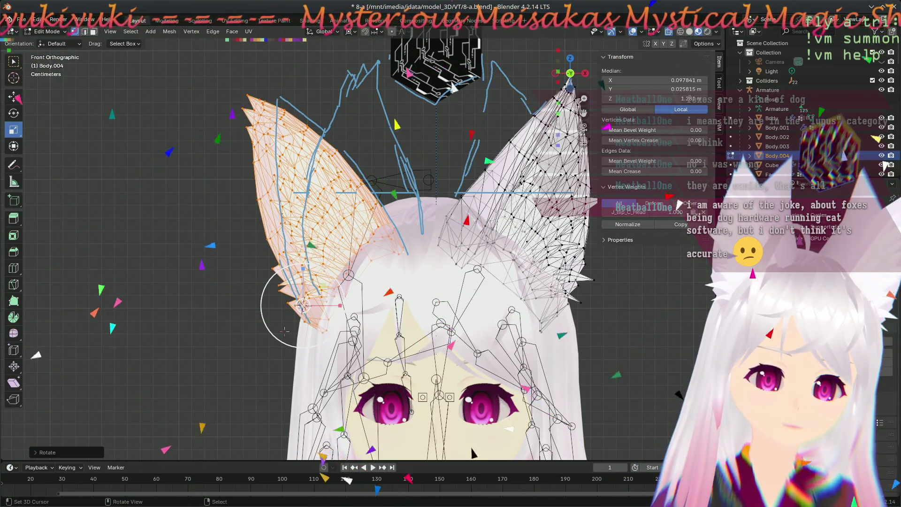
key("s")
left_click(280, 315)
left_click(274, 336)
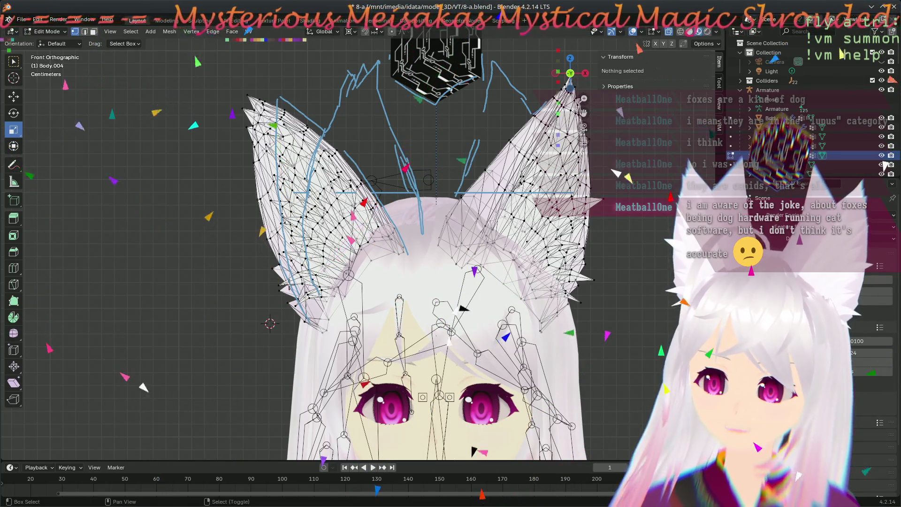
- Place the 3D cursor beside the left ear's base, then orbit to view the ear from the side
left_click(289, 309)
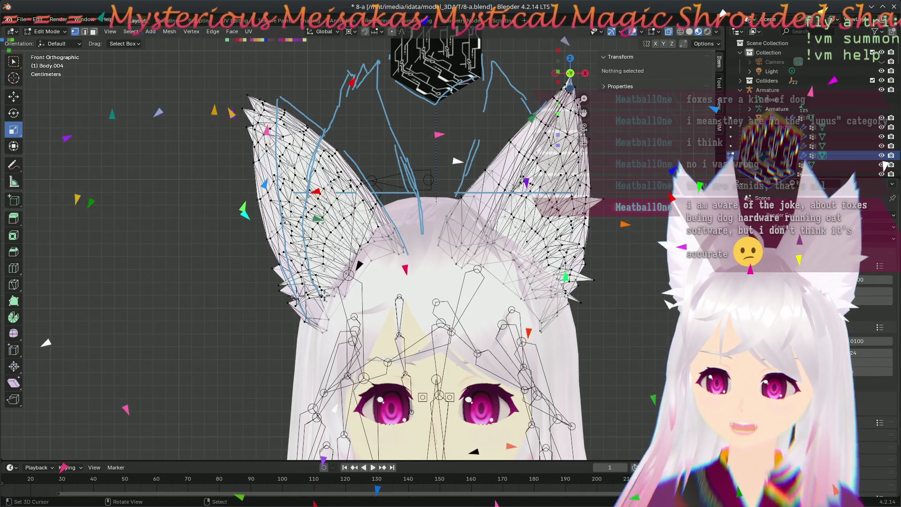
scroll(351, 332, "up", 3)
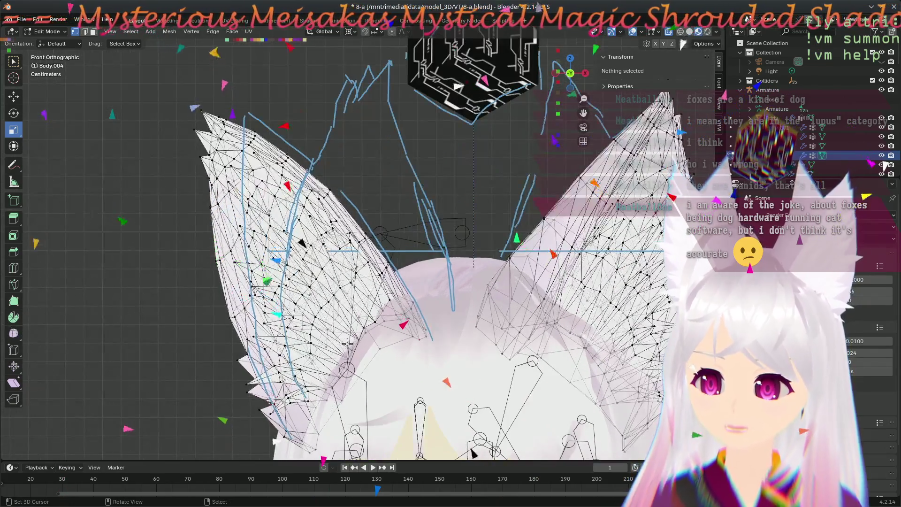
middle_click_drag(352, 332, 361, 288, "shift")
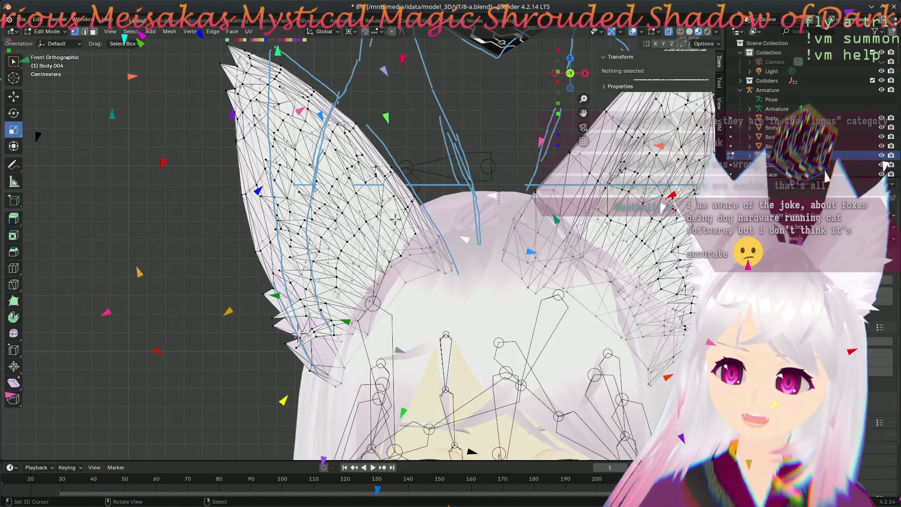
scroll(369, 335, "down", 5)
scroll(376, 301, "up", 5)
middle_click_drag(398, 285, 455, 327, "shift")
middle_click_drag(511, 305, 531, 354)
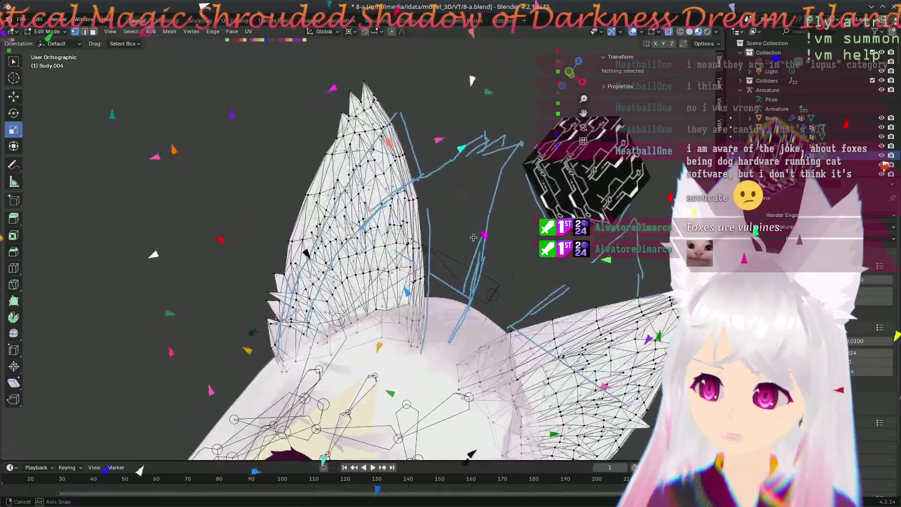
mouse_move(475, 229)
middle_mouse_down()
mouse_move(298, 364)
mouse_move(370, 158)
middle_mouse_up()
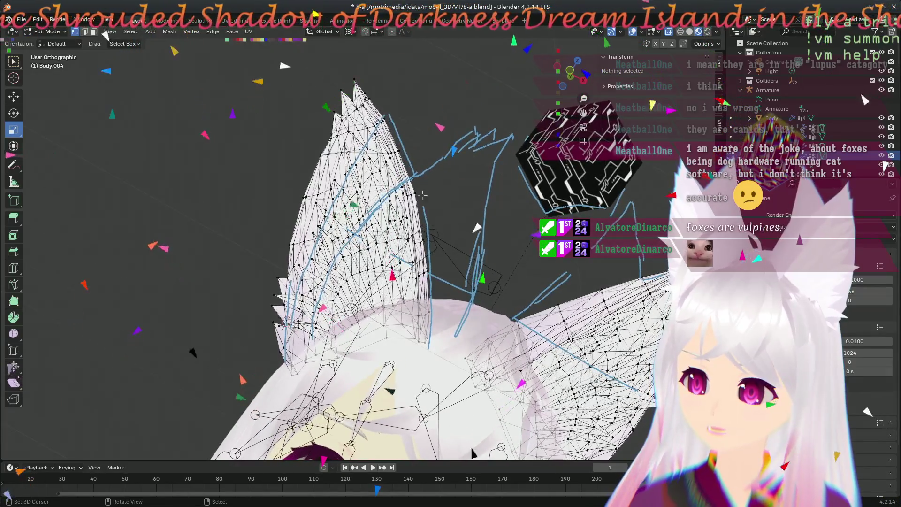
- Box-select the vertices along the left ear's back edge and its tip
left_click_drag(439, 329, 394, 345)
middle_click_drag(642, 323, 436, 120)
key("b")
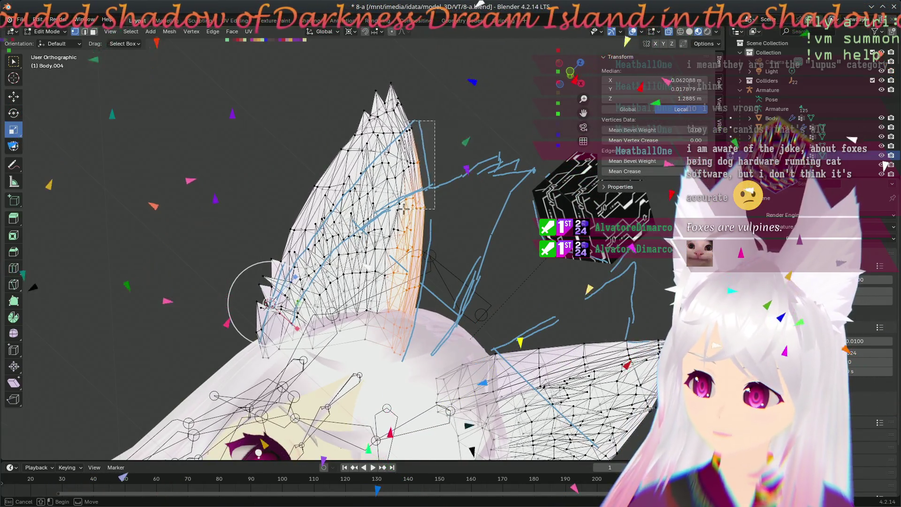
left_click_drag(397, 212, 397, 212)
- Add the remaining edge and ear-tip vertices to the selection, then return to front view
key("b")
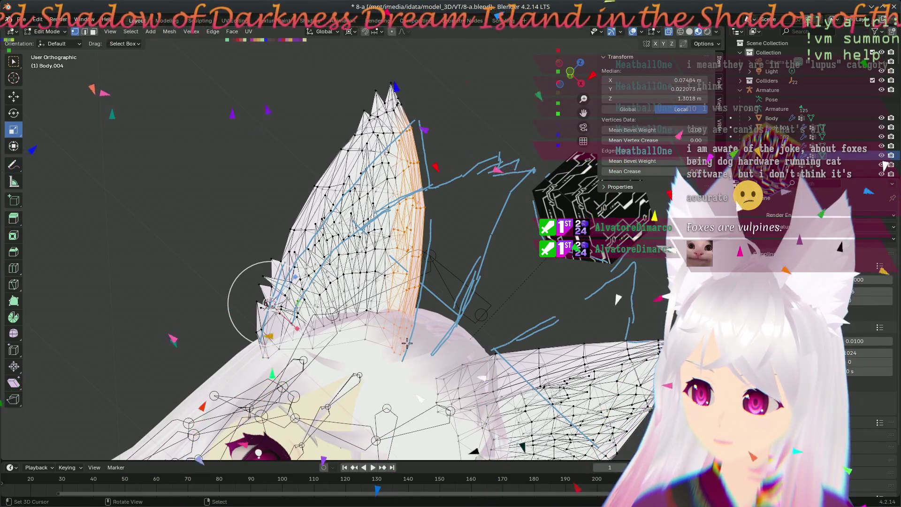
key("b")
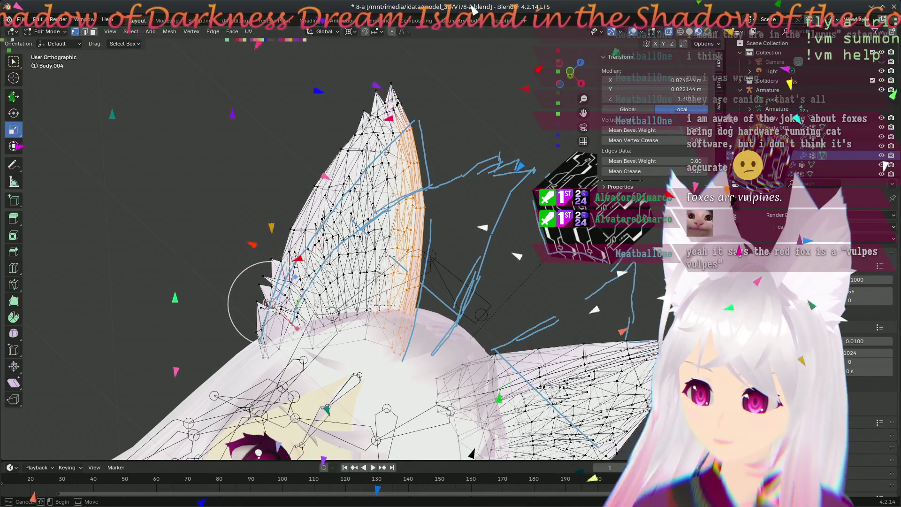
left_click_drag(380, 305, 366, 364)
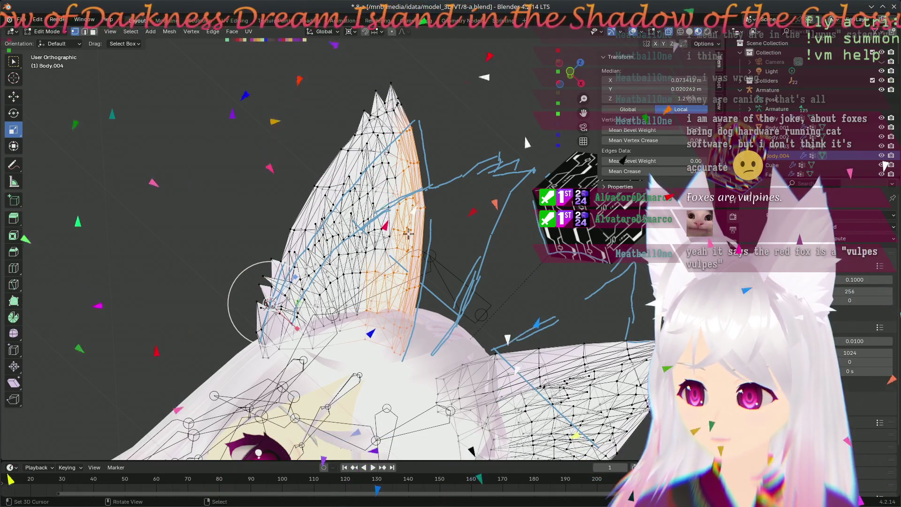
left_click(411, 167, "shift")
key("b")
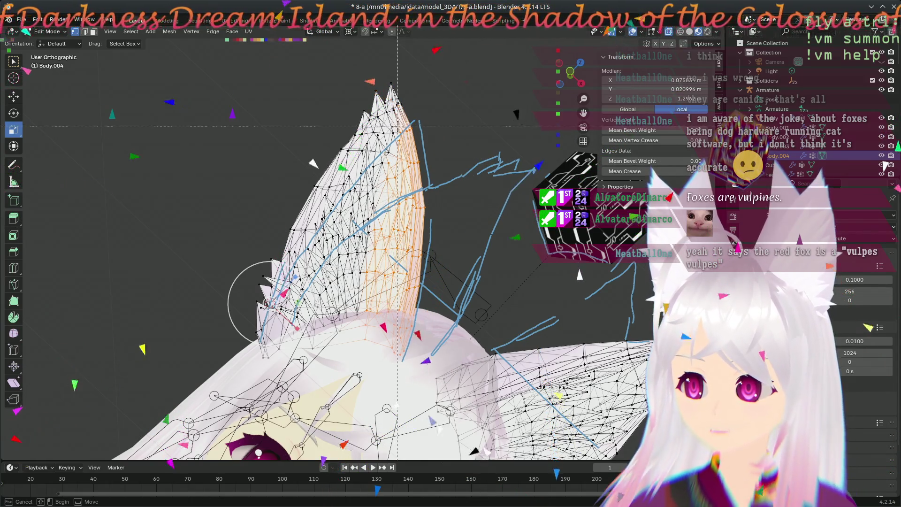
left_click_drag(408, 123, 384, 193)
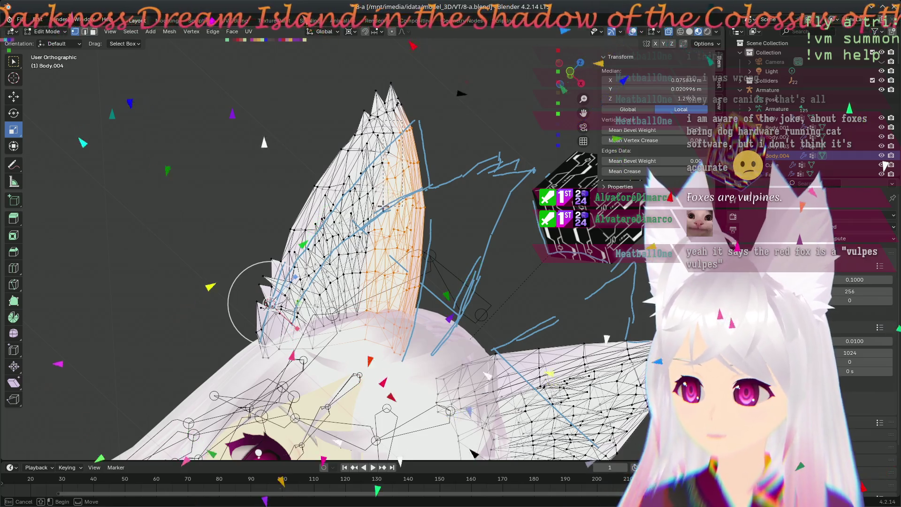
key("b")
mouse_move(410, 67)
left_mouse_down()
mouse_move(404, 124)
mouse_move(389, 151)
left_mouse_up()
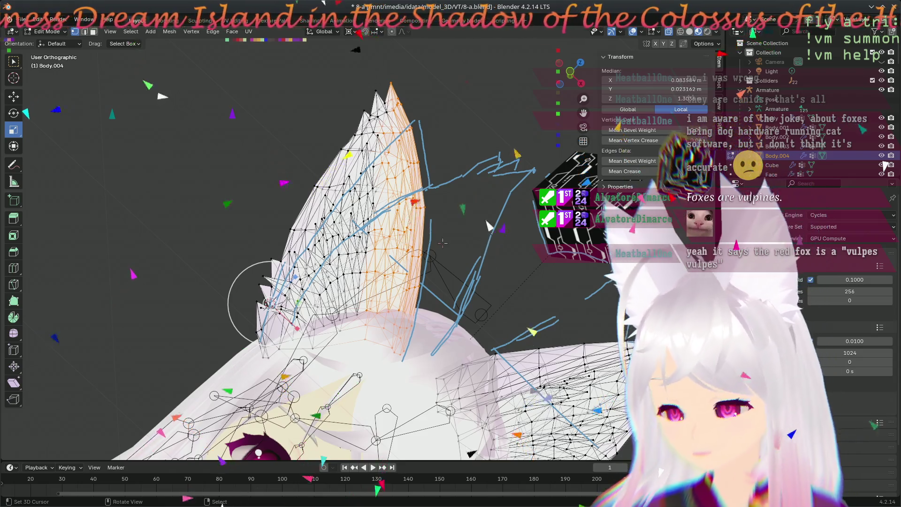
key("KP_1")
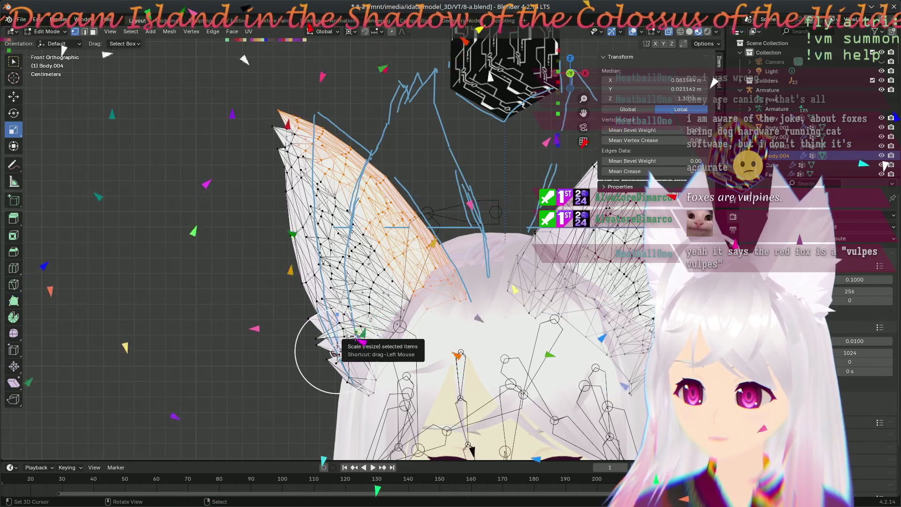
- Enlarge the selected ear-edge vertices slightly and save the file
key("s")
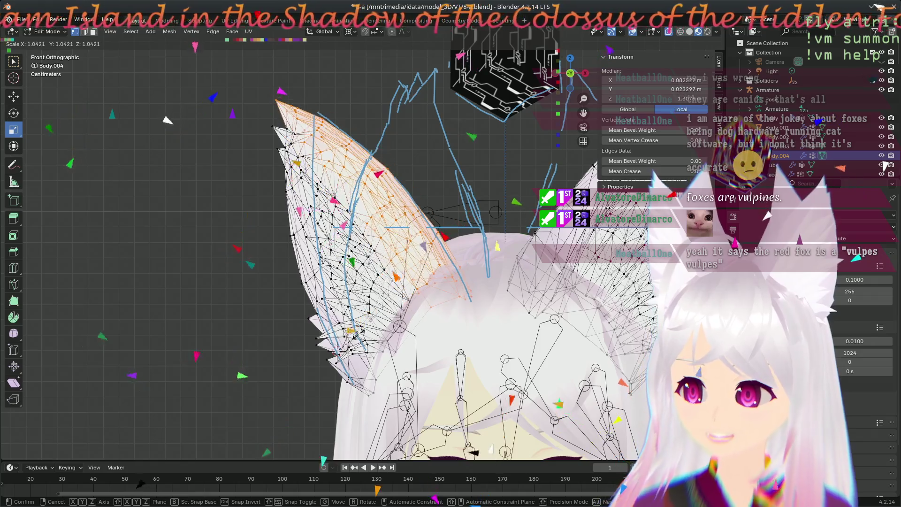
left_click(359, 333)
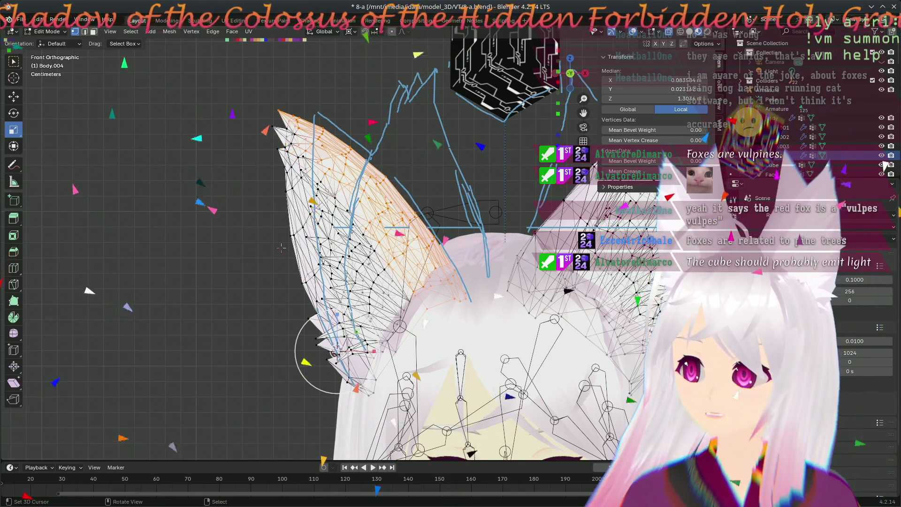
key("ctrl+s")
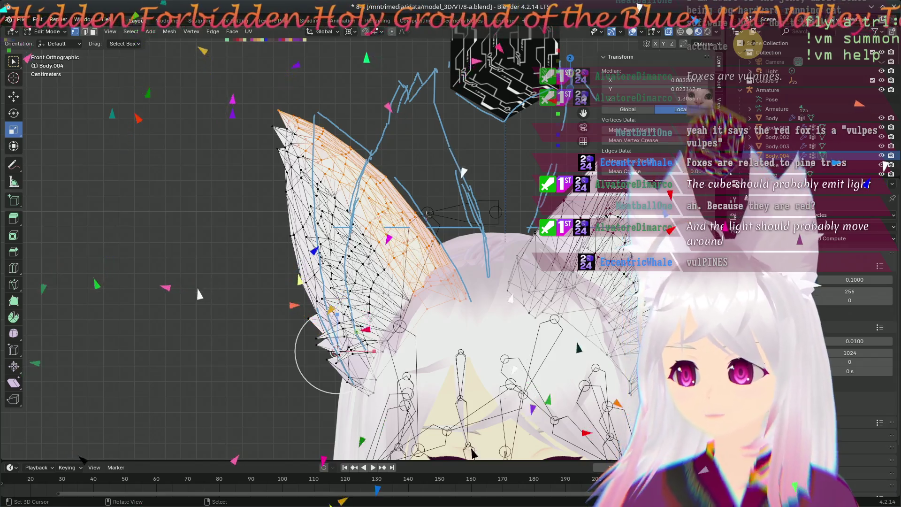
- Try a second small resize of the vertices, undo it, and clear the selection
key("s")
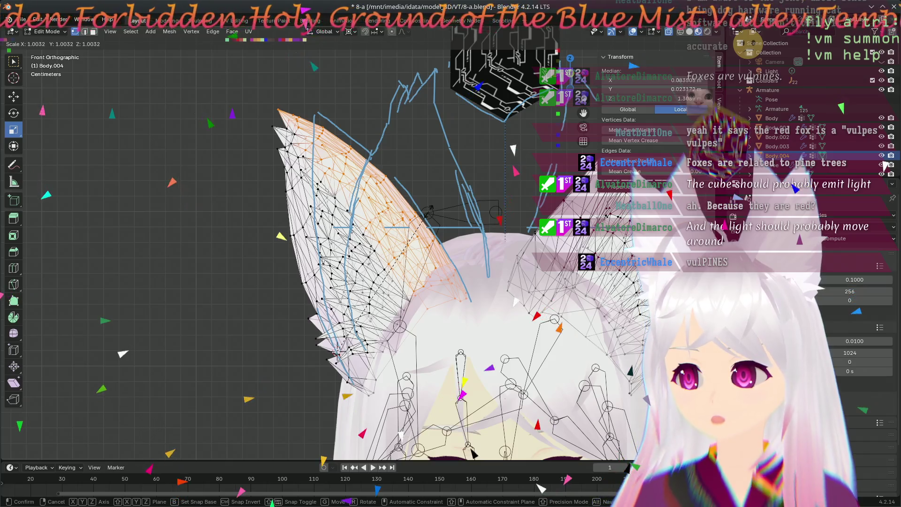
left_click(337, 352)
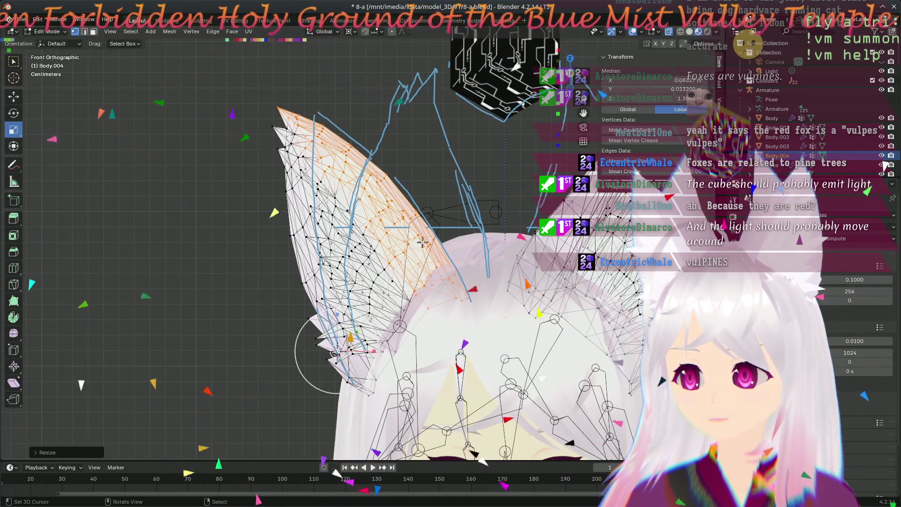
scroll(422, 242, "up", 3)
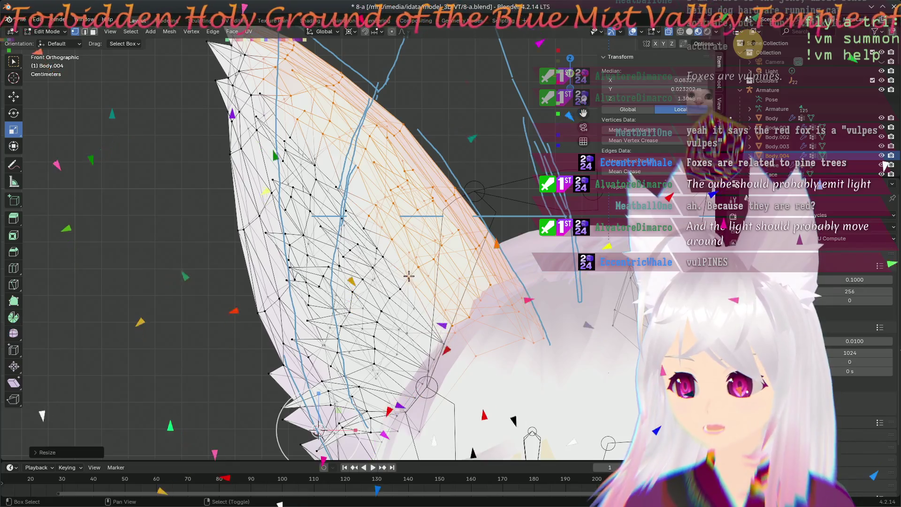
key("ctrl+z")
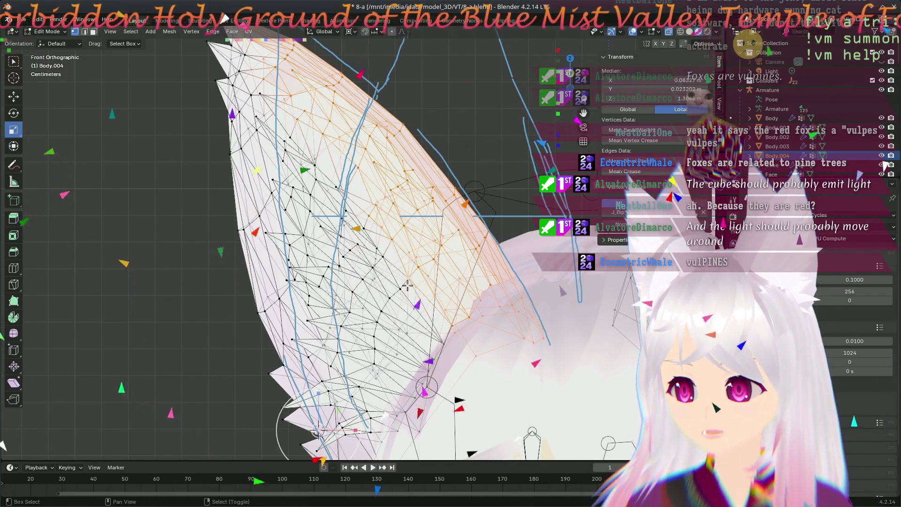
key("alt+a")
mouse_move(418, 267)
middle_mouse_down()
mouse_move(600, 342)
mouse_move(403, 263)
mouse_move(459, 169)
middle_mouse_up()
- Box-select the left ear's rim vertices and scale them up by 1.0156
key("b")
left_click_drag(459, 169, 424, 341)
left_click_drag(409, 373, 409, 373)
key("b")
left_click_drag(427, 153, 402, 217)
key("b")
mouse_move(414, 126)
left_mouse_down()
mouse_move(390, 163)
mouse_move(381, 139)
left_mouse_up()
key("b")
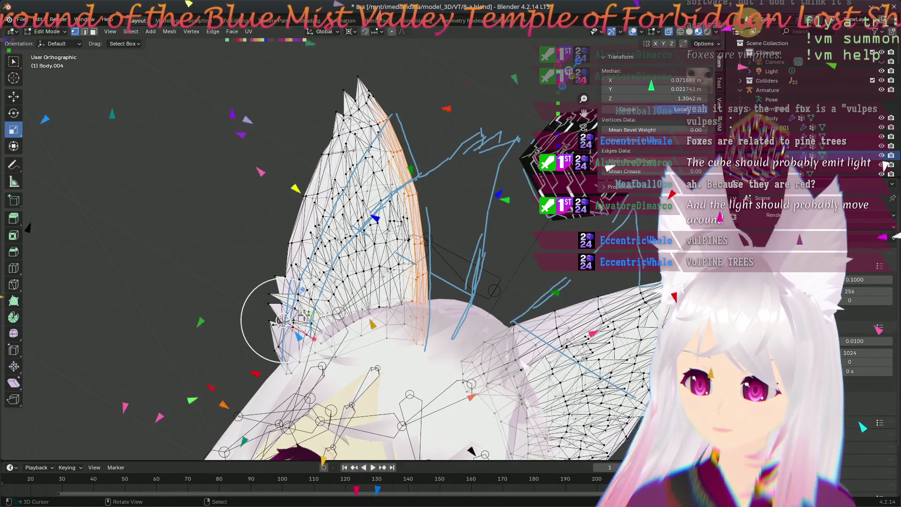
key("s")
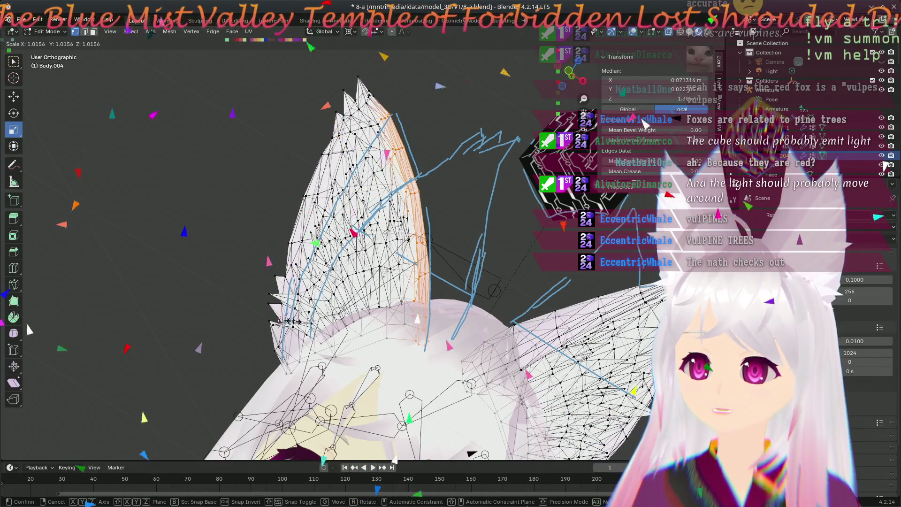
left_click(291, 321)
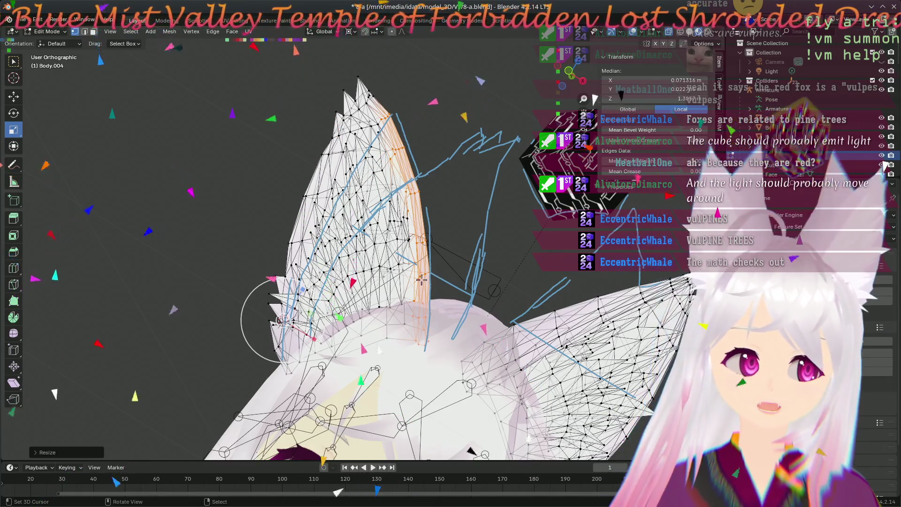
- Clear the selection, box-select the ear-edge vertices again, and return to front view
key("alt+a")
key("b")
left_click_drag(413, 177, 437, 287)
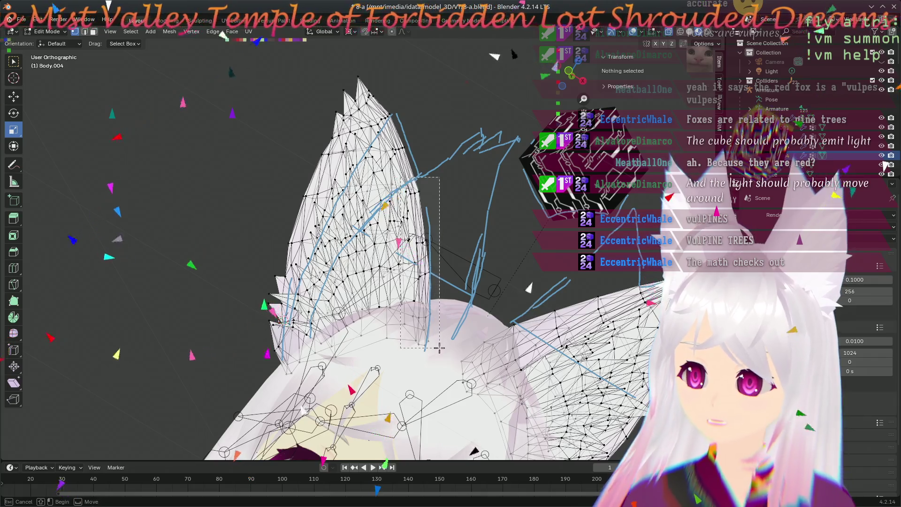
left_click_drag(421, 202, 423, 205)
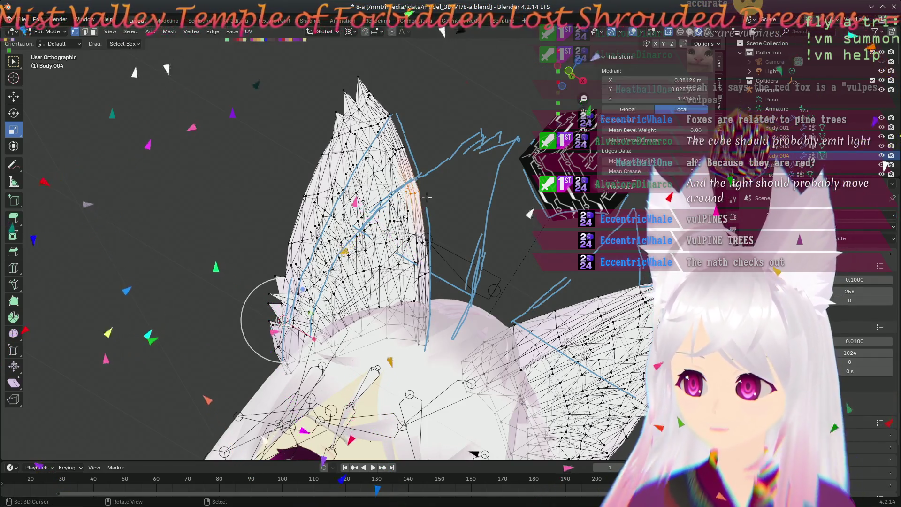
middle_click_drag(450, 197, 475, 188)
key("KP_1")
scroll(480, 249, "up", 5)
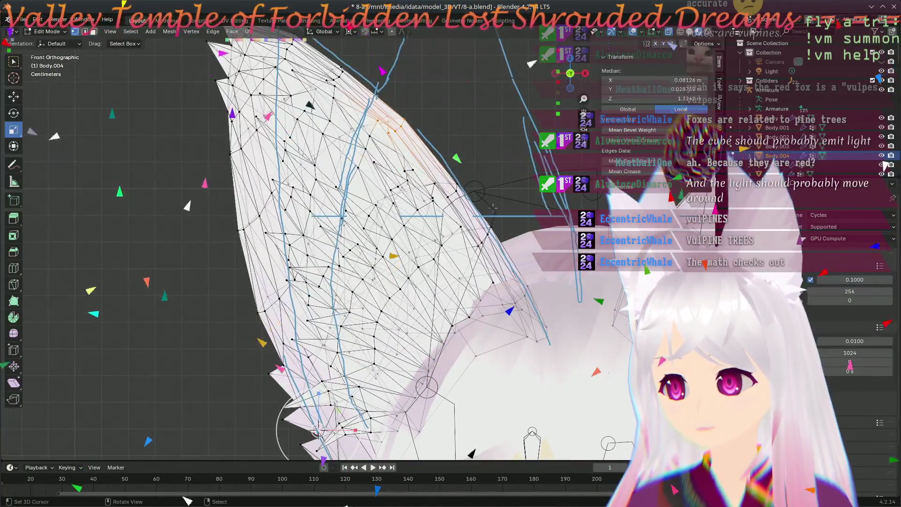
- Select vertices near the ear's upper edge and set the pivot point to Individual Origins
key("alt+a")
middle_click_drag(480, 249, 377, 235, "shift")
key("b")
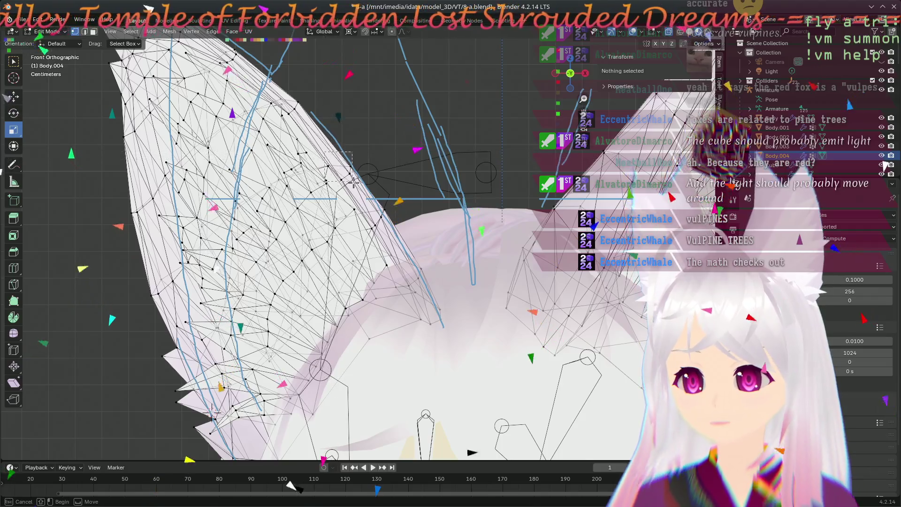
left_click_drag(332, 156, 357, 182)
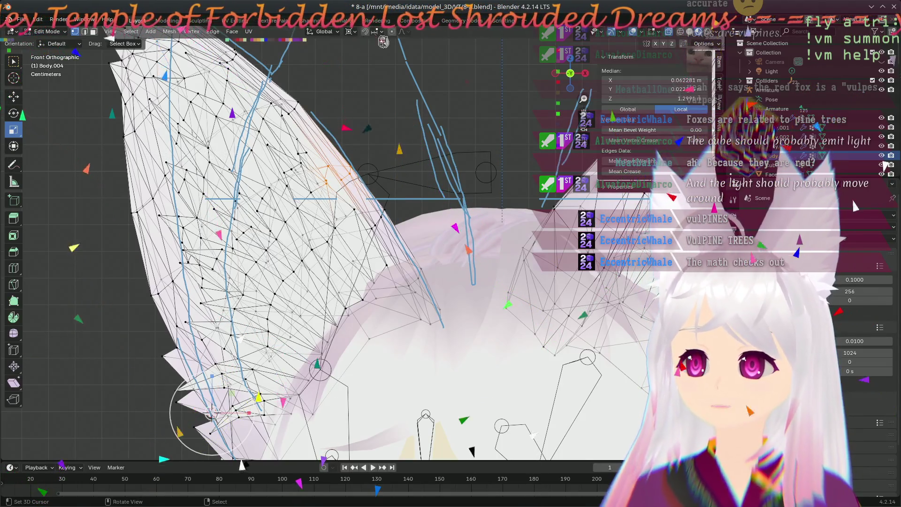
left_click(350, 31)
left_click(376, 76)
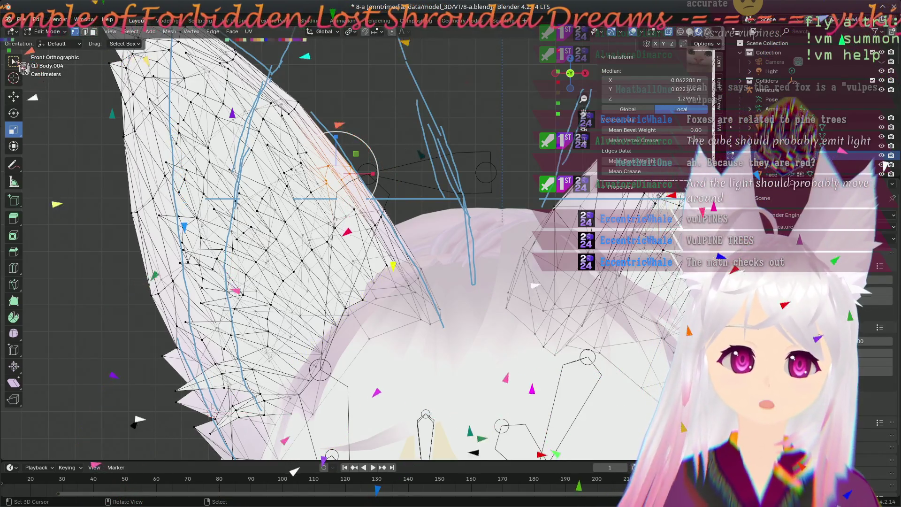
- Reselect the vertices along the ear's upper edge and move them into a tidier position
key("w")
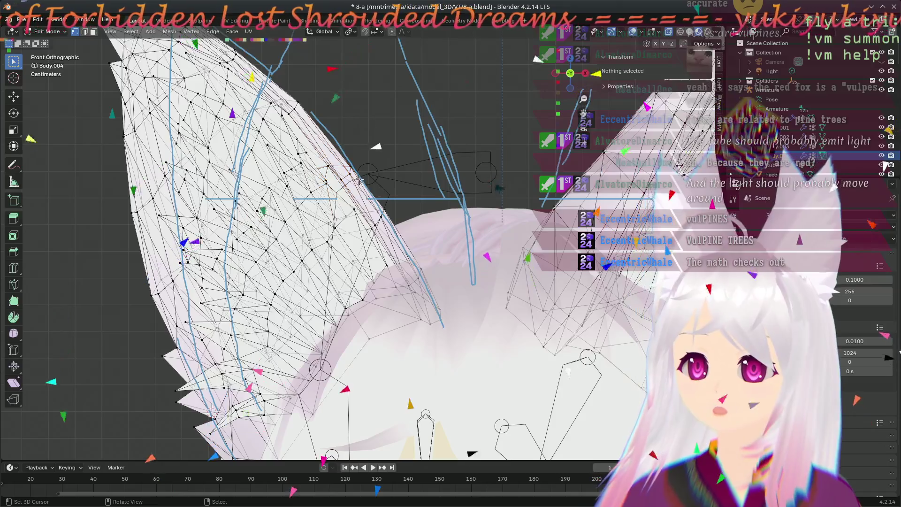
key("a")
key("alt+a")
key("b")
left_click_drag(365, 140, 333, 186)
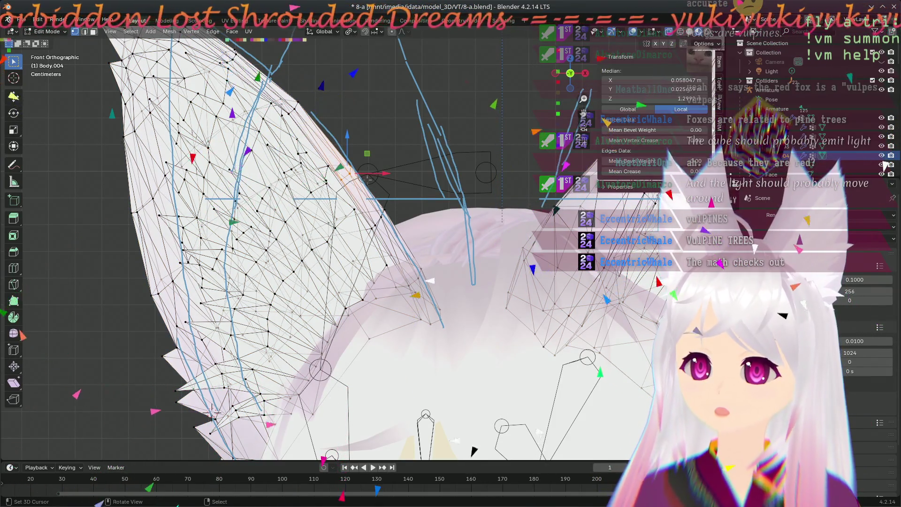
key("g")
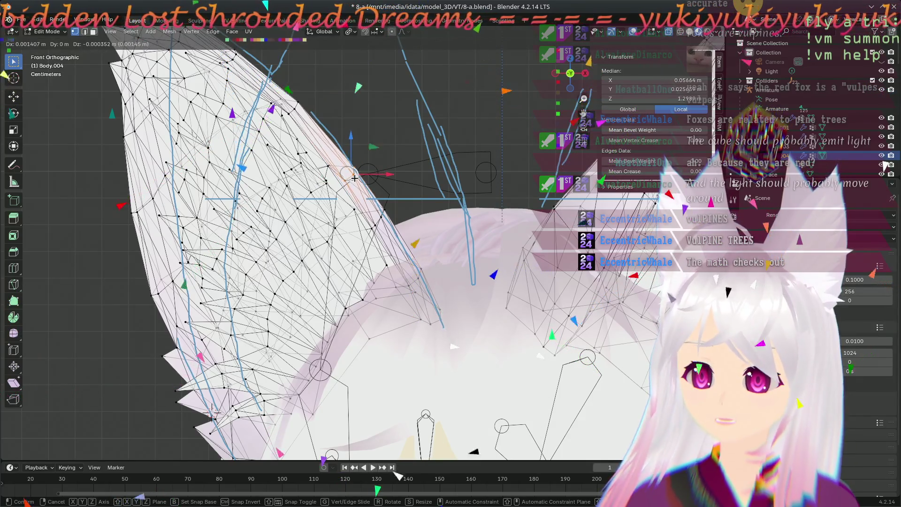
left_click(355, 179)
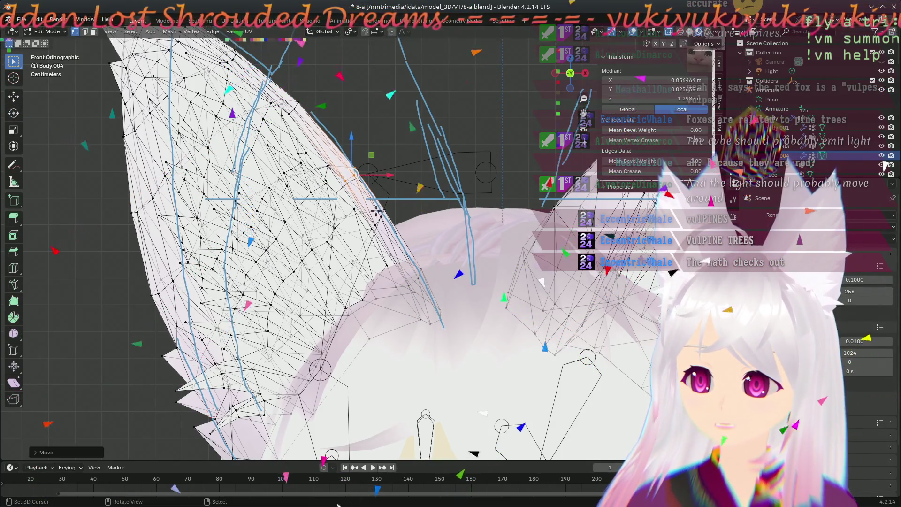
- Move another group of vertices near the ear's upper edge against the hair
middle_click_drag(375, 232, 368, 235, "shift")
middle_click_drag(305, 123, 401, 206, "shift")
key("alt+a")
key("b")
left_click_drag(374, 209, 385, 193)
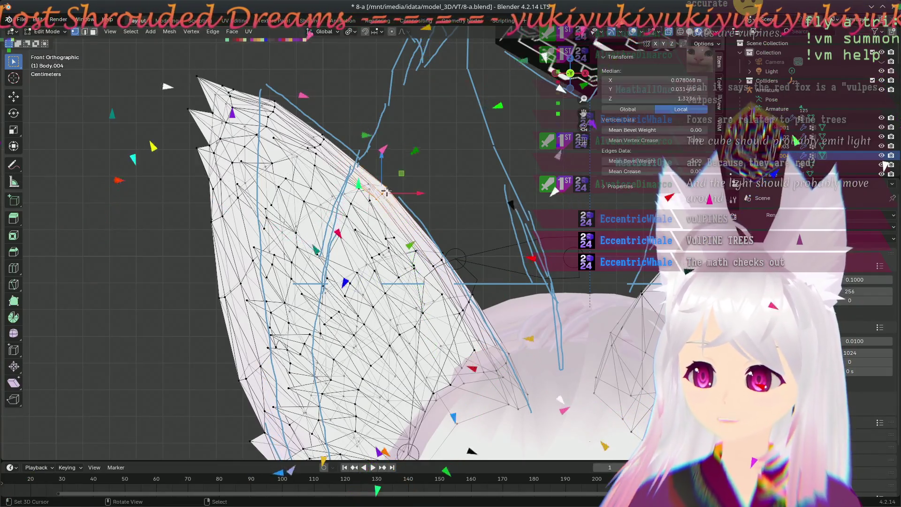
key("g")
left_click(386, 194)
- Move a vertex near the ear tip's edge to about X 0.1011 m, then reselect the upper-edge vertices
key("alt+a")
key("b")
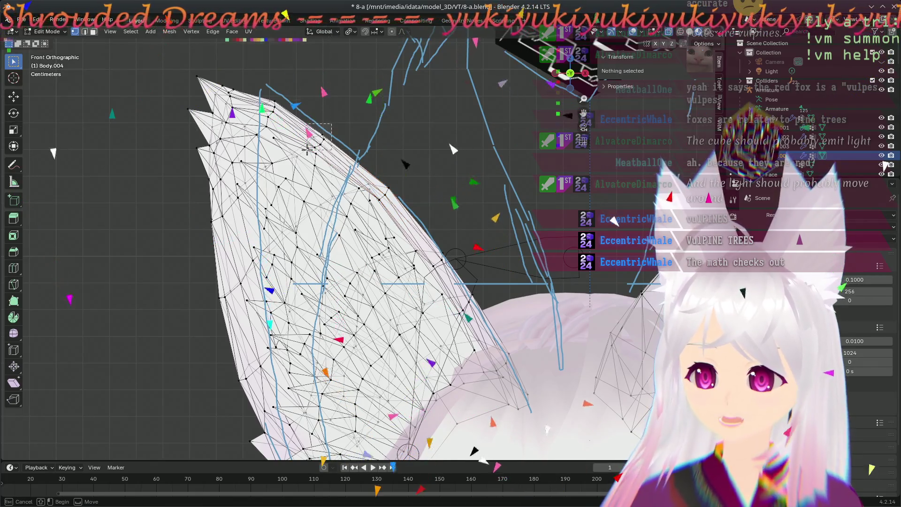
left_click_drag(311, 147, 332, 126)
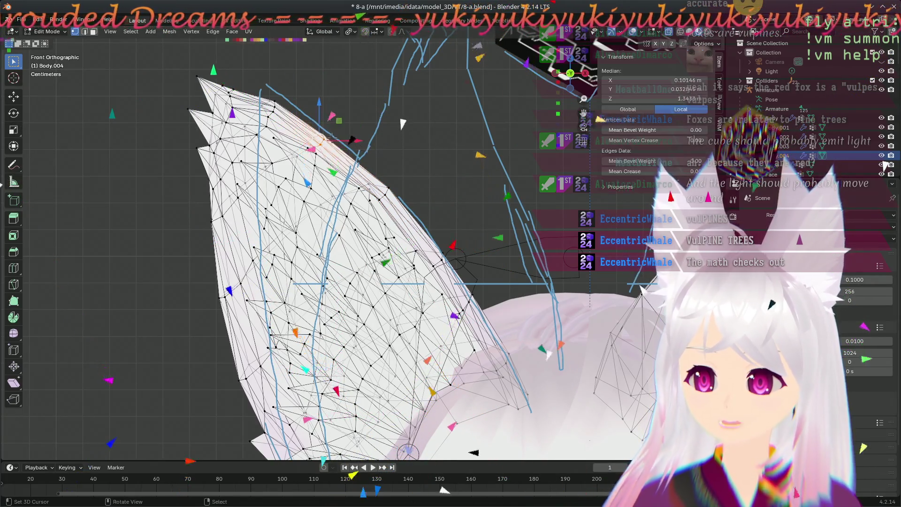
key("g")
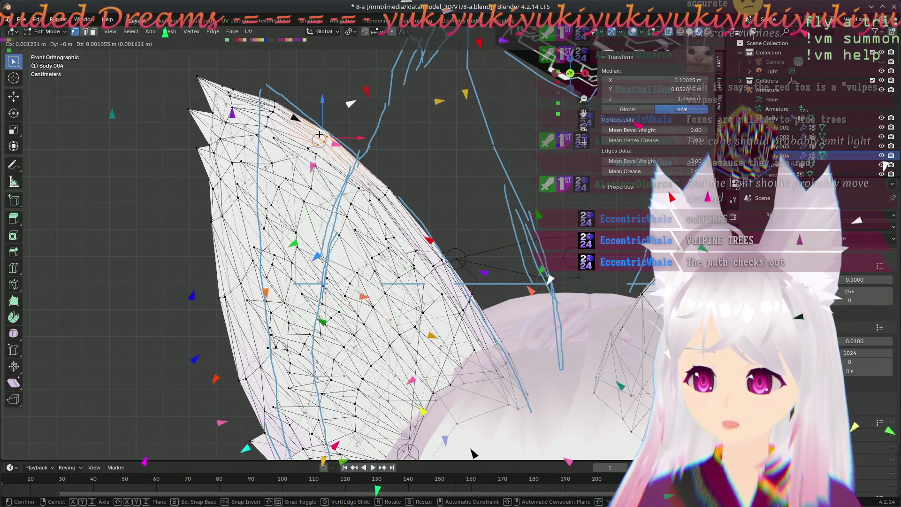
left_click(318, 135)
key("alt+a")
mouse_move(332, 118)
left_mouse_down()
mouse_move(332, 143)
mouse_move(314, 145)
left_mouse_up()
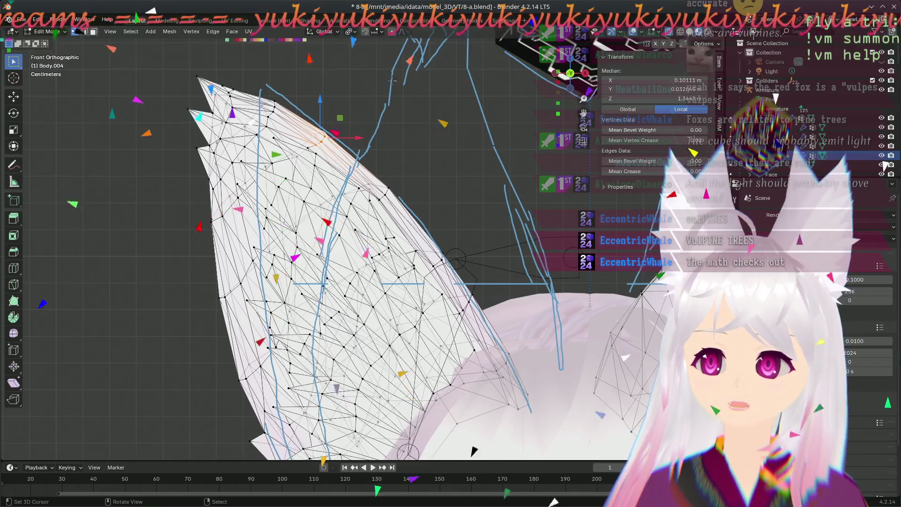
left_click(334, 32)
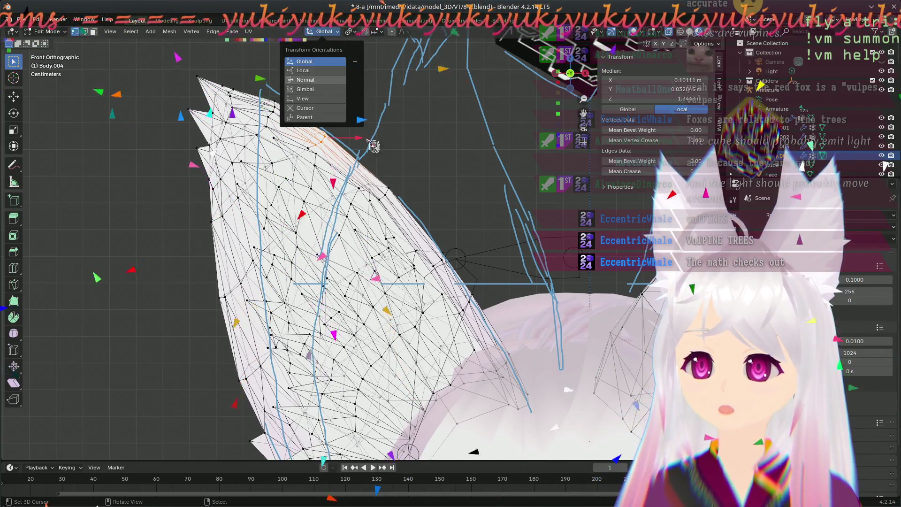
- Switch the transform orientation to Normal, then to View, and save the file
left_click(305, 80)
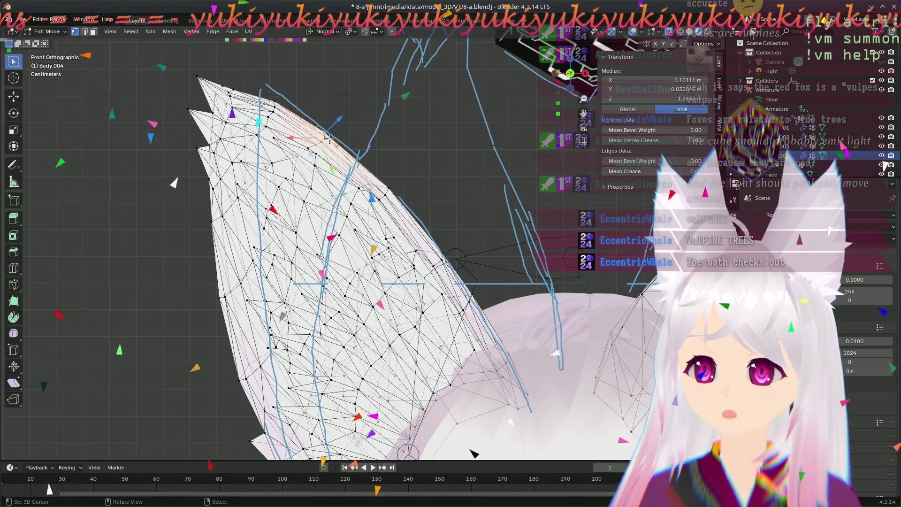
left_click(324, 32)
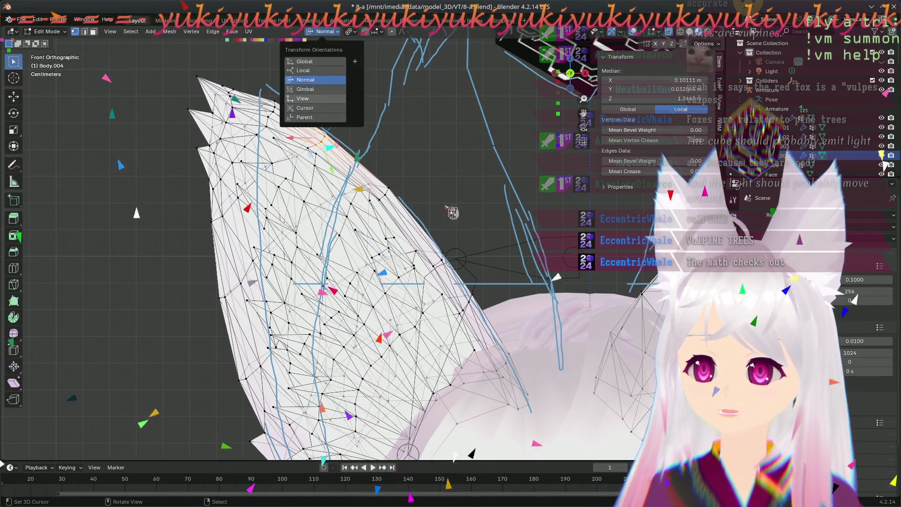
left_click(328, 99)
mouse_move(602, 287)
middle_mouse_down()
mouse_move(557, 149)
mouse_move(559, 73)
middle_mouse_up()
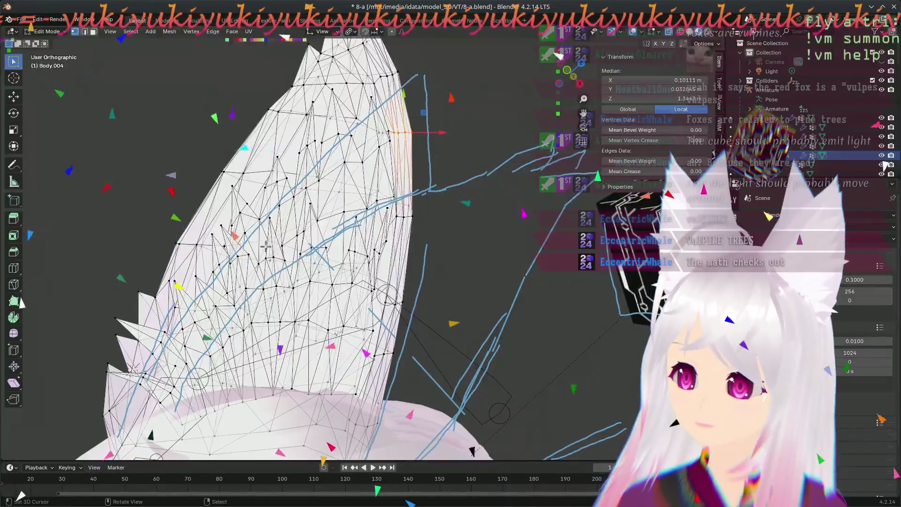
middle_click_drag(109, 189, 174, 210)
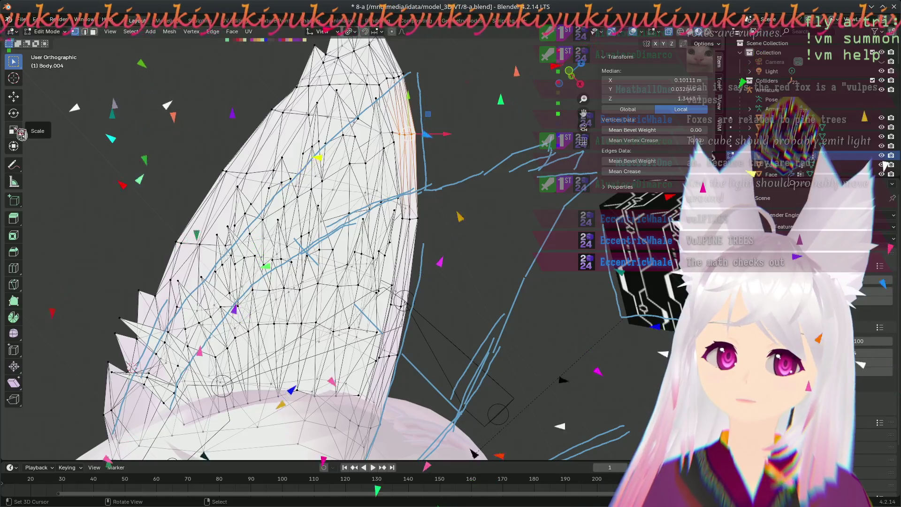
key("ctrl+s")
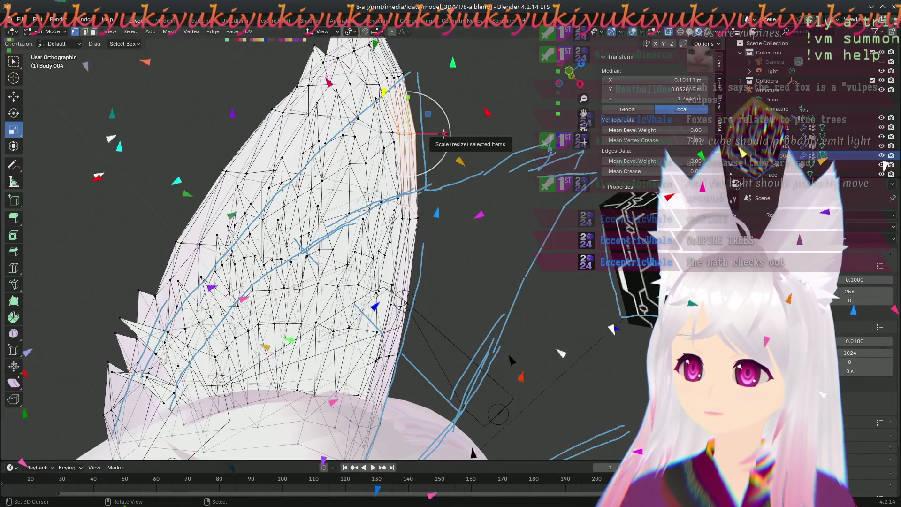
- Squeeze the selected vertices along X and shift them to about X 0.10078 m
left_click_drag(443, 134, 445, 135)
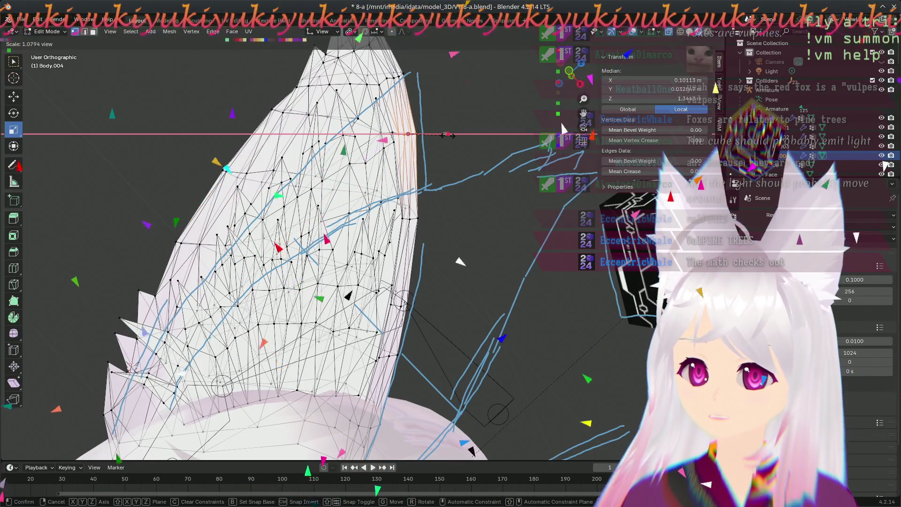
left_click_drag(448, 135, 448, 135)
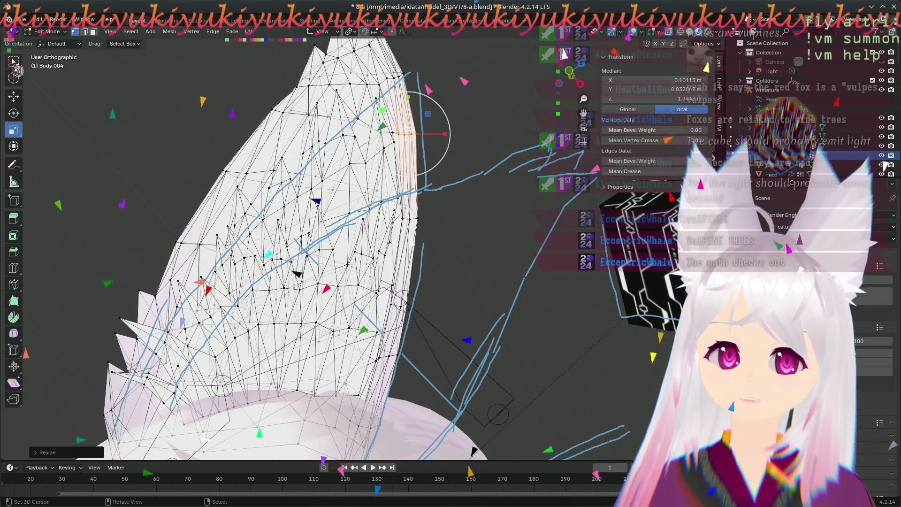
left_click_drag(403, 134, 410, 137)
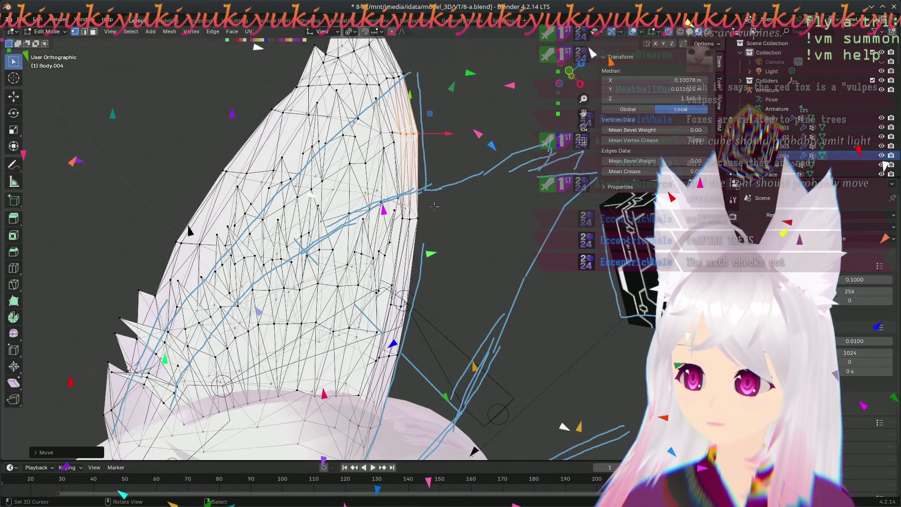
left_click(510, 248)
mouse_move(573, 224)
middle_mouse_down()
mouse_move(540, 128)
mouse_move(436, 188)
mouse_move(296, 332)
middle_mouse_up()
key("KP_1")
scroll(420, 196, "down", 3)
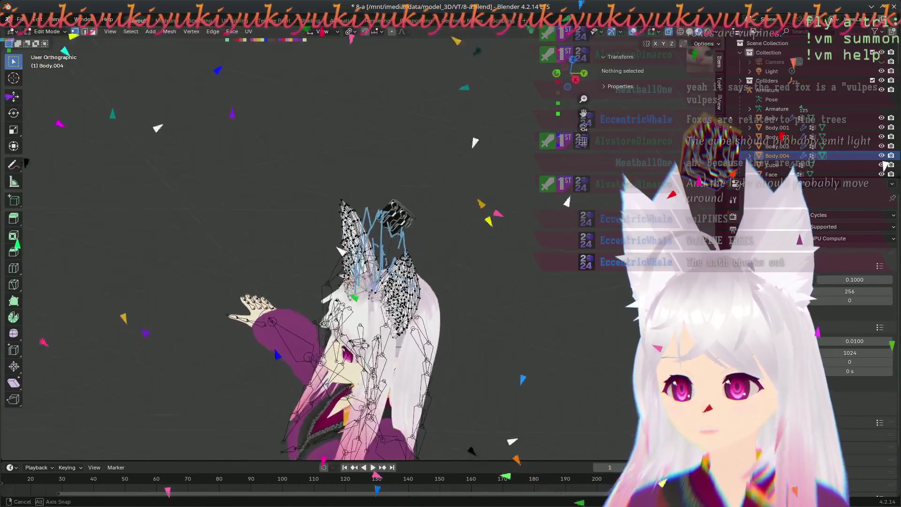
middle_click_drag(412, 363, 388, 349)
middle_click_drag(420, 391, 389, 396)
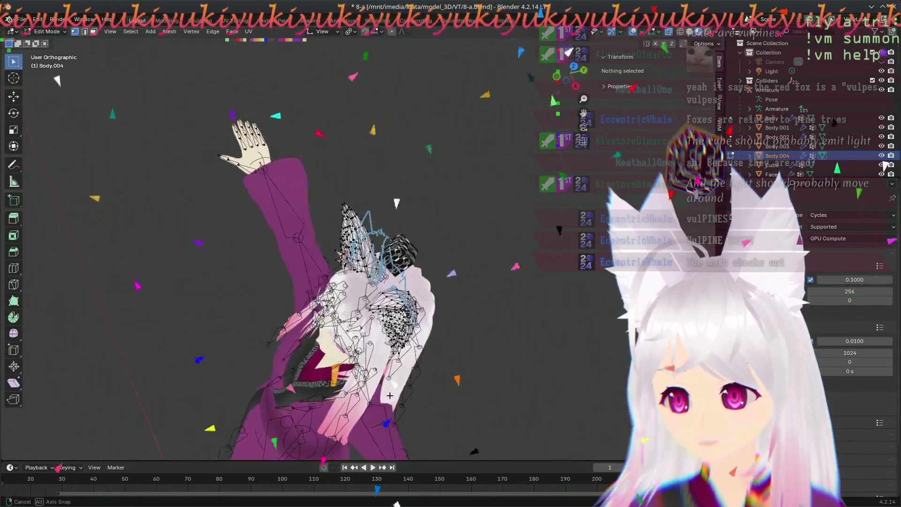
mouse_move(471, 363)
middle_mouse_down()
mouse_move(404, 413)
mouse_move(402, 429)
mouse_move(411, 422)
mouse_move(364, 412)
mouse_move(291, 357)
mouse_move(395, 438)
mouse_move(461, 389)
mouse_move(313, 248)
mouse_move(350, 331)
middle_mouse_up()
scroll(403, 422, "up", 3)
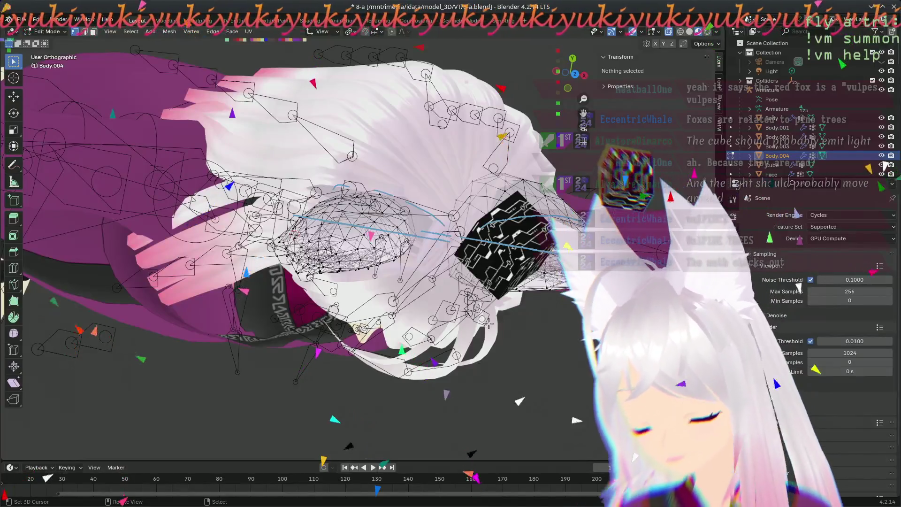
key("KP_1")
- Zoom in on the left ear's base and move a base vertex toward the hair, near X 0.0244 m
scroll(511, 348, "down", 3)
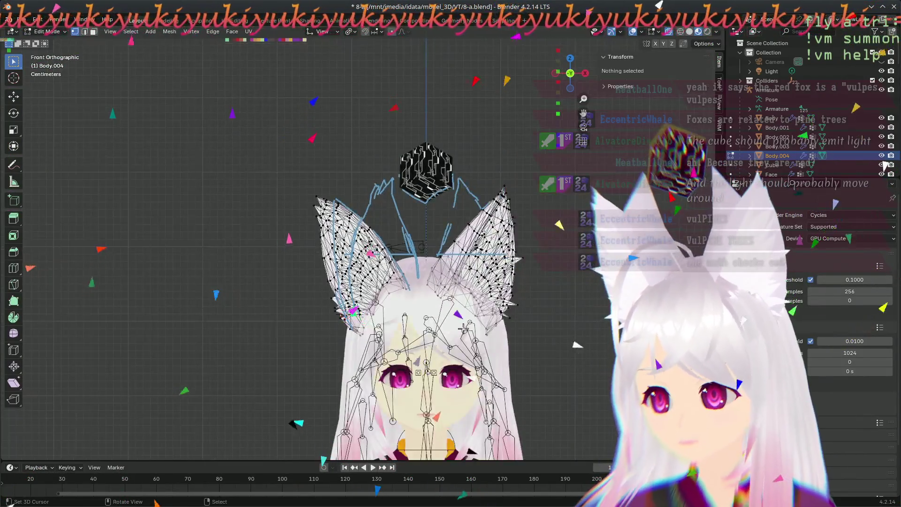
scroll(464, 327, "up", 2)
mouse_move(442, 329)
middle_mouse_down("ctrl")
mouse_move(382, 288)
mouse_move(442, 271)
middle_mouse_up("ctrl")
mouse_move(448, 260)
left_mouse_down()
mouse_move(425, 319)
mouse_move(409, 297)
mouse_move(433, 288)
mouse_move(461, 341)
left_mouse_up()
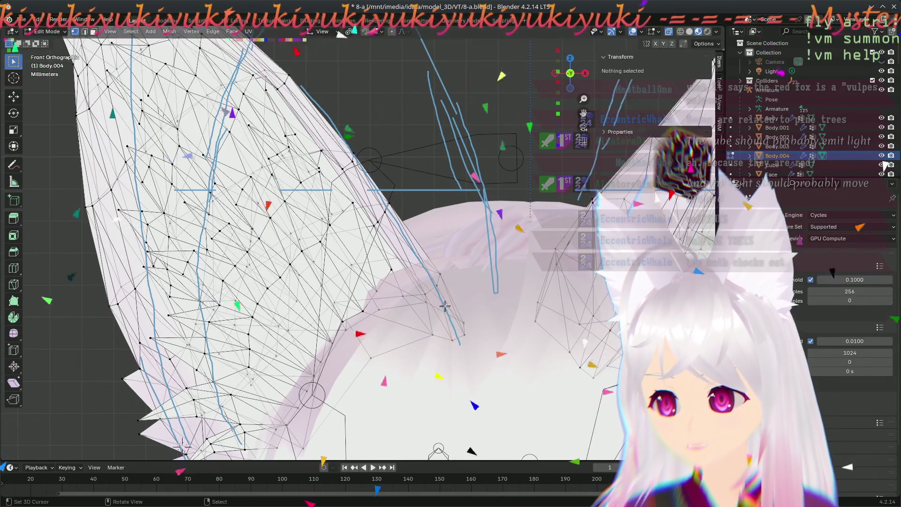
- Move a vertex on the ear's base edge closer to the hair
key("alt+a")
key("b")
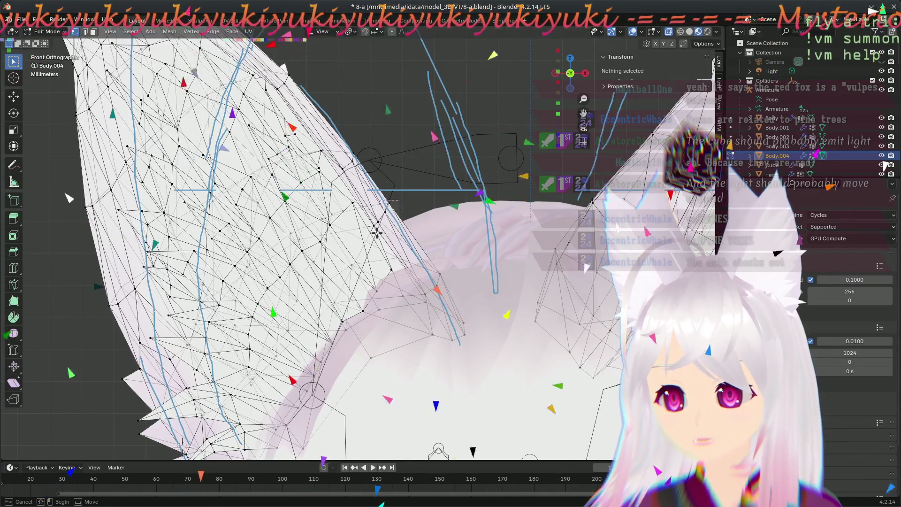
left_click_drag(376, 232, 399, 202)
key("g")
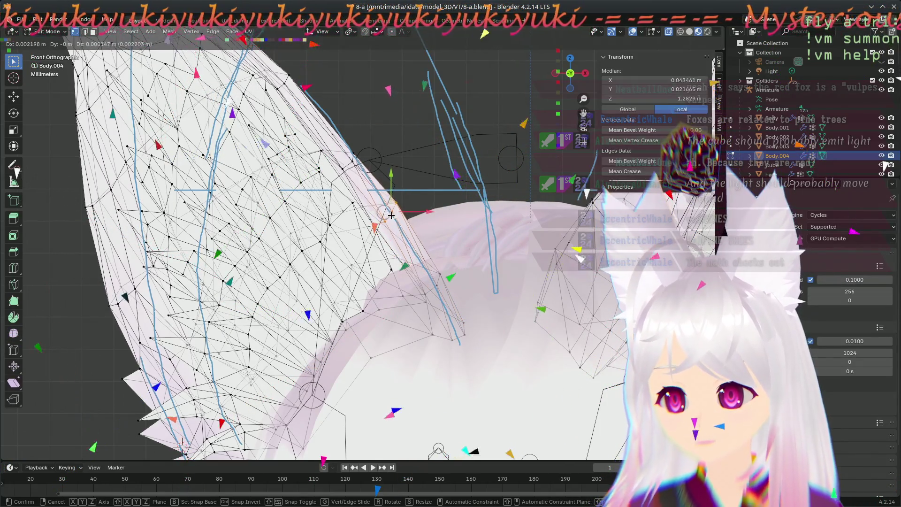
left_click(390, 217)
key("alt+a")
- Move the next edge vertex up and to the left against the hair
key("b")
left_click_drag(388, 216, 401, 205)
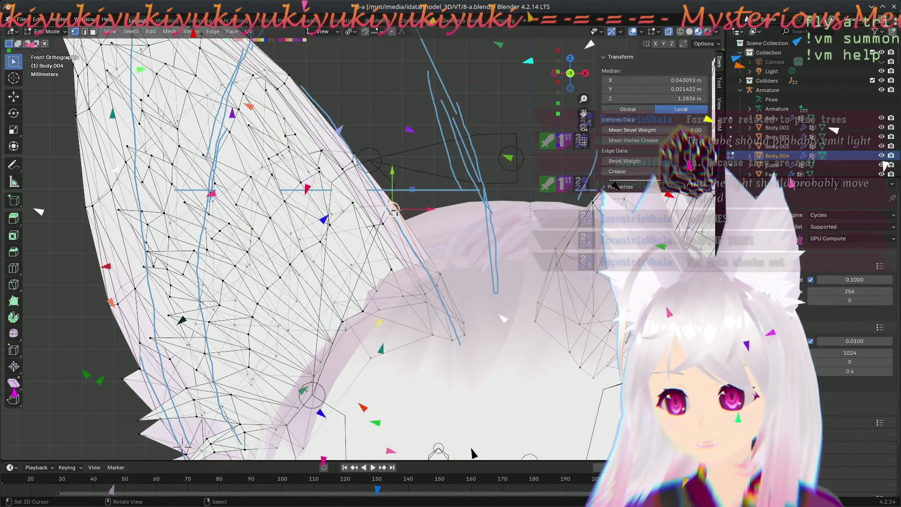
key("g")
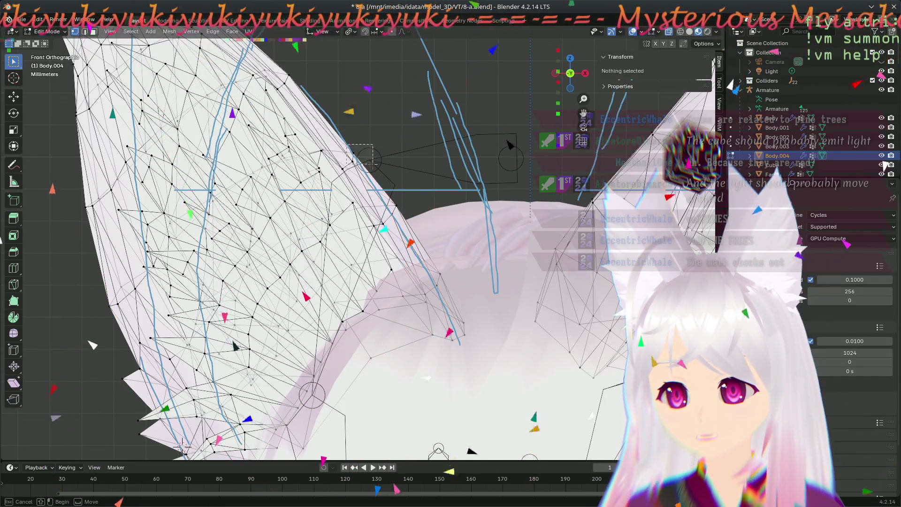
left_click(355, 157)
key("g")
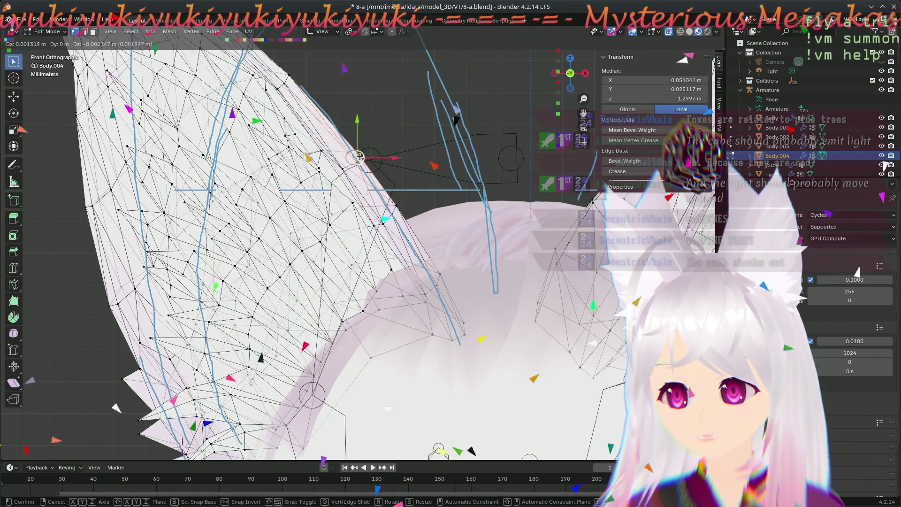
right_click(284, 77)
key("alt+a")
- Select a vertex higher on the ear's edge, attempt a move, and clear the selection
key("b")
left_click_drag(283, 70, 293, 81)
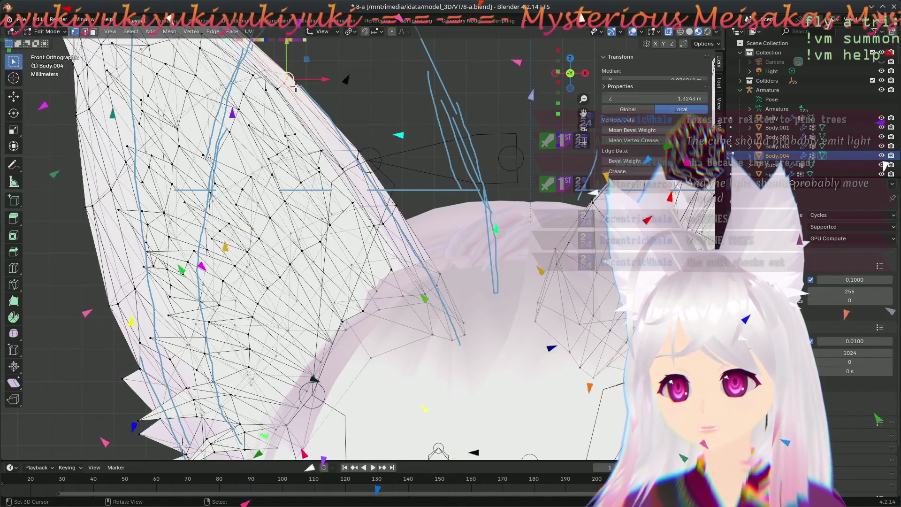
key("g")
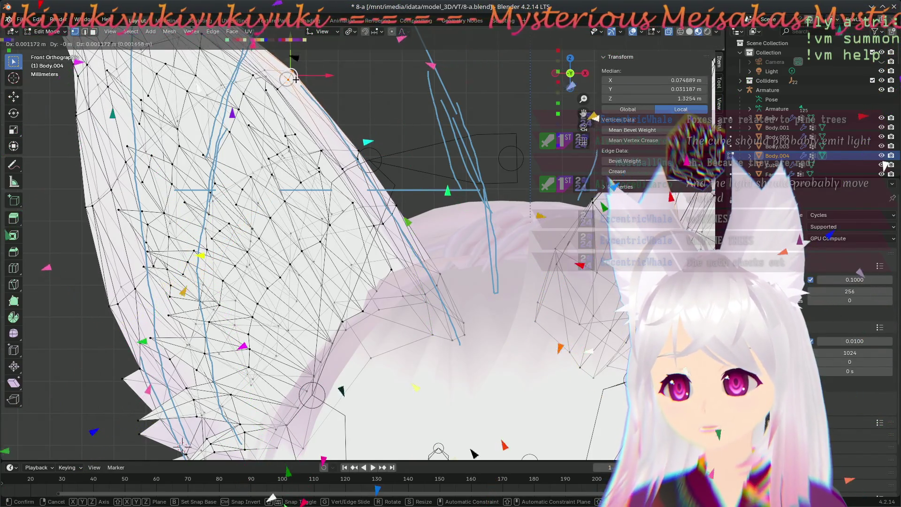
key("Escape")
key("alt+a")
scroll(386, 184, "down", 5)
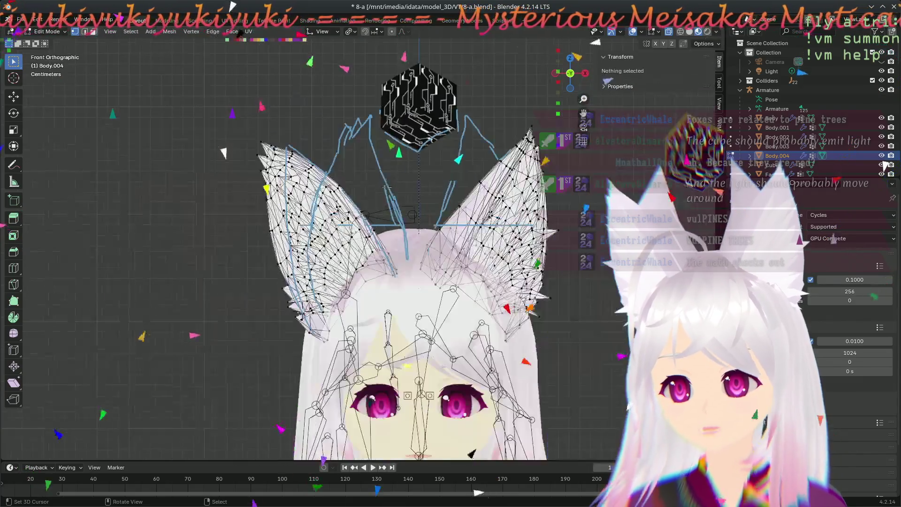
mouse_move(384, 273)
middle_mouse_down()
mouse_move(376, 279)
mouse_move(423, 287)
mouse_move(357, 305)
mouse_move(329, 340)
mouse_move(357, 262)
mouse_move(381, 129)
middle_mouse_up()
scroll(364, 282, "up", 2)
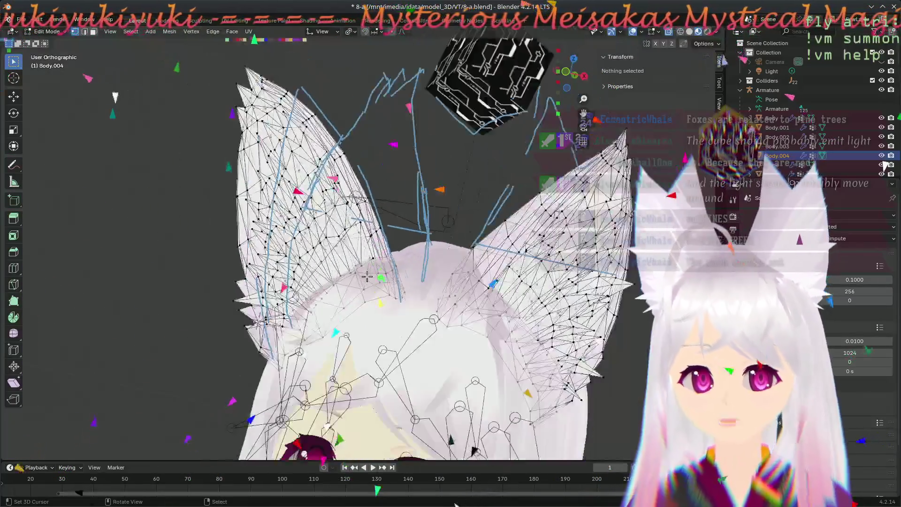
scroll(367, 280, "up", 2)
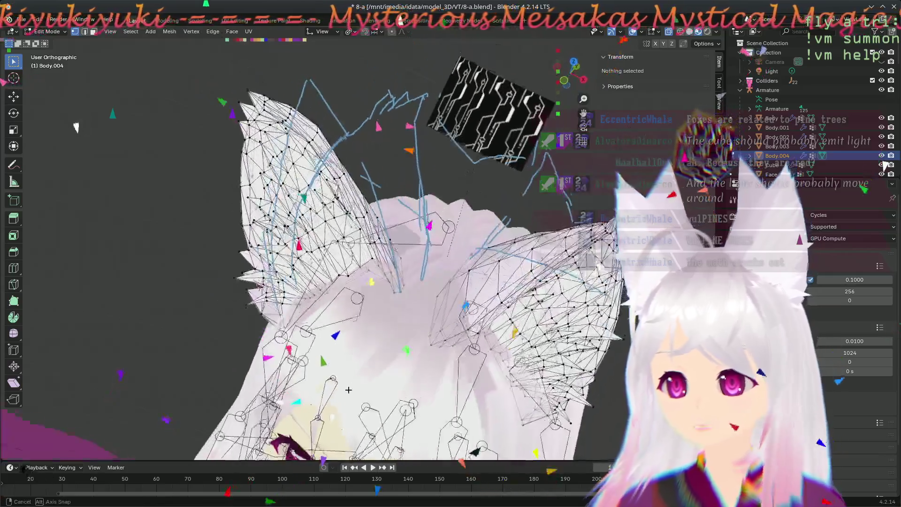
mouse_move(339, 269)
middle_mouse_down()
mouse_move(350, 407)
mouse_move(444, 201)
middle_mouse_up()
mouse_move(447, 297)
middle_mouse_down()
mouse_move(466, 315)
mouse_move(486, 315)
mouse_move(424, 336)
middle_mouse_up()
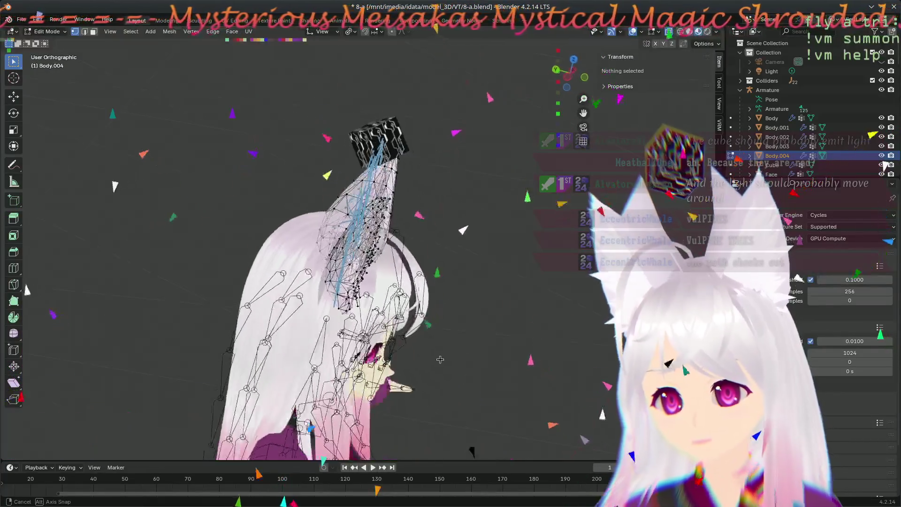
mouse_move(366, 375)
middle_mouse_down()
mouse_move(300, 411)
mouse_move(417, 259)
mouse_move(474, 252)
middle_mouse_up()
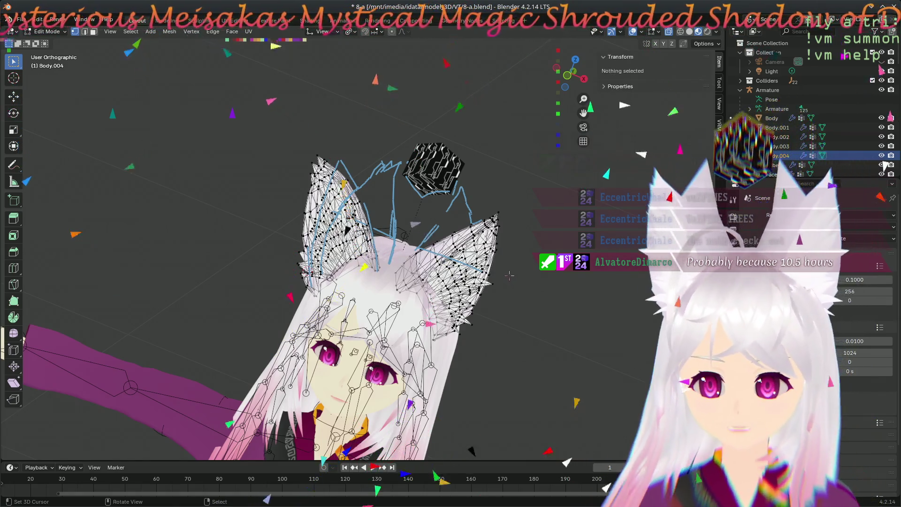
scroll(426, 204, "up", 5)
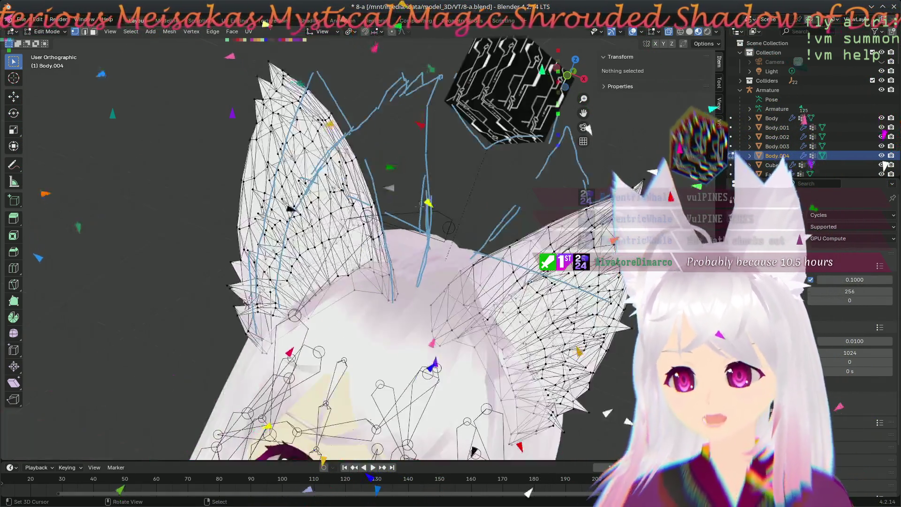
mouse_move(406, 342)
middle_mouse_down()
mouse_move(566, 313)
mouse_move(422, 323)
mouse_move(418, 310)
middle_mouse_up()
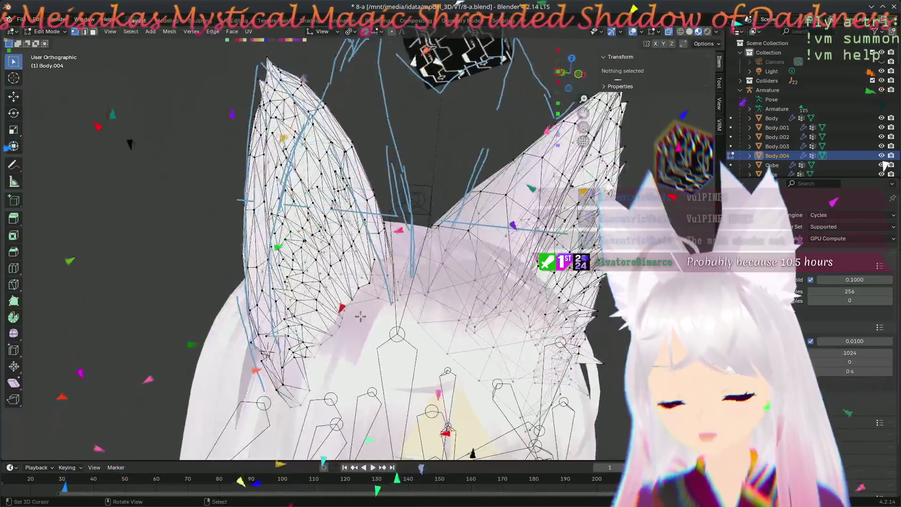
scroll(323, 323, "up", 2)
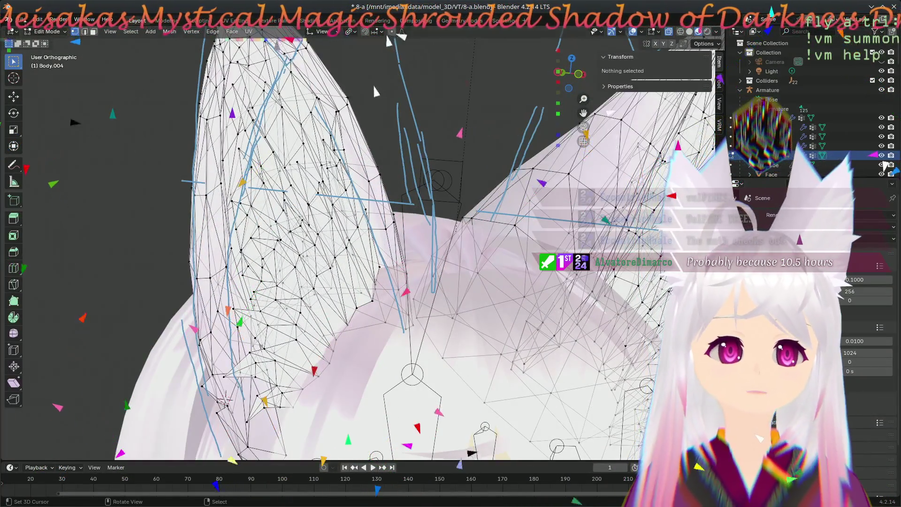
- Save the reworked ear to 8-a.blend via File > Save
left_click(21, 19)
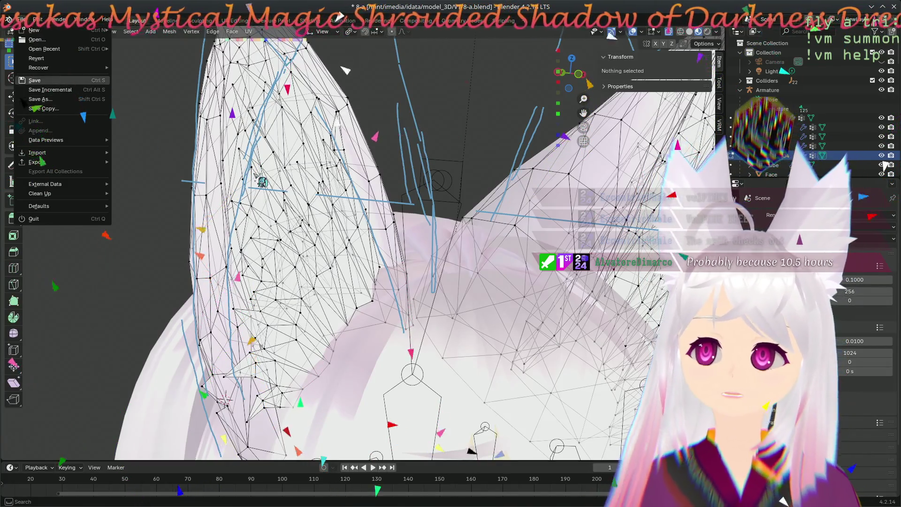
left_click(35, 80)
mouse_move(328, 281)
middle_mouse_down()
mouse_move(444, 341)
mouse_move(345, 267)
mouse_move(373, 282)
middle_mouse_up()
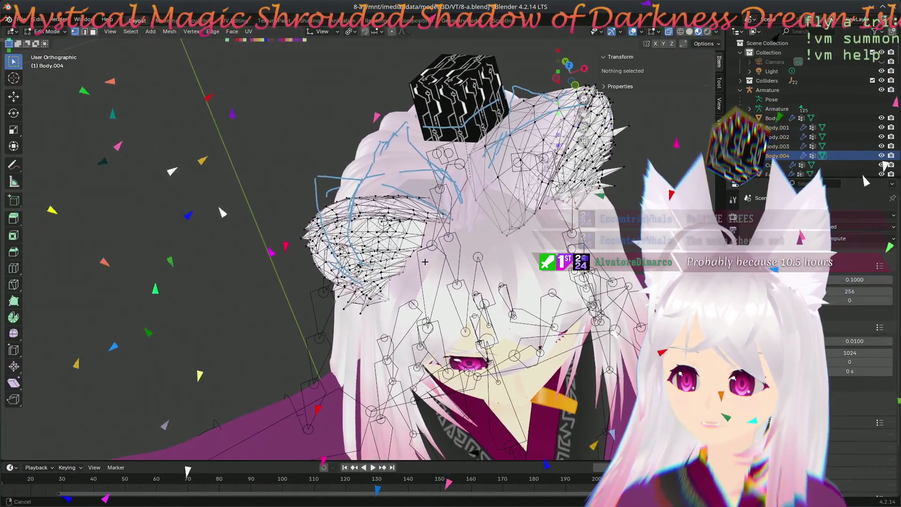
- In front view, box-select all of the left ear's vertices, then check them from the side
middle_click_drag(488, 283, 405, 273)
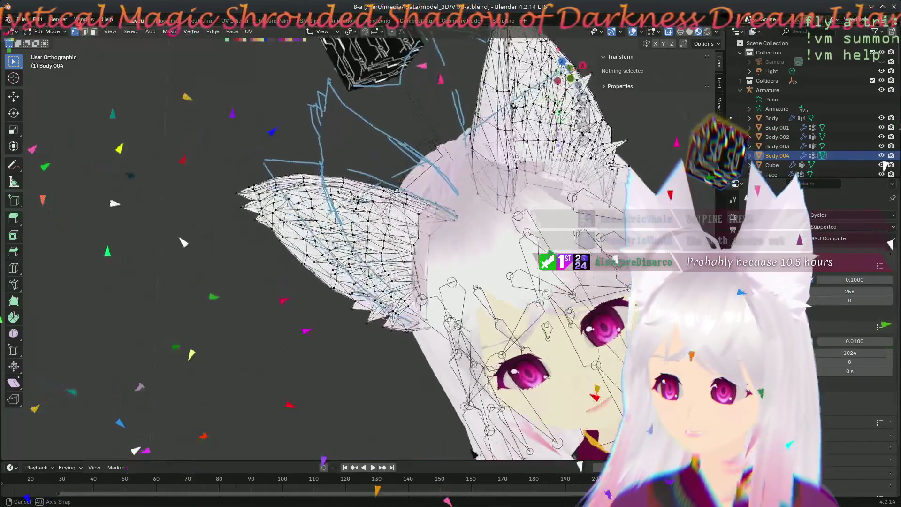
key("KP_1")
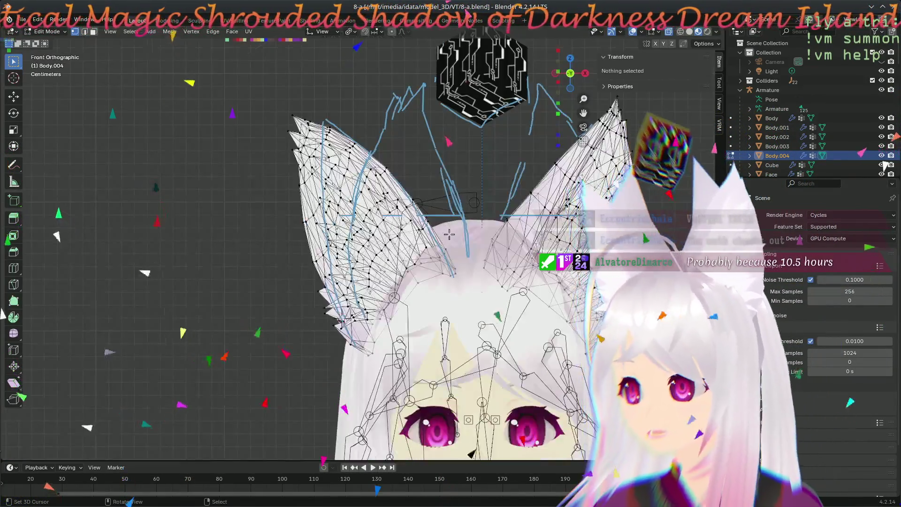
scroll(453, 247, "up", 1)
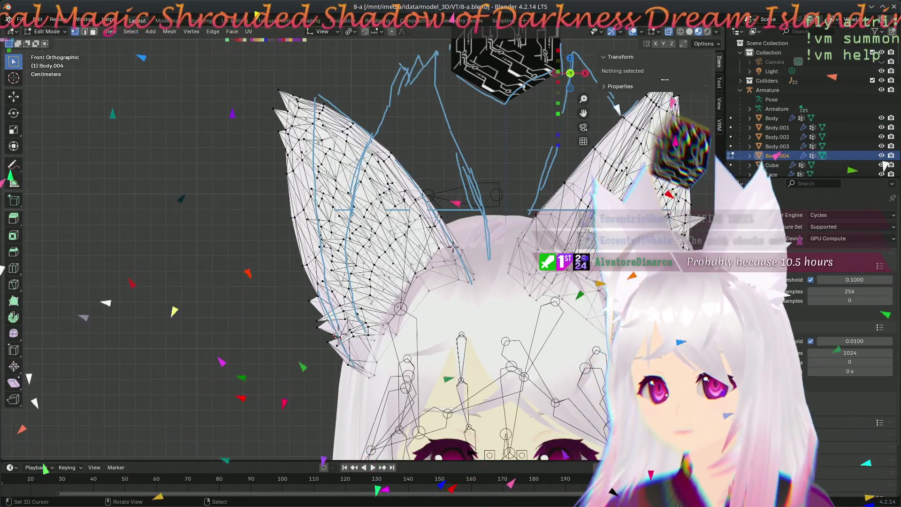
scroll(435, 259, "down", 2)
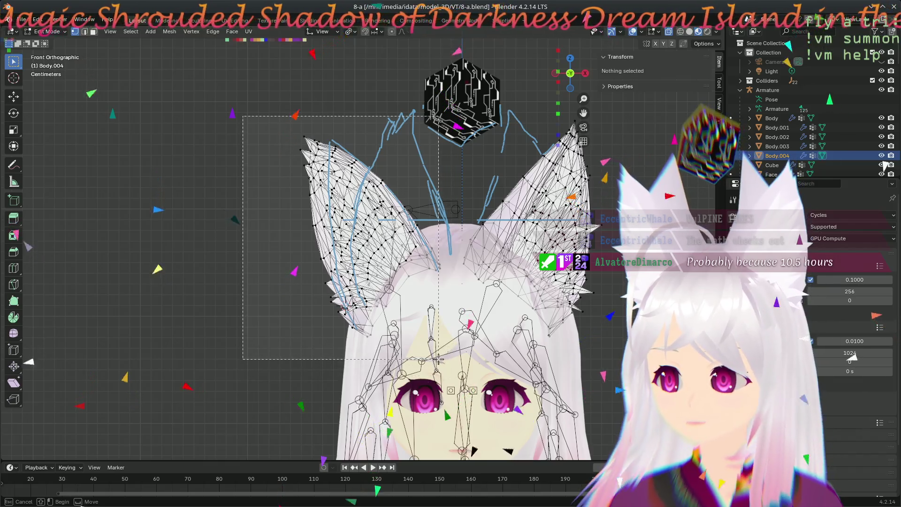
left_click_drag(448, 356, 448, 356)
mouse_move(310, 224)
middle_mouse_down()
mouse_move(457, 385)
mouse_move(445, 390)
mouse_move(291, 338)
middle_mouse_up()
scroll(429, 259, "up", 2)
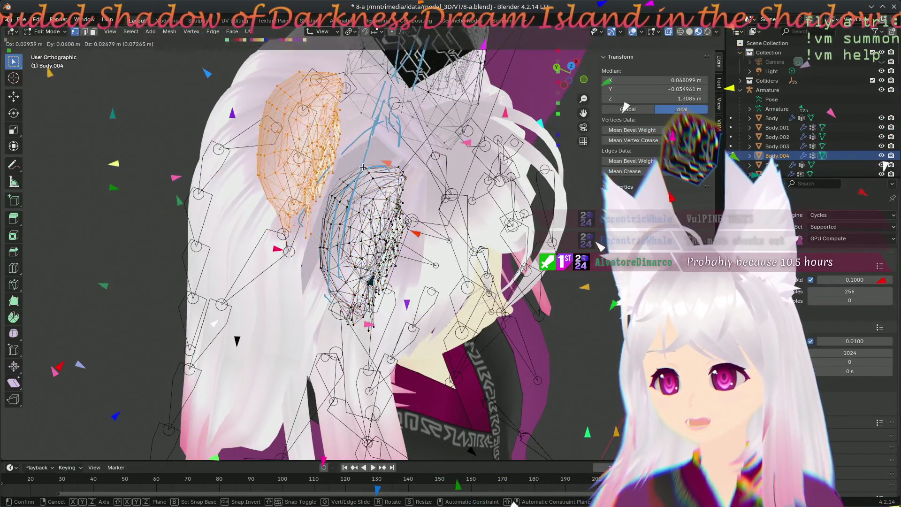
- Rotate the duplicated left-ear vertices and shift them up-right, bringing their median to Z 1.3015 m
key("Return")
middle_click_drag(249, 404, 256, 423)
middle_click_drag(318, 267, 464, 297)
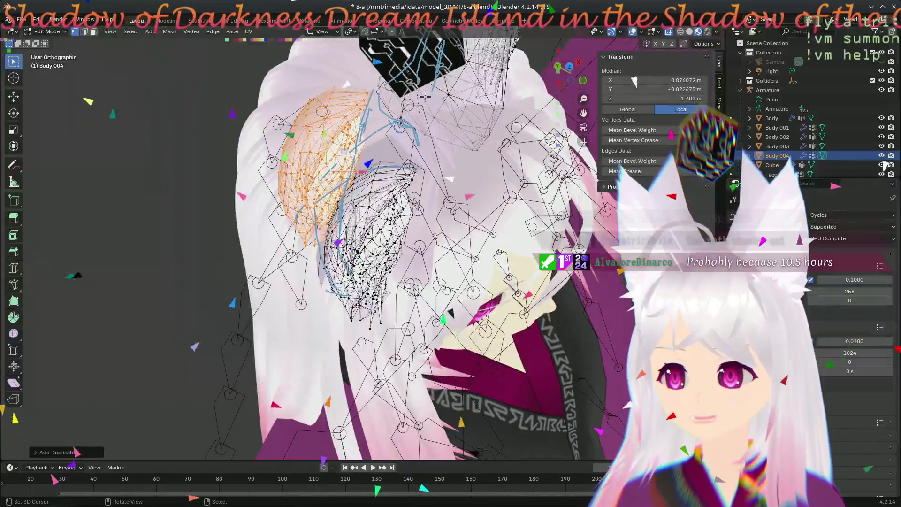
left_click(385, 169)
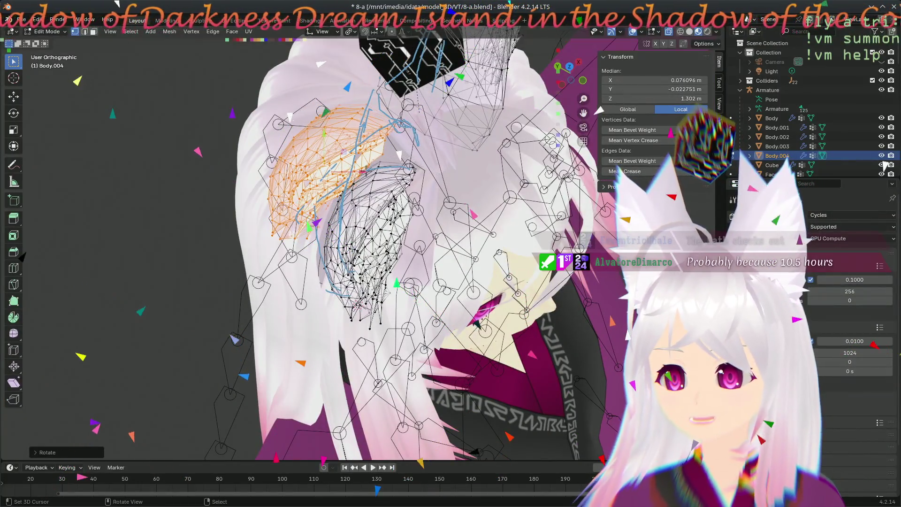
key("g")
left_click(344, 172)
mouse_move(344, 171)
middle_mouse_down()
mouse_move(393, 245)
mouse_move(482, 230)
mouse_move(458, 166)
mouse_move(459, 304)
mouse_move(493, 352)
middle_mouse_up()
- In Front view, tilt the duplicate ear layer using an Individual Origins pivot and move it behind the ear
key("KP_1")
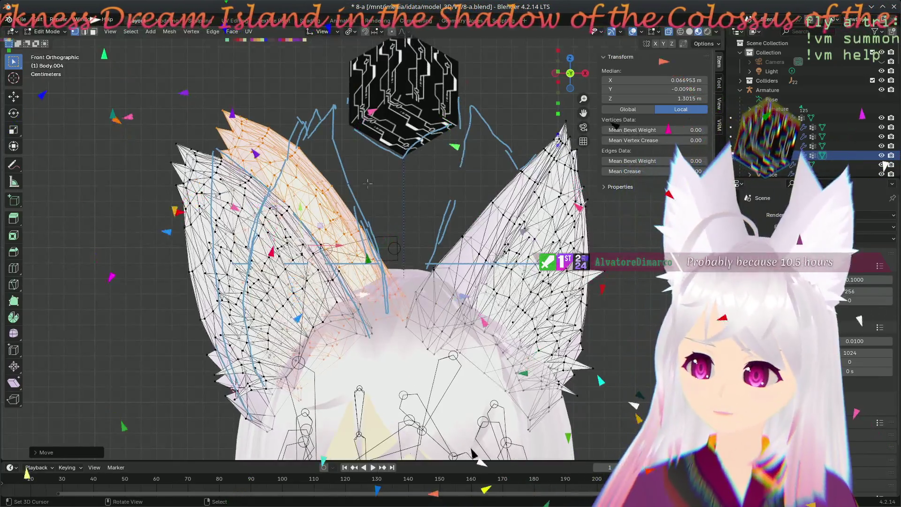
key("r")
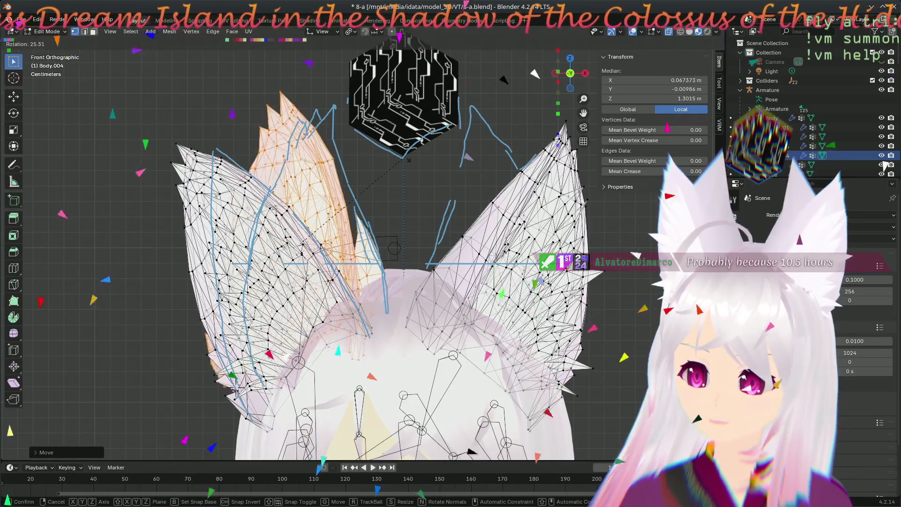
left_click(343, 38)
left_click(349, 32)
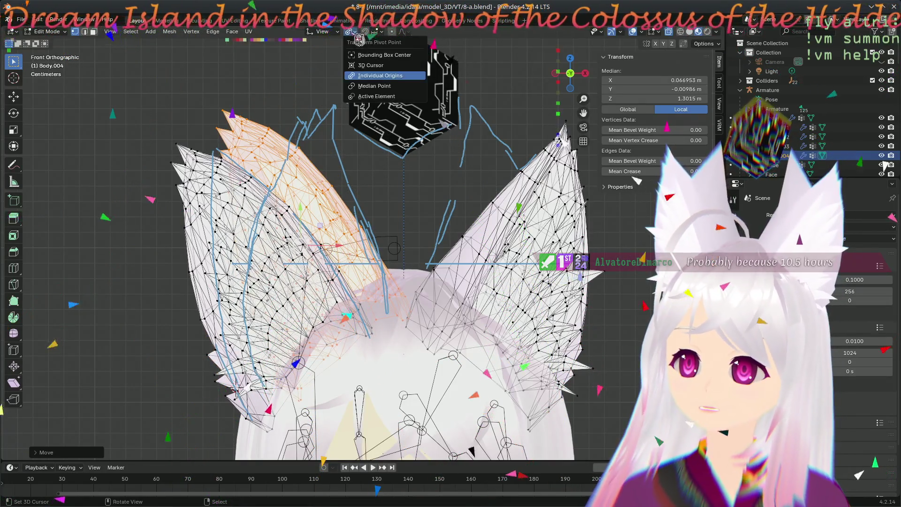
key("r")
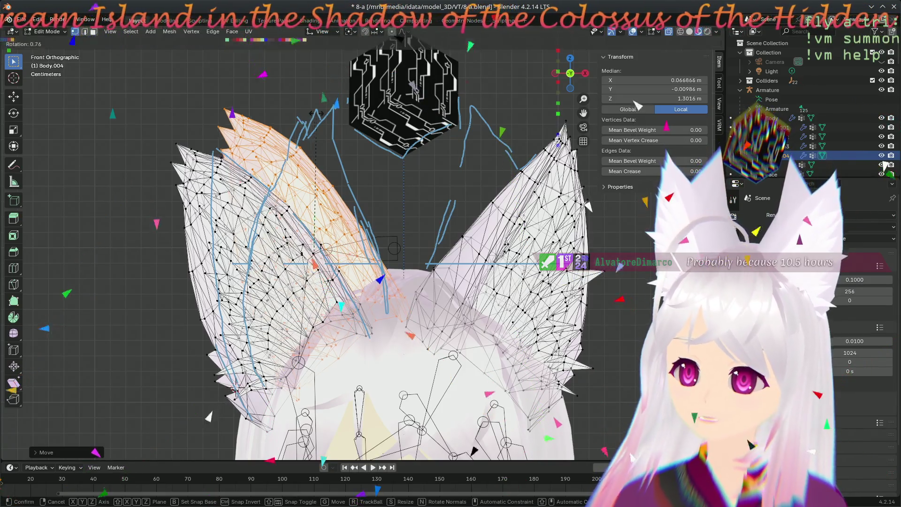
left_click(340, 114)
key("g")
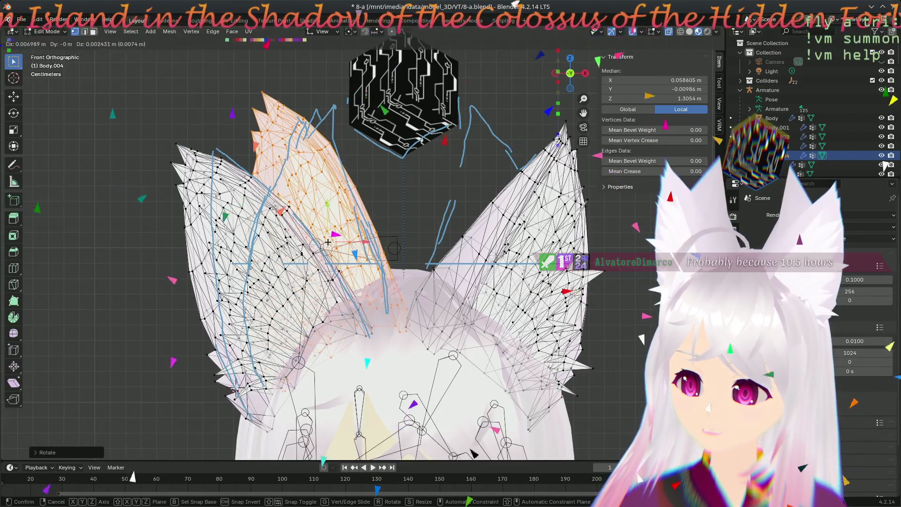
left_click(327, 240)
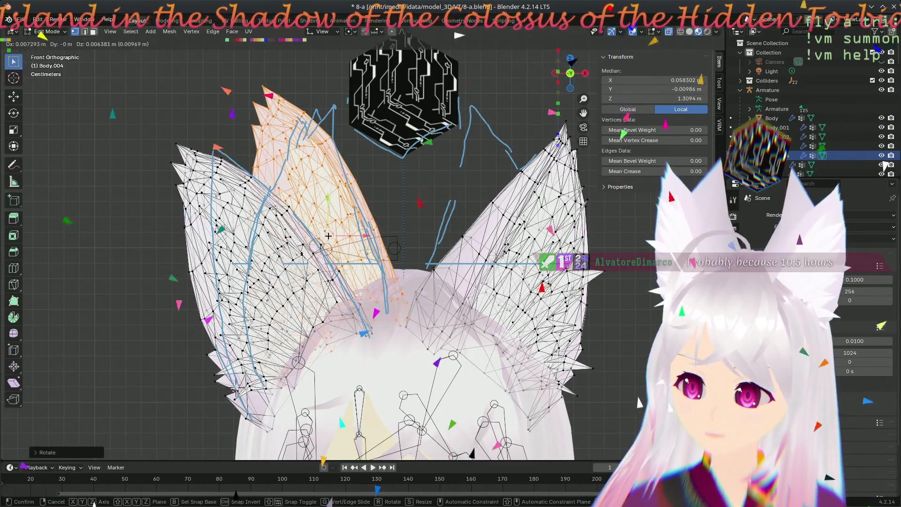
- Nudge the duplicate ear layer upright into place, its median at X 0.057367, Z 1.2998 m
mouse_move(432, 277)
middle_mouse_down()
mouse_move(454, 283)
mouse_move(394, 248)
mouse_move(490, 130)
mouse_move(477, 145)
middle_mouse_up()
mouse_move(442, 188)
middle_mouse_down()
mouse_move(302, 210)
mouse_move(329, 254)
middle_mouse_up()
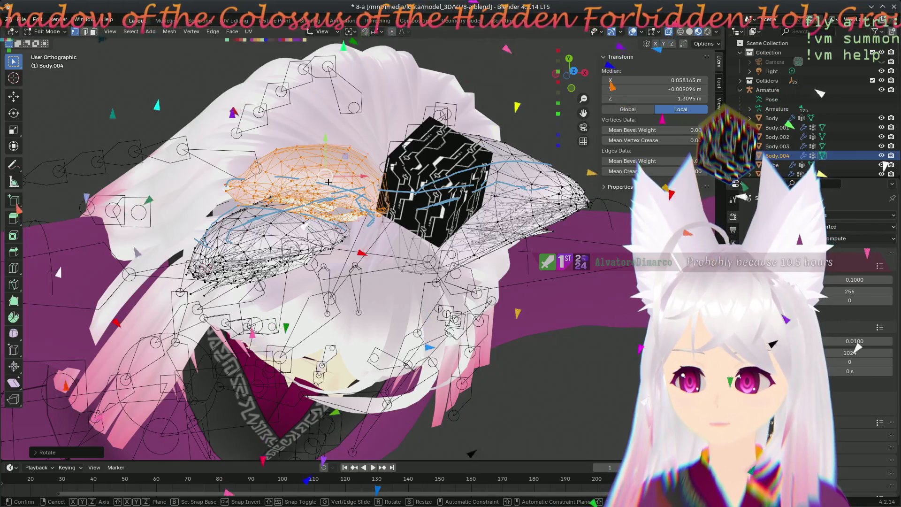
left_click(328, 186)
mouse_move(327, 186)
middle_mouse_down()
mouse_move(374, 124)
mouse_move(298, 225)
mouse_move(315, 228)
middle_mouse_up()
scroll(309, 202, "up", 2)
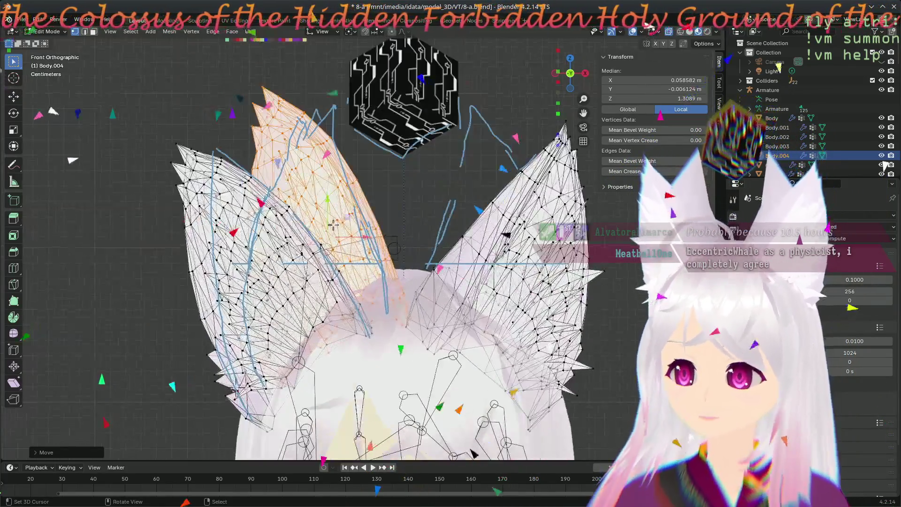
key("g")
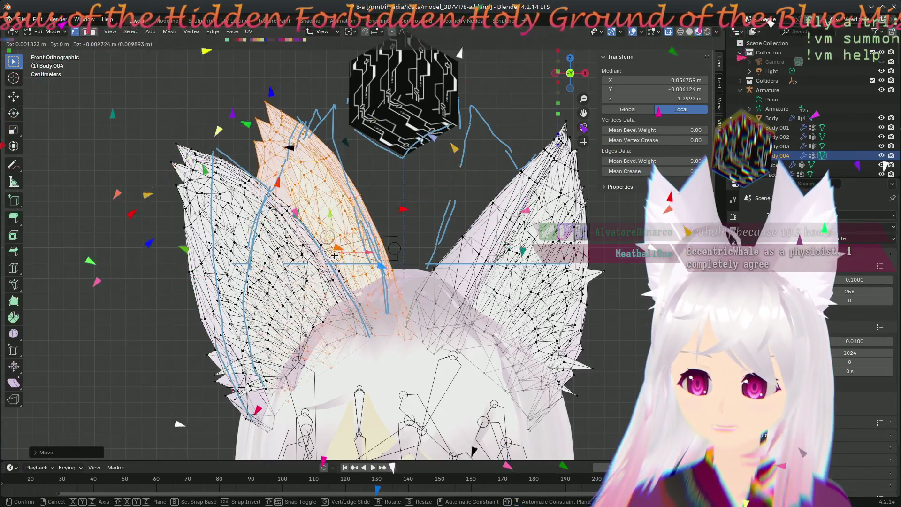
left_click(333, 255)
mouse_move(412, 249)
middle_mouse_down()
mouse_move(356, 322)
mouse_move(466, 318)
mouse_move(304, 253)
middle_mouse_up()
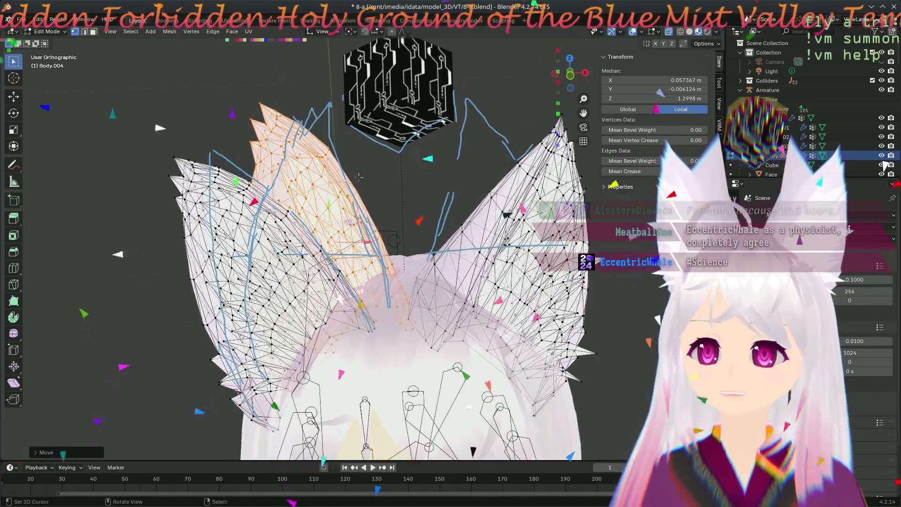
scroll(356, 174, "up", 2)
- Zoom in on the duplicate ear layer in Front view and try selecting a spike tip
key("KP_1")
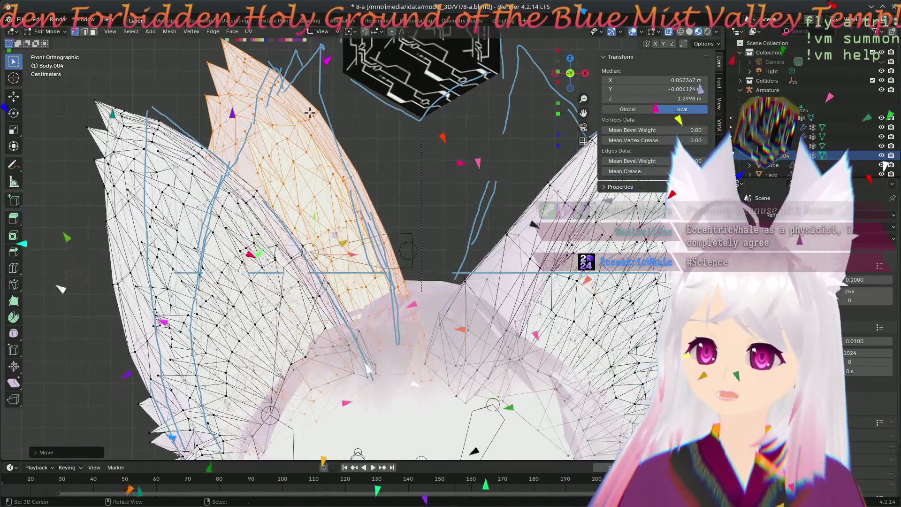
scroll(309, 113, "up", 2)
scroll(316, 197, "up", 3)
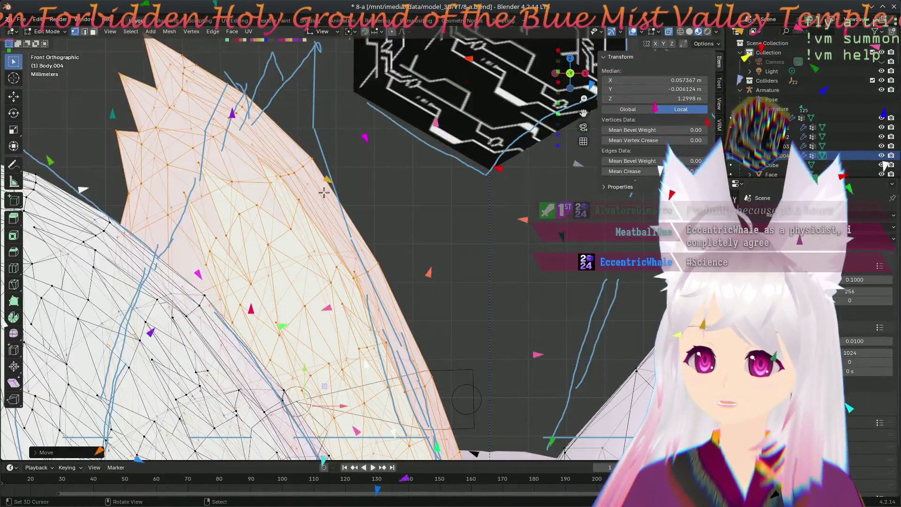
left_click(312, 194)
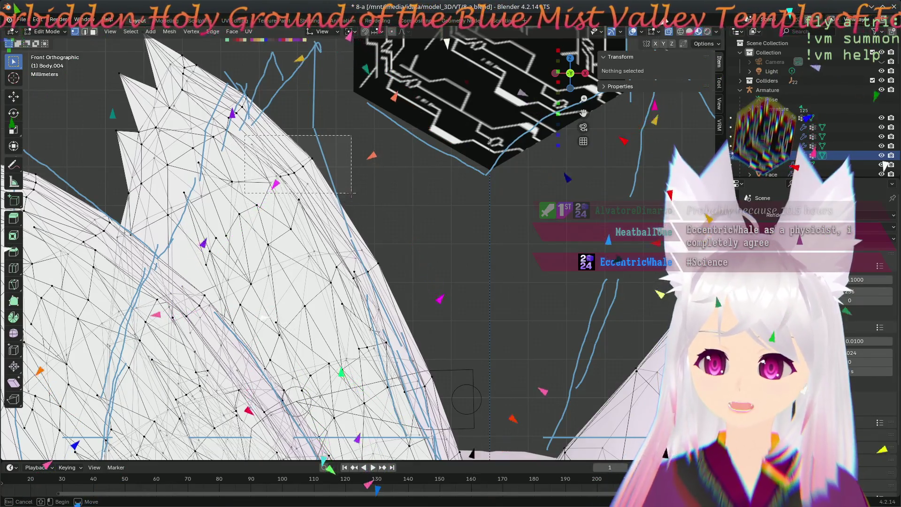
left_click_drag(352, 192, 352, 192)
key("g")
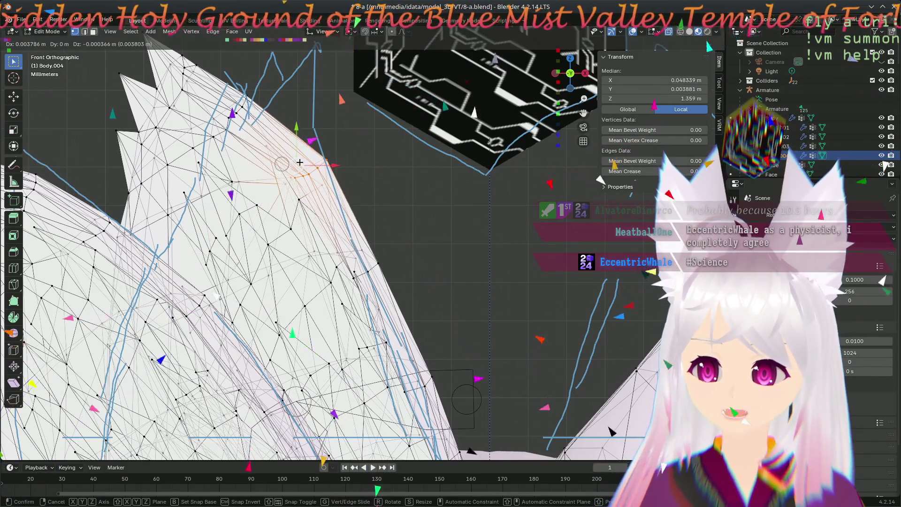
key("Escape")
key("alt+a")
- Box-select the topmost spike tip and rotate and move it into a taller upright point
scroll(305, 207, "down", 1)
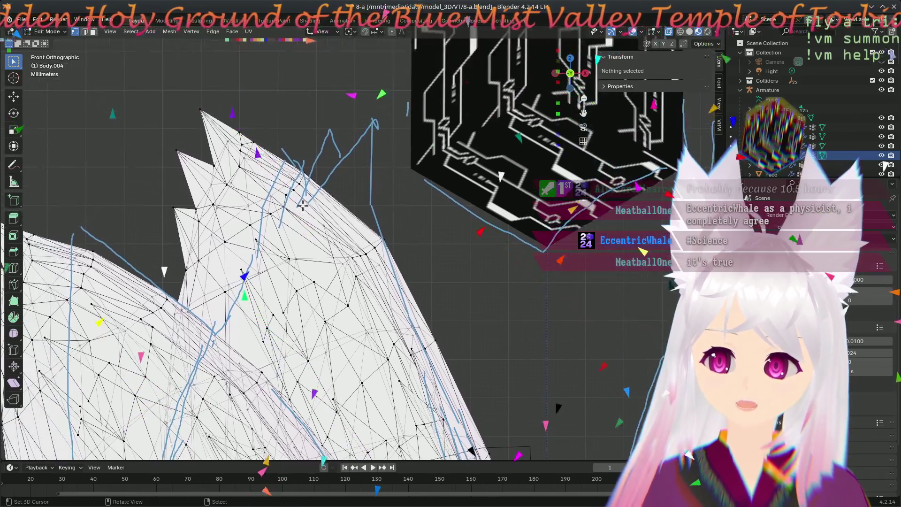
key("b")
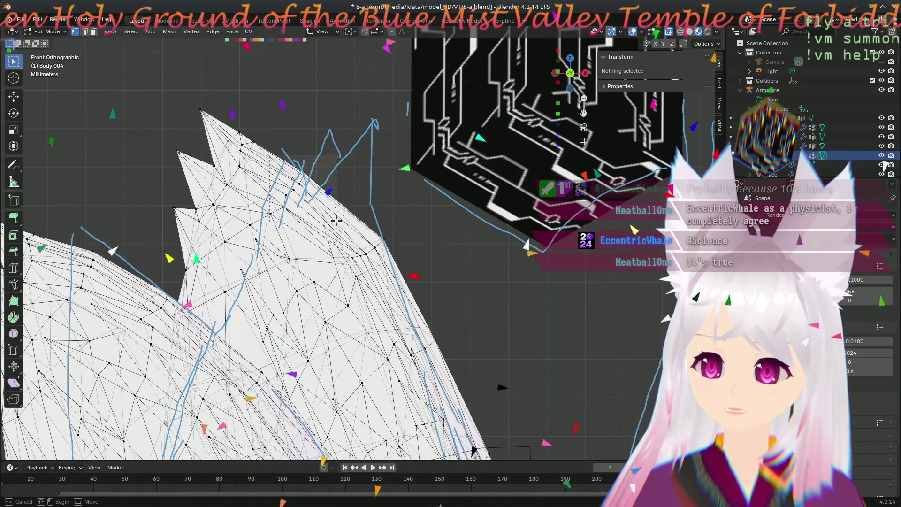
left_click_drag(320, 199, 319, 200)
key("g")
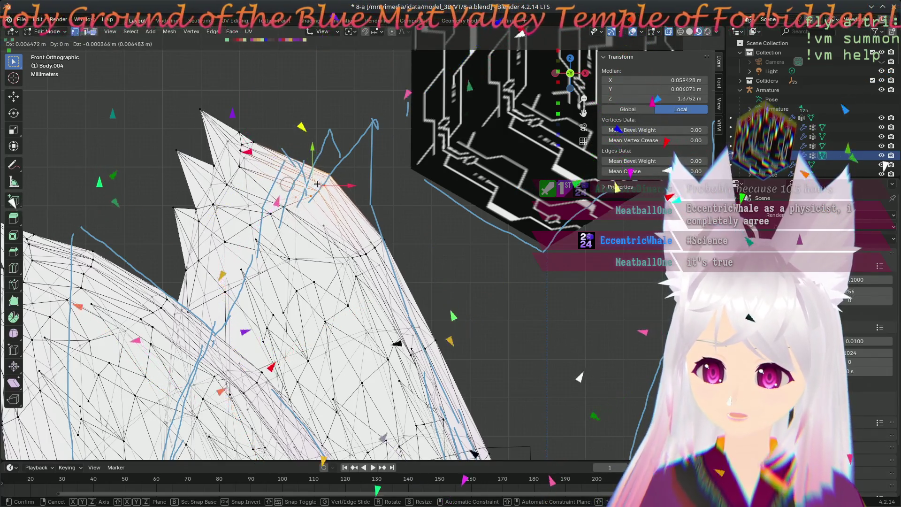
key("Escape")
key("alt+a")
key("b")
mouse_move(194, 95)
left_mouse_down()
mouse_move(294, 170)
mouse_move(278, 192)
left_mouse_up()
key("r")
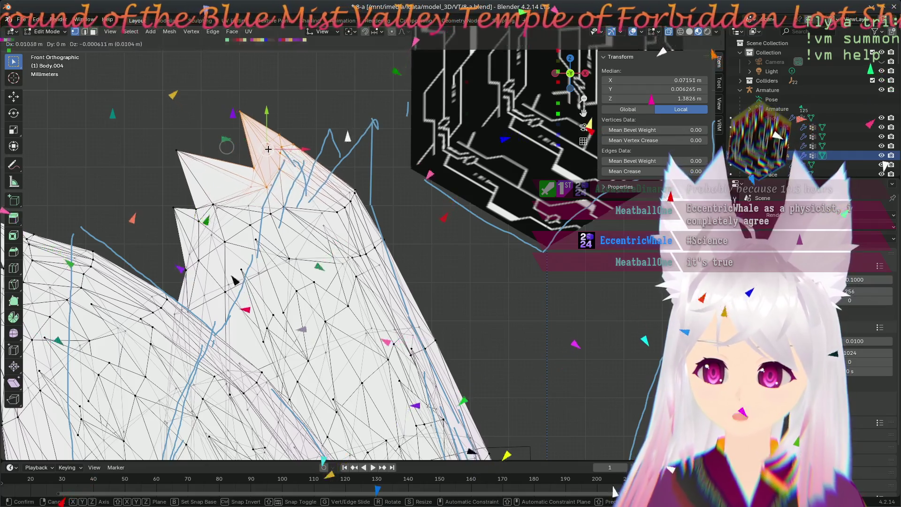
left_click(349, 163)
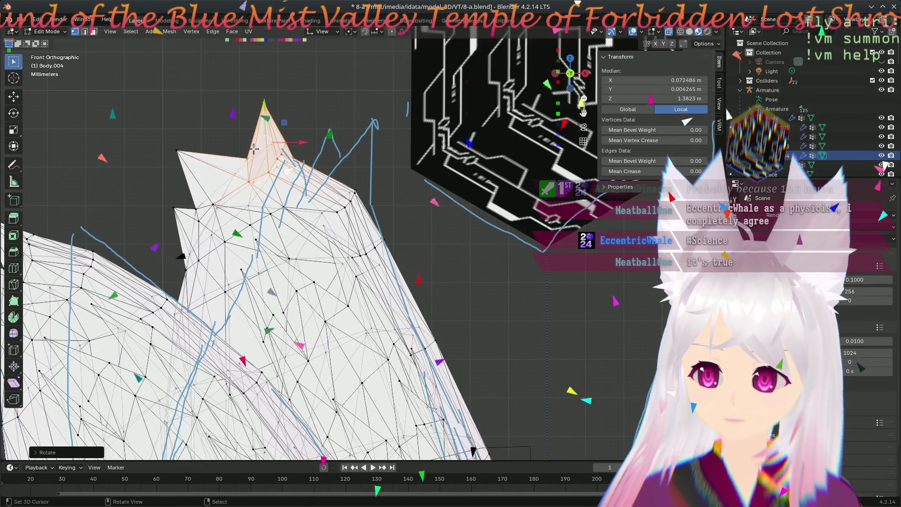
key("g")
left_click(177, 140)
key("r")
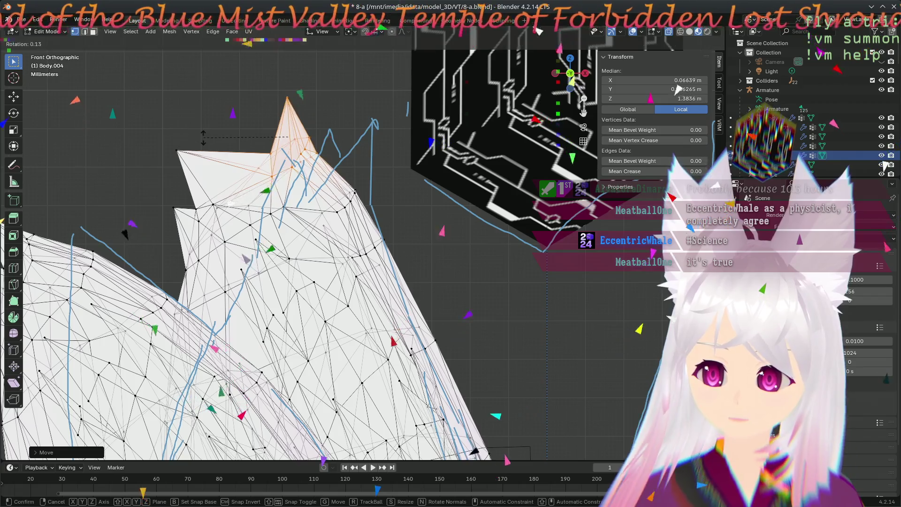
left_click(114, 227)
- Raise and rotate the next spike tip, then lift the middle peak's tip
key("alt+a")
left_click_drag(155, 126, 223, 228)
key("g")
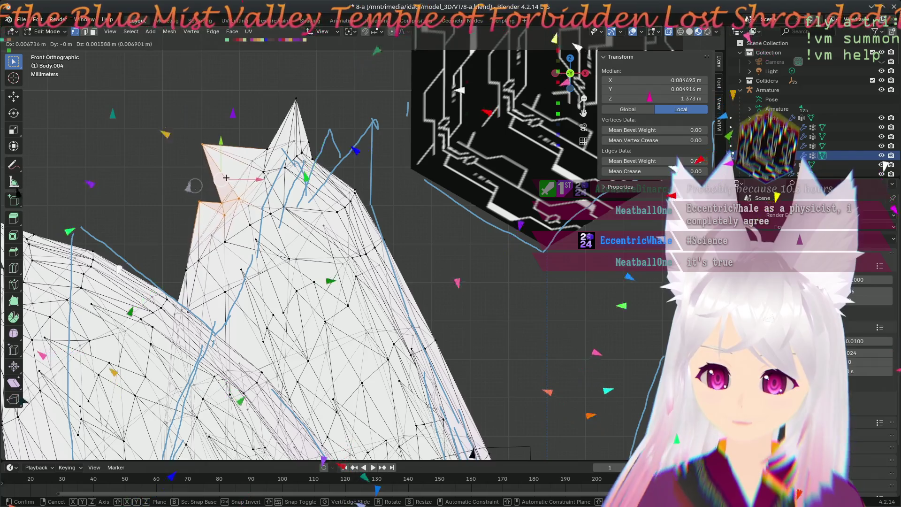
left_click(228, 157)
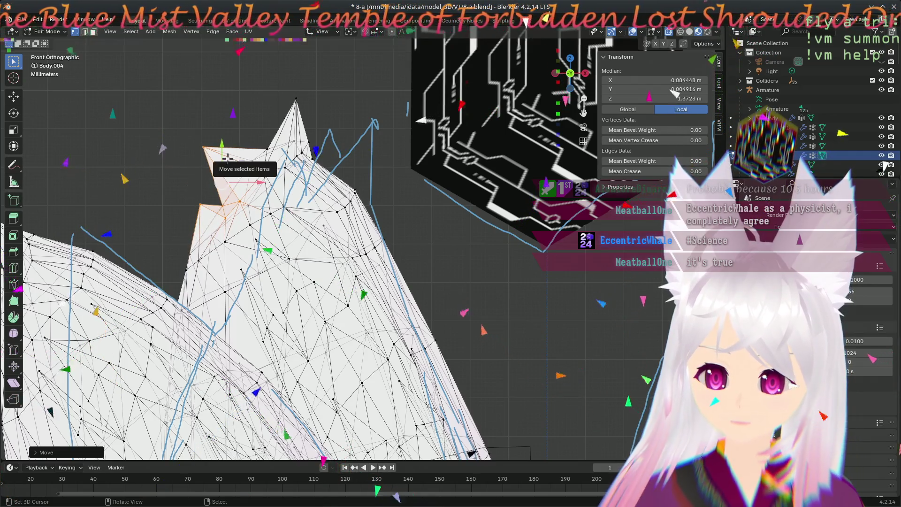
key("r")
left_click(310, 107)
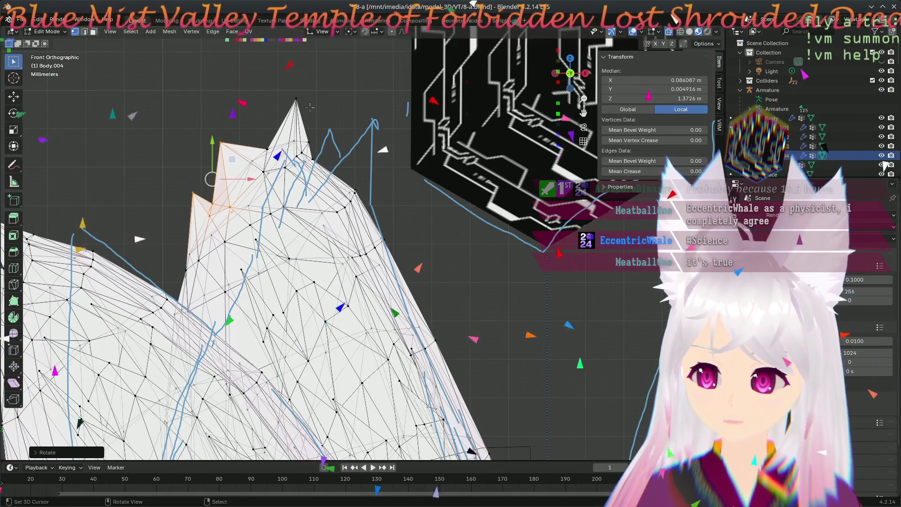
mouse_move(296, 89)
left_mouse_down()
mouse_move(322, 150)
mouse_move(317, 178)
left_mouse_up()
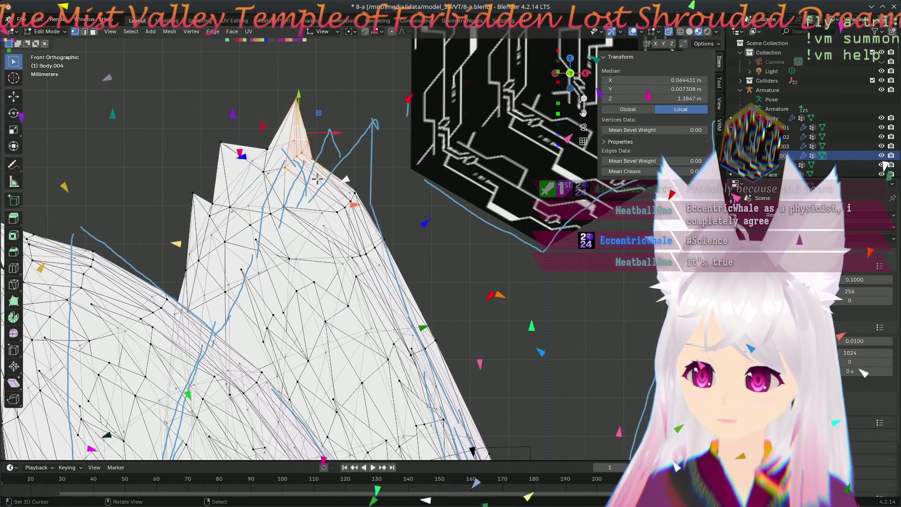
key("g")
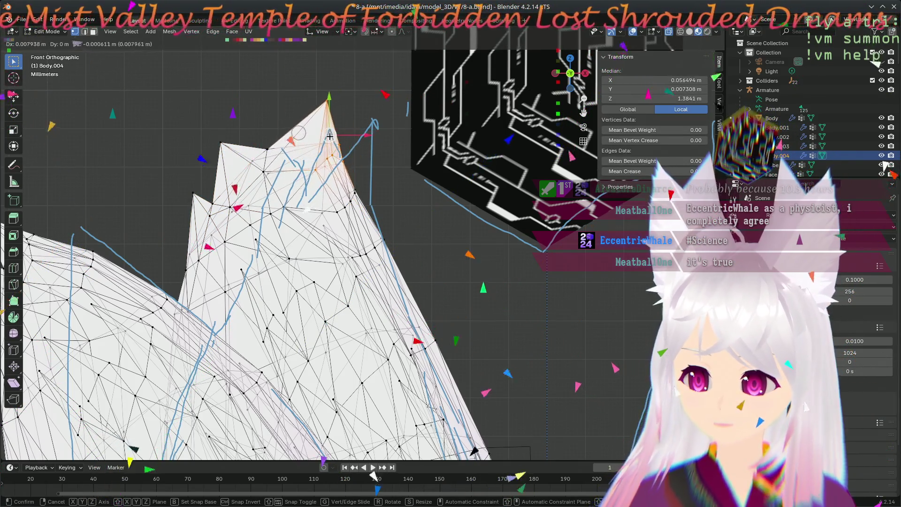
left_click(330, 136)
- Select vertices along the ear's lower right edge and move them outward
left_click(360, 202)
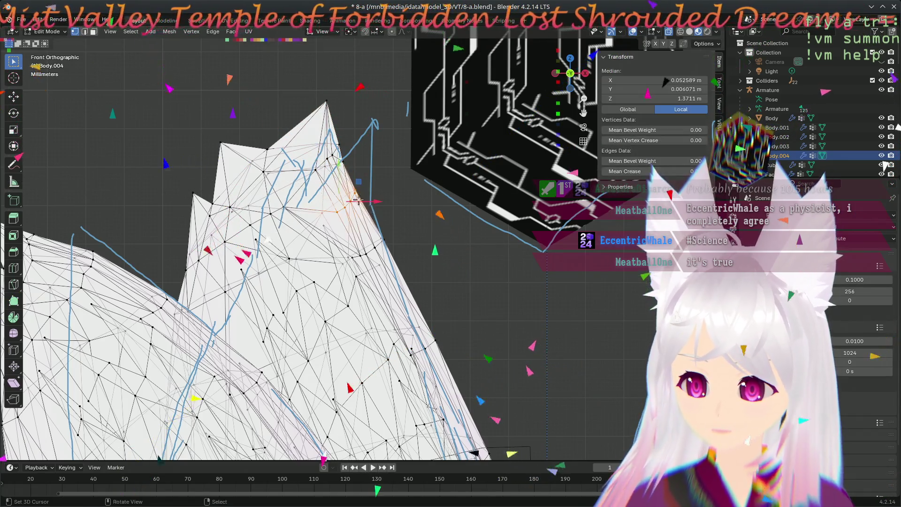
key("alt+a")
key("b")
left_click_drag(331, 186, 375, 225)
key("g")
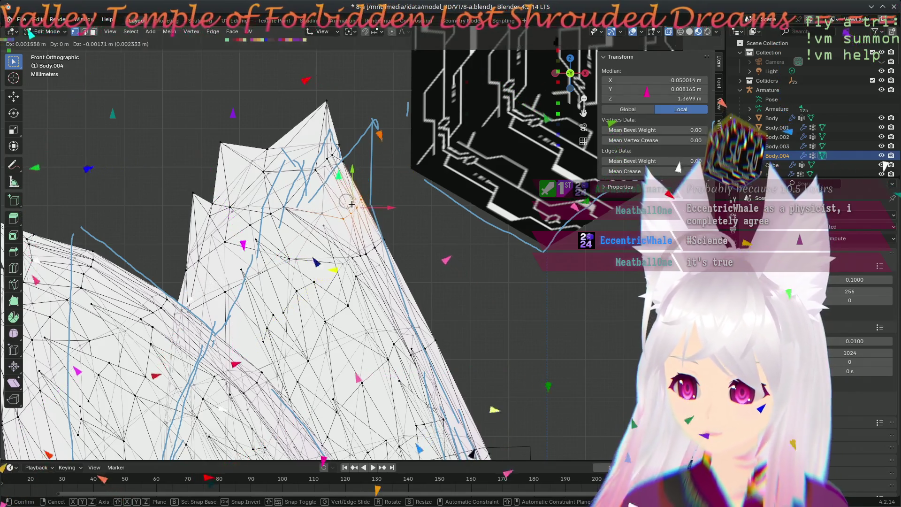
key("Escape")
key("alt+a")
key("b")
mouse_move(359, 228)
left_mouse_down()
mouse_move(398, 247)
mouse_move(374, 255)
left_mouse_up()
key("g")
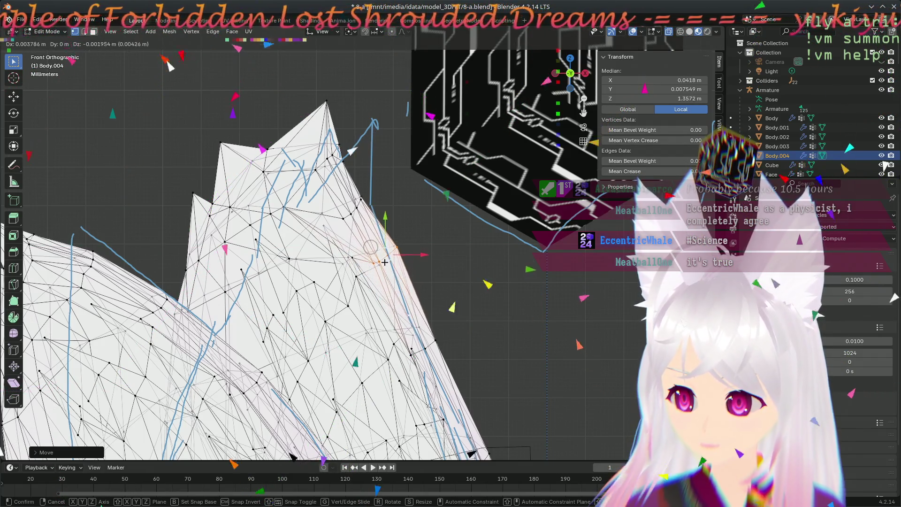
- Move the right-edge vertices, then reposition and rotate the spike's peak vertices
left_click(386, 273)
key("alt+a")
key("b")
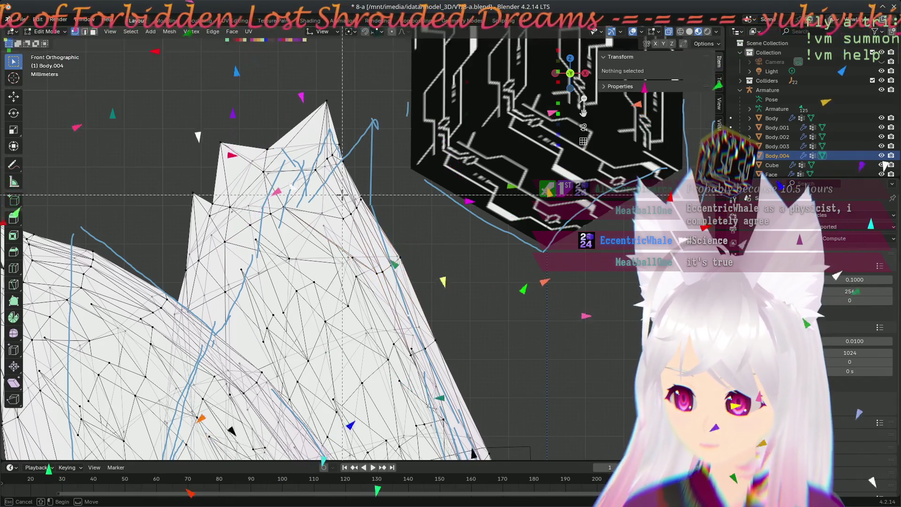
left_click_drag(386, 226, 387, 227)
key("g")
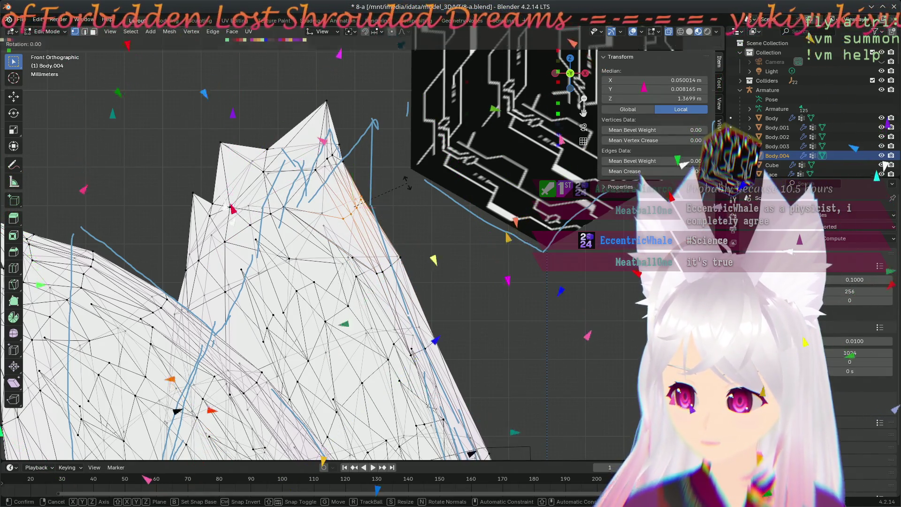
left_click(421, 202)
left_click(362, 215)
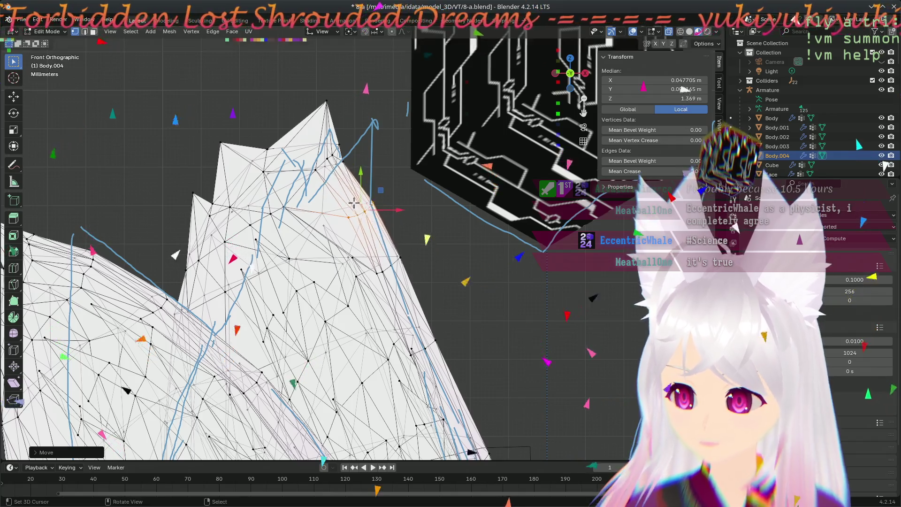
left_click(327, 102)
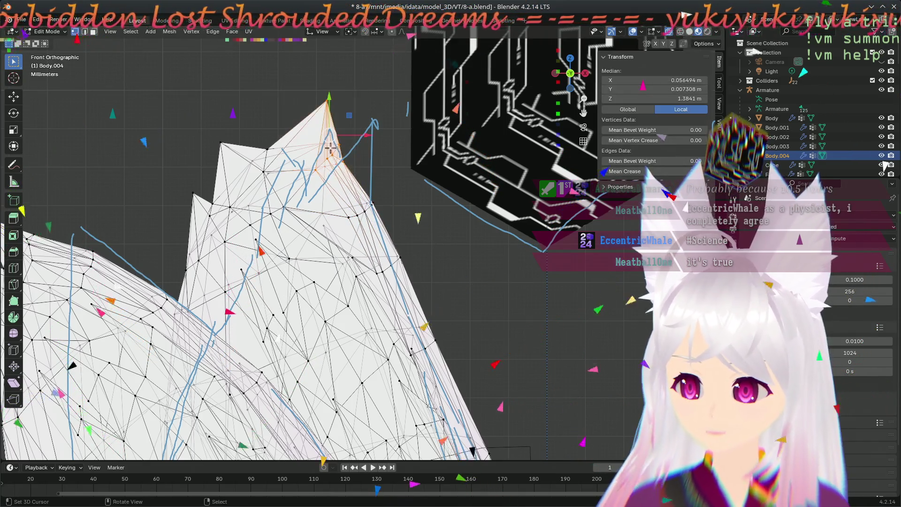
key("g")
left_click(344, 135)
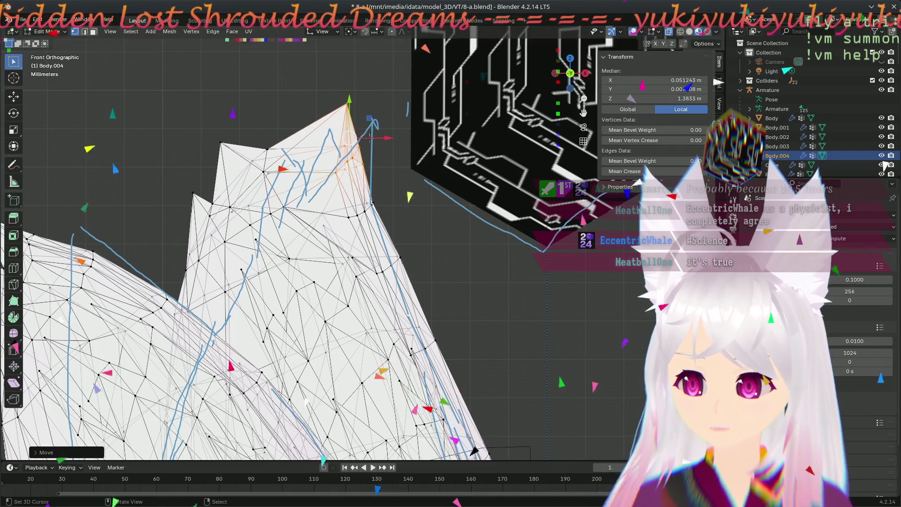
key("r")
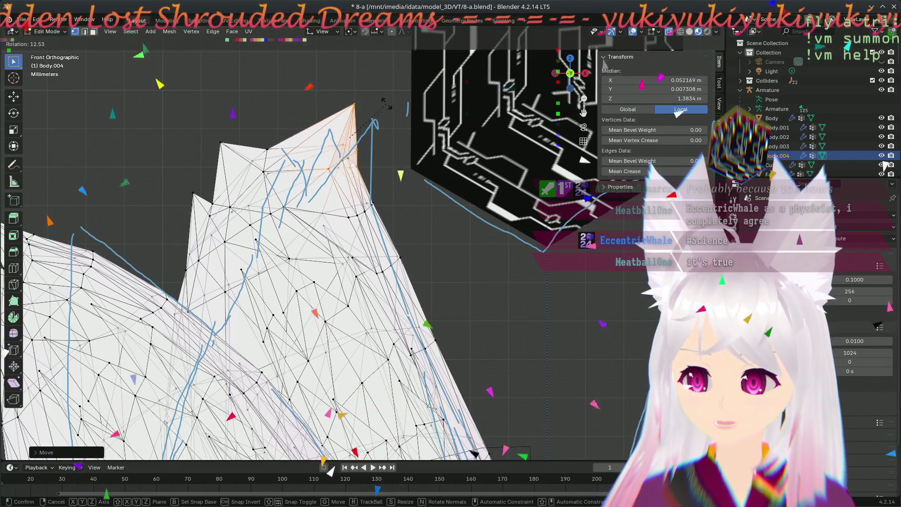
left_click(386, 104)
- Pull the spike's peak vertex further right and shift the vertices beneath it
left_click(354, 104)
mouse_move(353, 102)
left_mouse_down()
mouse_move(370, 104)
mouse_move(362, 104)
left_mouse_up()
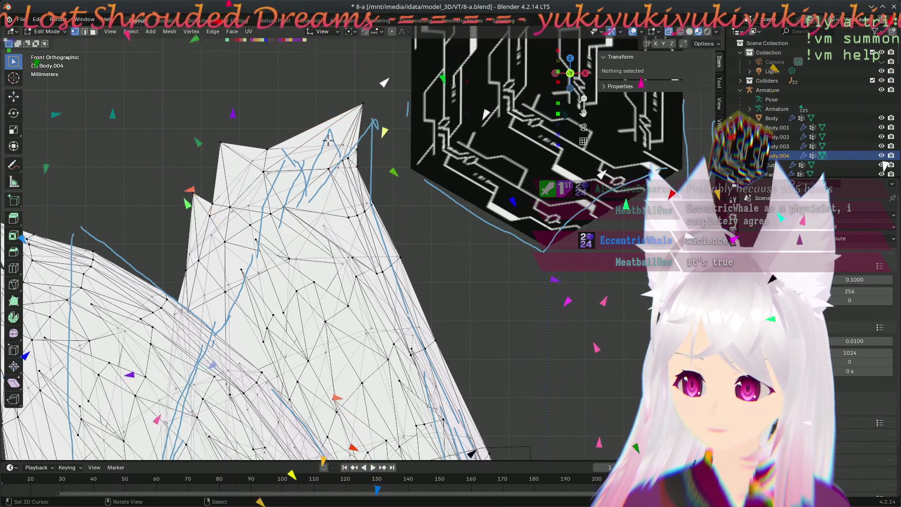
left_click_drag(328, 141, 362, 177)
left_click(368, 96)
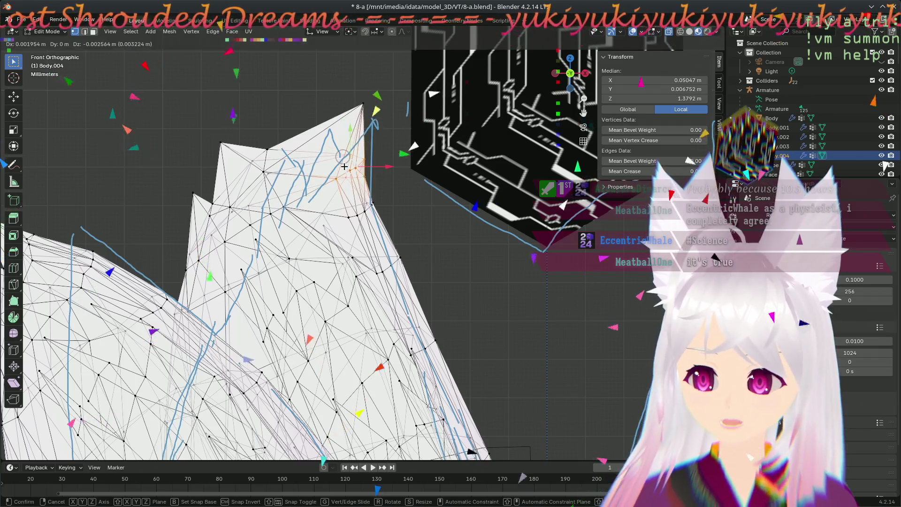
left_click(363, 104)
left_click_drag(364, 104, 371, 104)
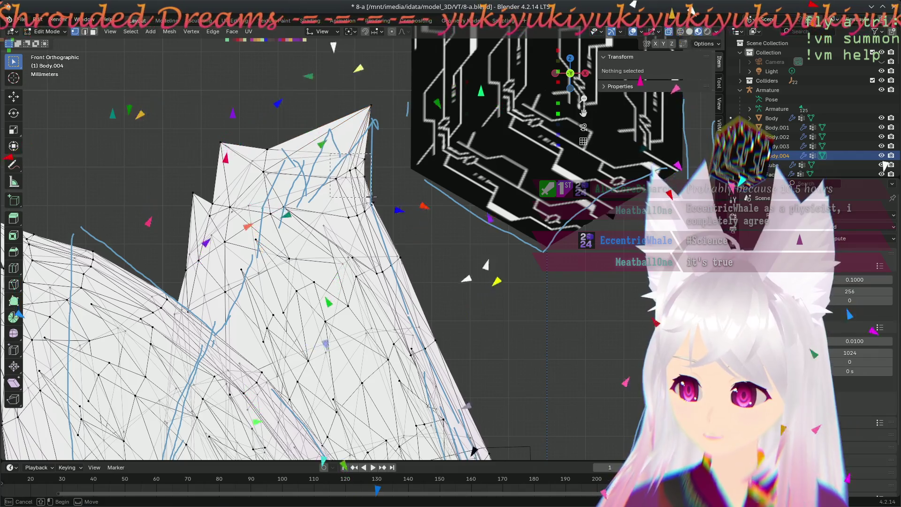
left_click_drag(338, 150, 375, 188)
key("g")
left_click(358, 169)
left_click(321, 198)
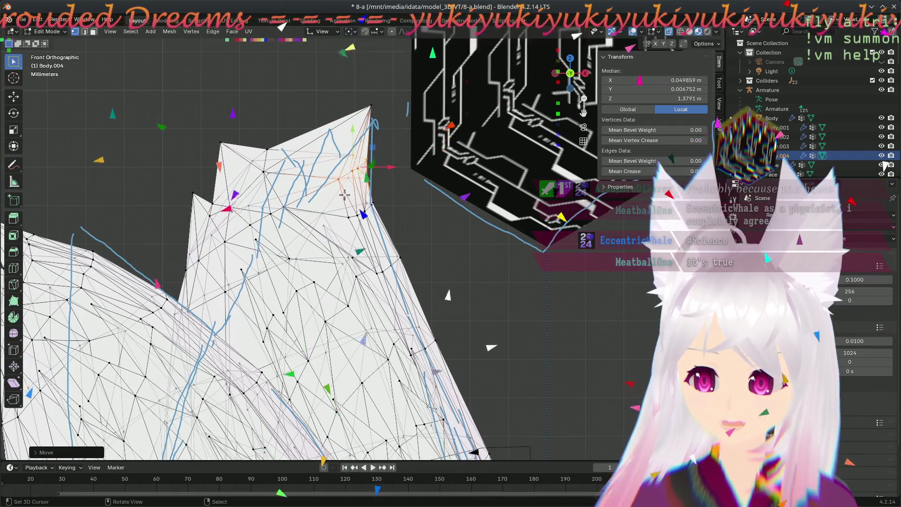
- Box-select the top vertex of a spike and move it up and to the right
key("b")
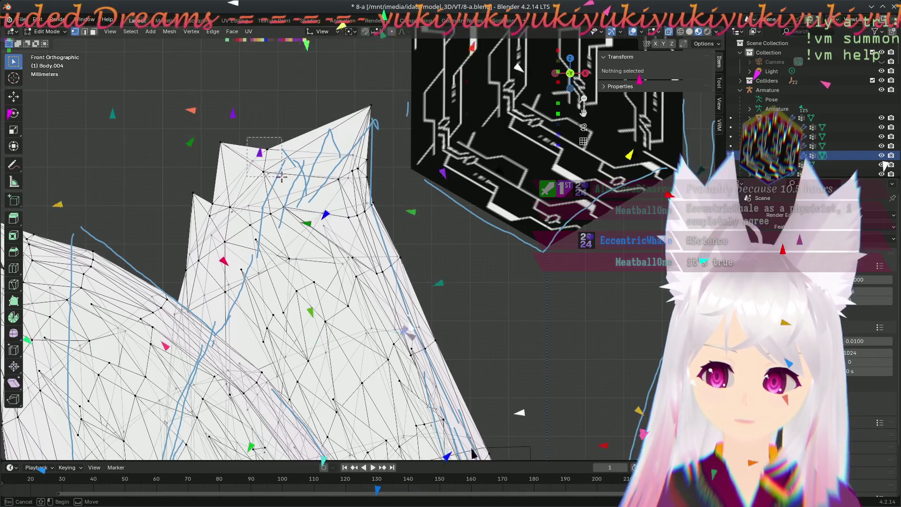
left_click_drag(281, 176, 281, 176)
key("b")
left_click_drag(211, 129, 232, 157)
key("g")
key("x")
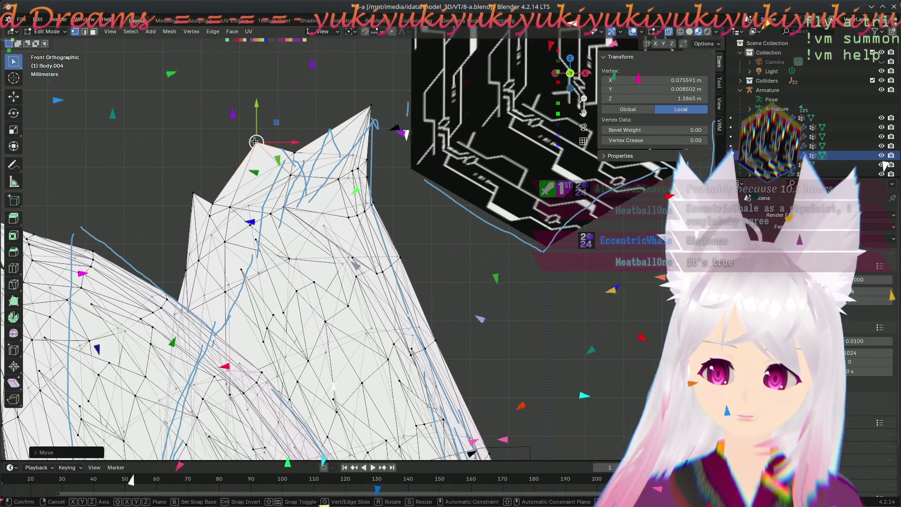
left_click(274, 111)
- Lift a vertex on the layer's left edge upward to form a new spike tip
key("alt+a")
key("b")
left_click_drag(176, 172, 217, 194)
key("g")
key("x")
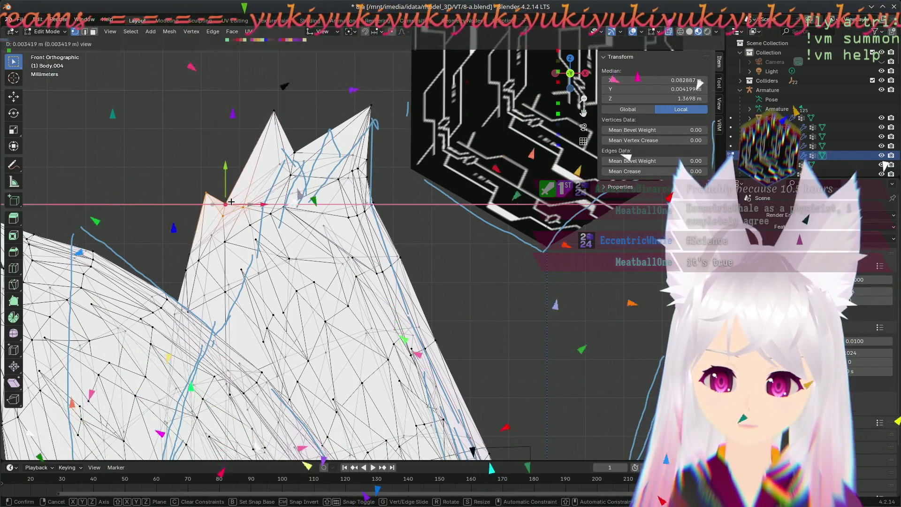
key("r")
left_click(231, 202)
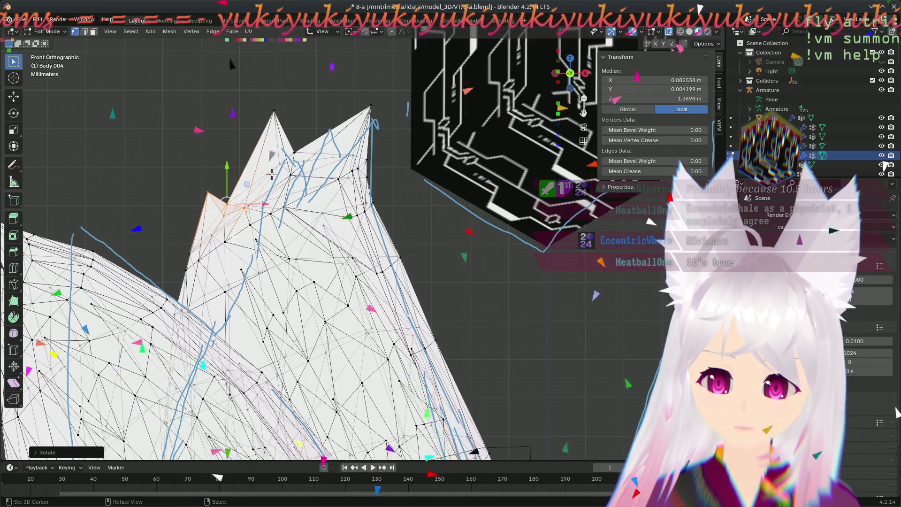
left_click(207, 193)
key("g")
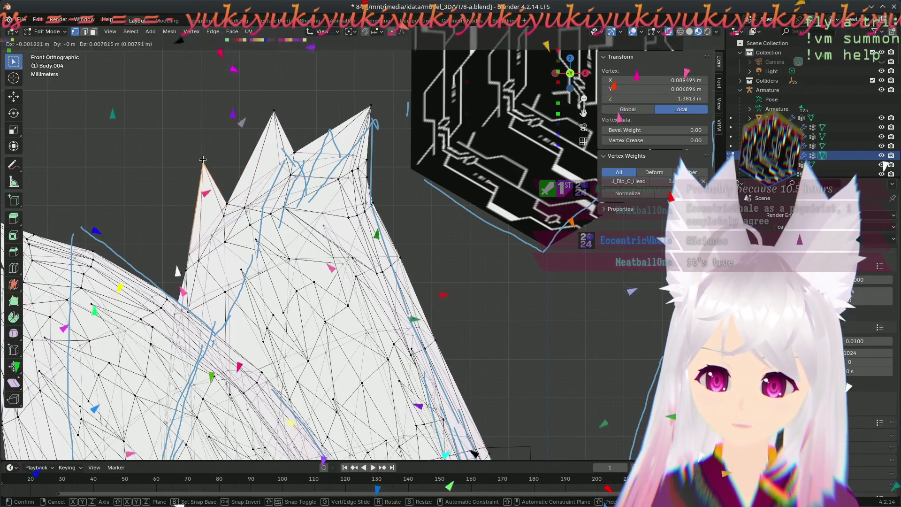
left_click(203, 159)
- Box-select vertices on the ear layer's right edge and nudge them, undoing unwanted moves
scroll(368, 276, "down", 5)
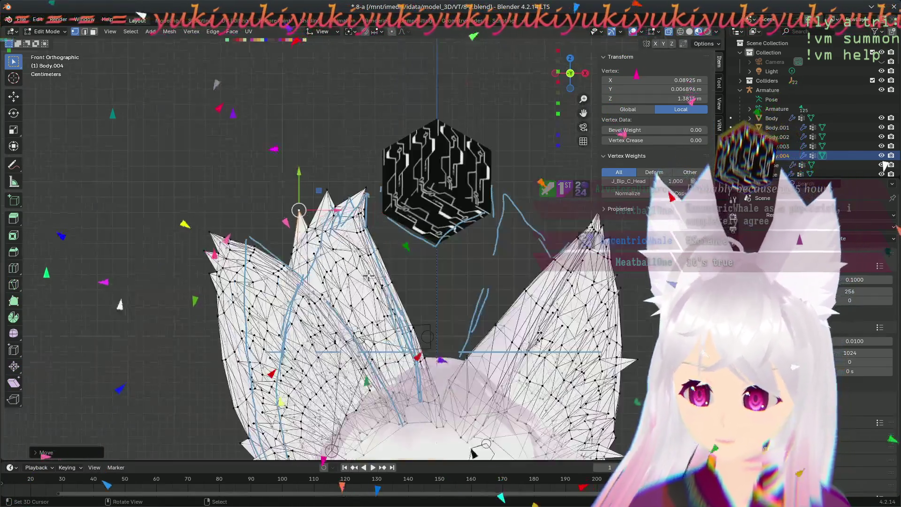
key("alt+a")
scroll(403, 263, "up", 4)
key("b")
left_click_drag(415, 241, 395, 281)
key("g")
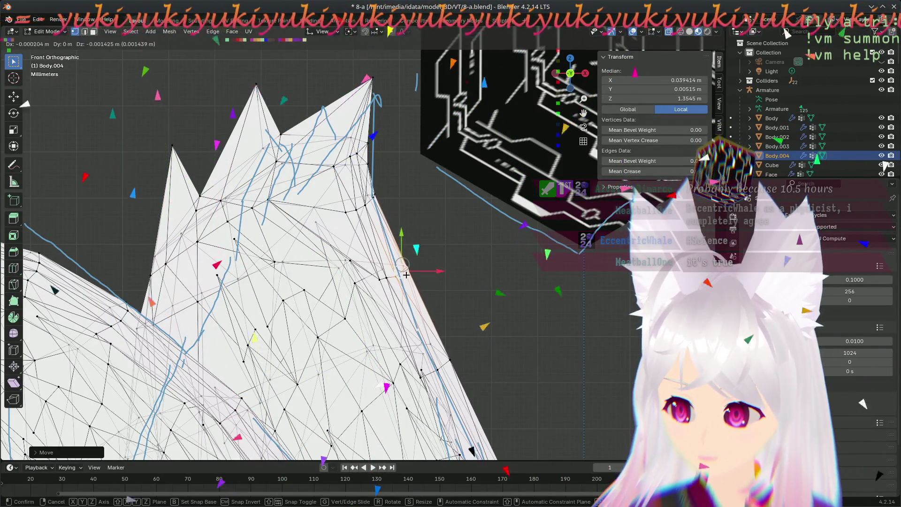
key("Escape")
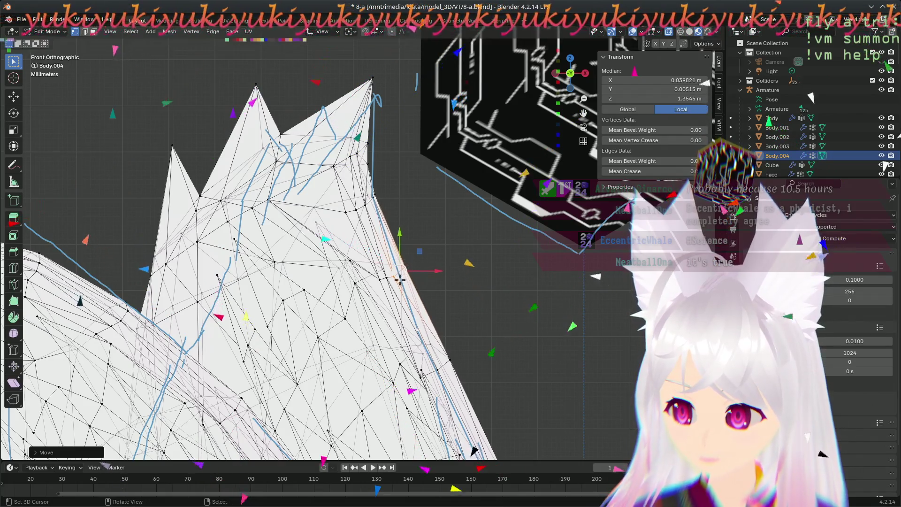
key("ctrl+z")
left_click(393, 282)
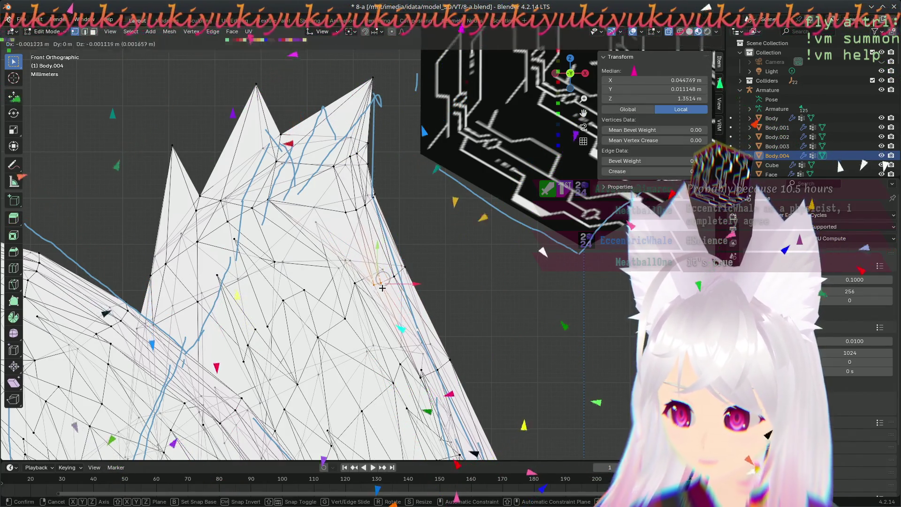
key("ctrl+z")
left_click_drag(392, 277, 392, 276)
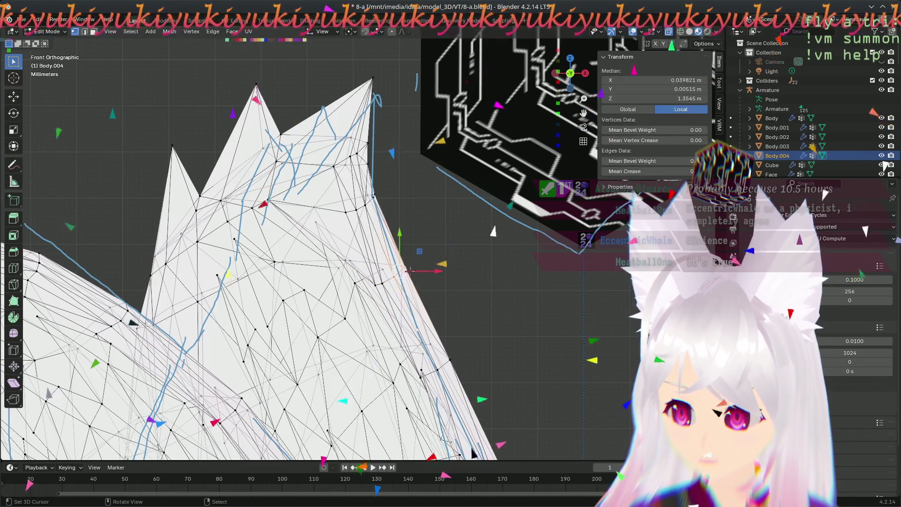
key("g")
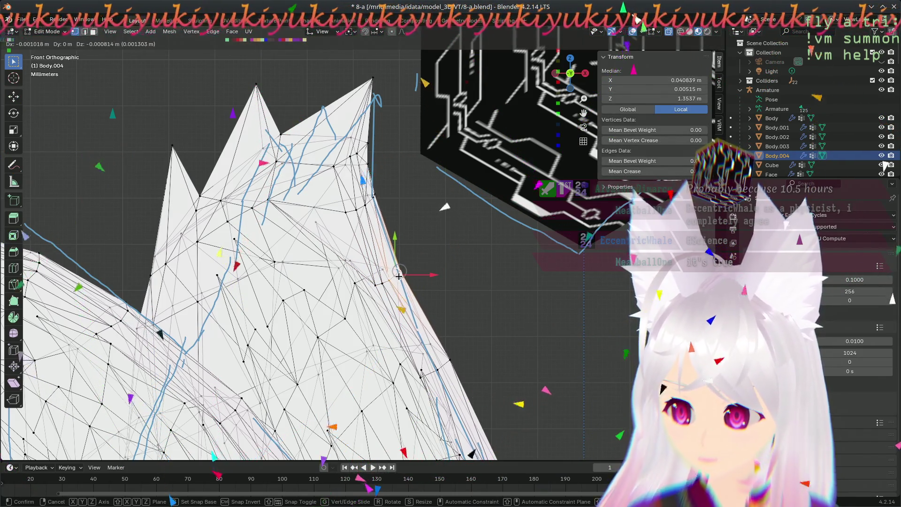
key("Escape")
key("ctrl+z")
- Zoom out and orbit to check the reshaped spiky layer beside both ears
scroll(445, 320, "down", 5)
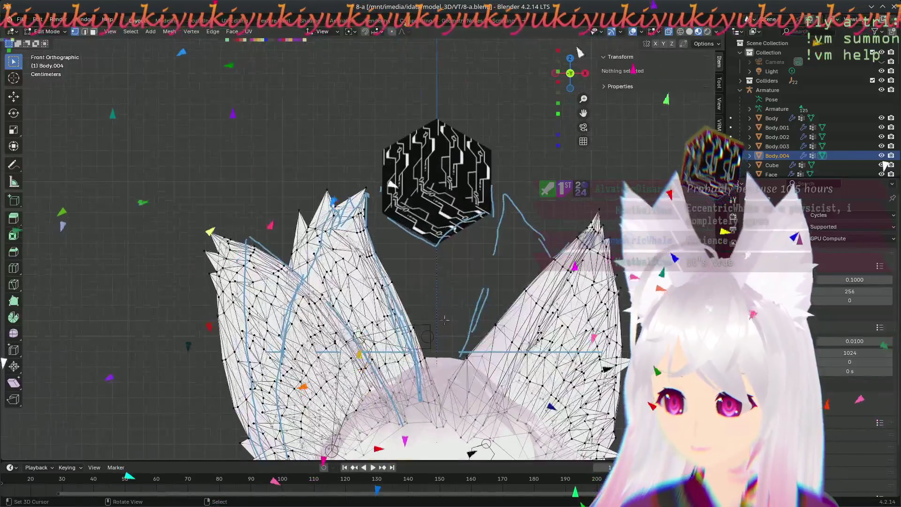
scroll(445, 320, "up", 4)
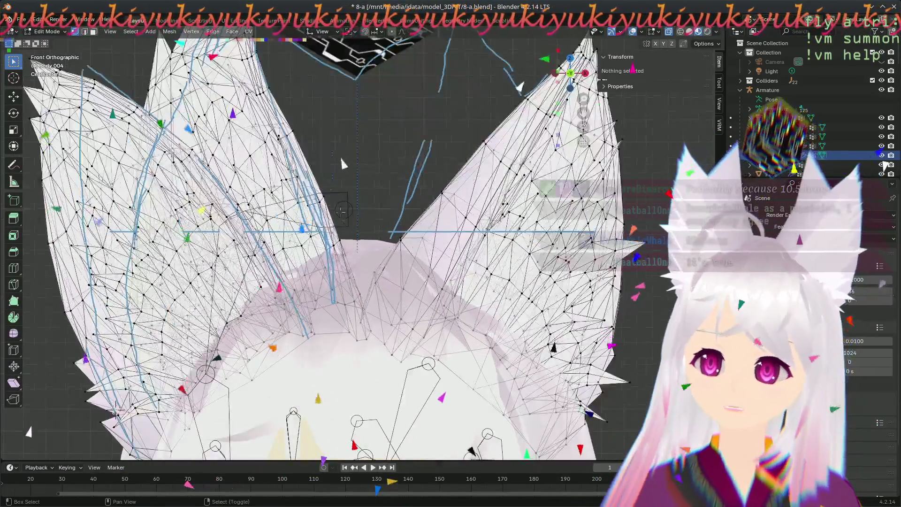
scroll(344, 215, "up", 3)
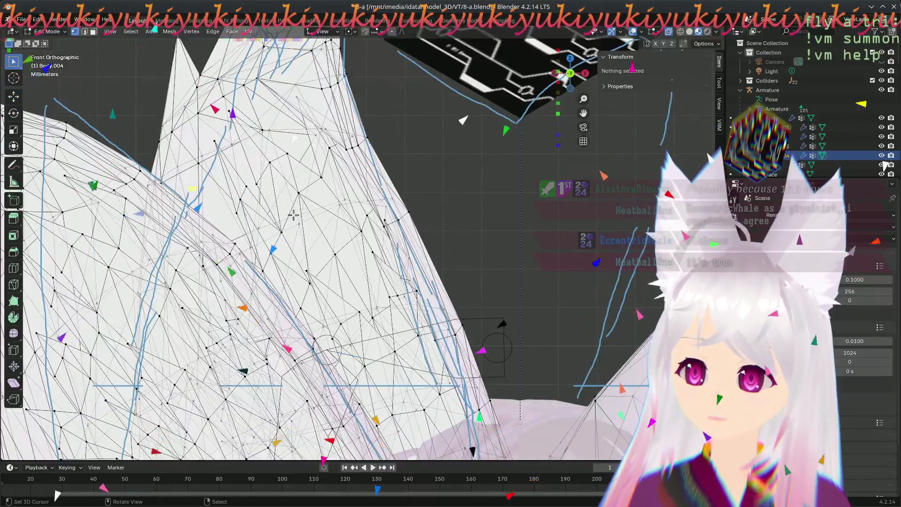
scroll(285, 211, "down", 5)
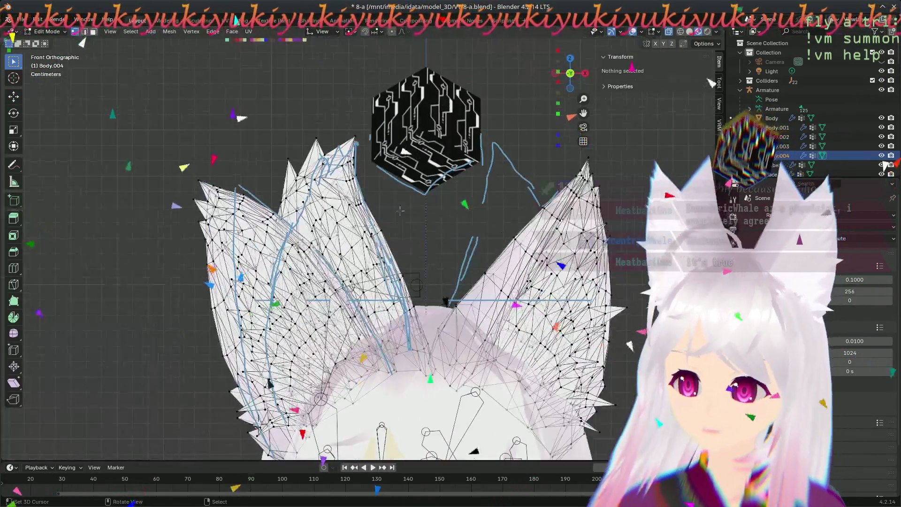
scroll(356, 231, "up", 2)
scroll(355, 231, "down", 6)
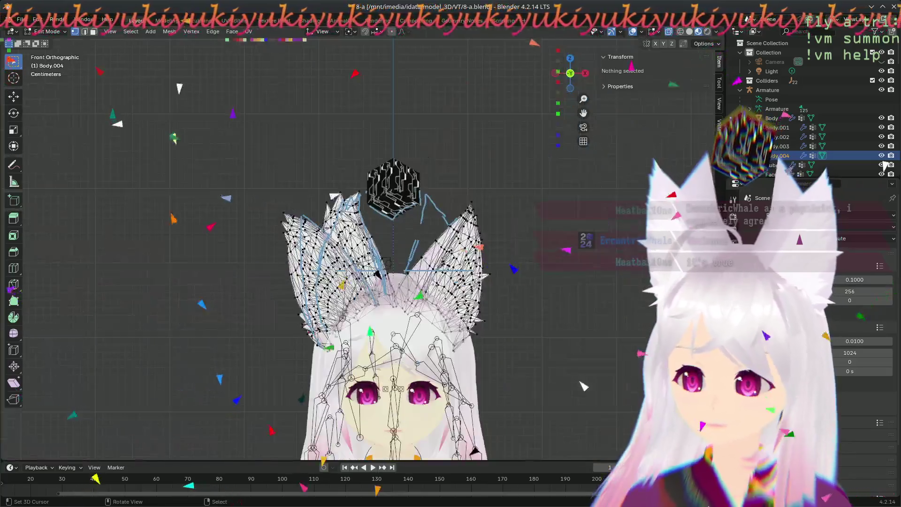
mouse_move(348, 300)
middle_mouse_down()
mouse_move(338, 338)
mouse_move(570, 345)
mouse_move(413, 341)
mouse_move(382, 300)
middle_mouse_up()
scroll(418, 303, "up", 4)
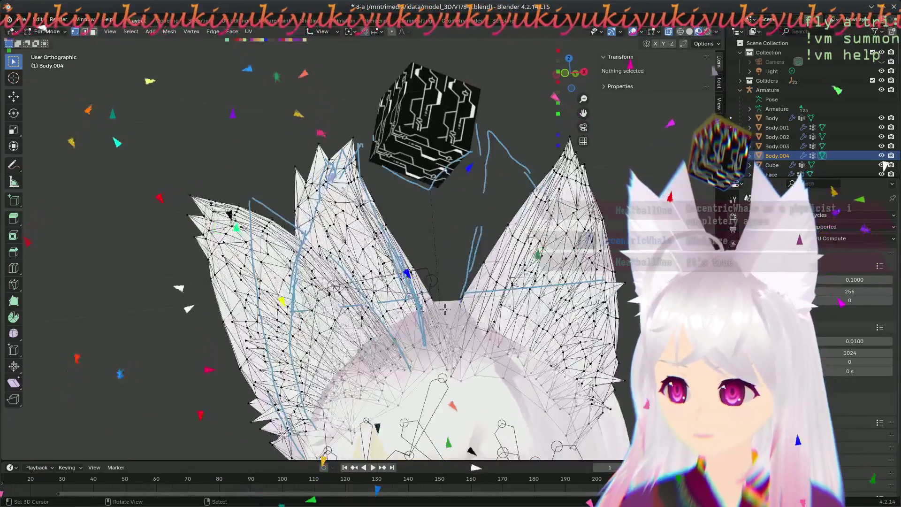
- Switch Body.004 to Object Mode and orbit around the head to inspect the fox ears, ending in Front view
key("Tab")
scroll(460, 314, "down", 4)
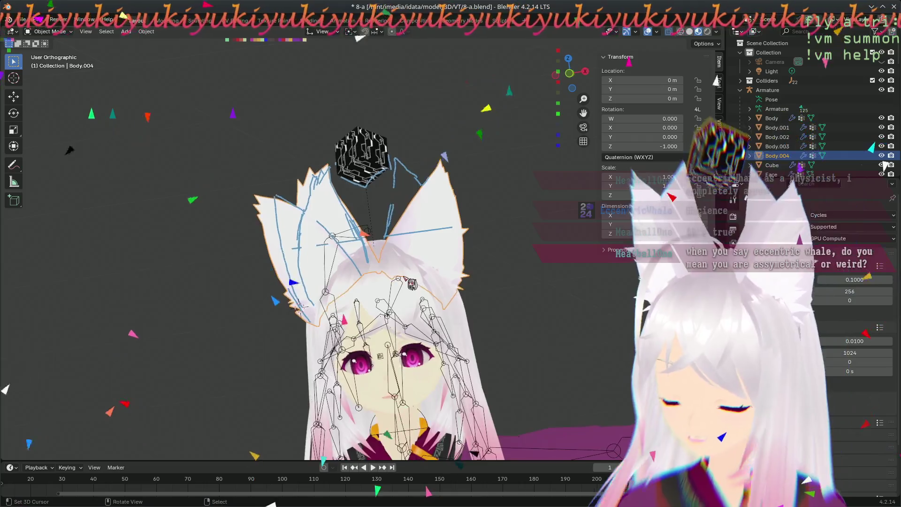
scroll(406, 278, "up", 3)
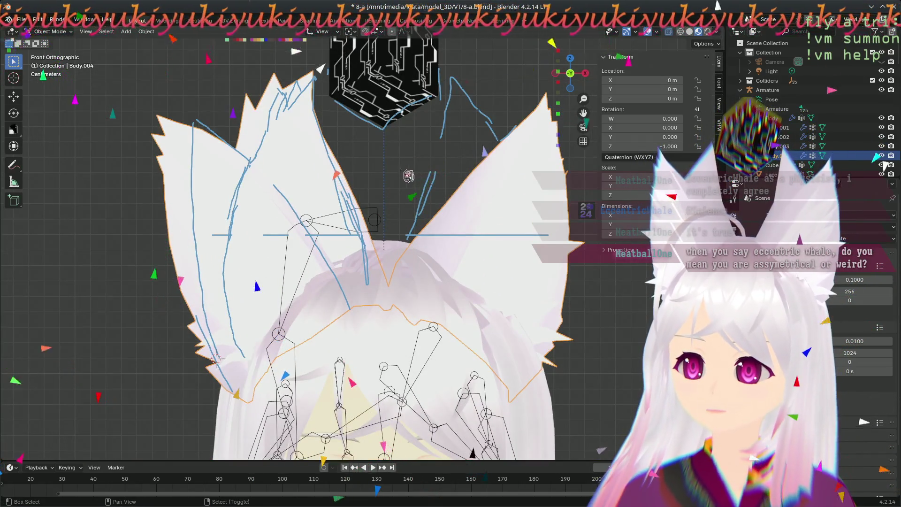
scroll(409, 176, "up", 1)
mouse_move(410, 176)
middle_mouse_down("shift")
mouse_move(418, 258)
mouse_move(392, 299)
mouse_move(266, 315)
mouse_move(513, 395)
mouse_move(397, 248)
mouse_move(334, 261)
middle_mouse_up("shift")
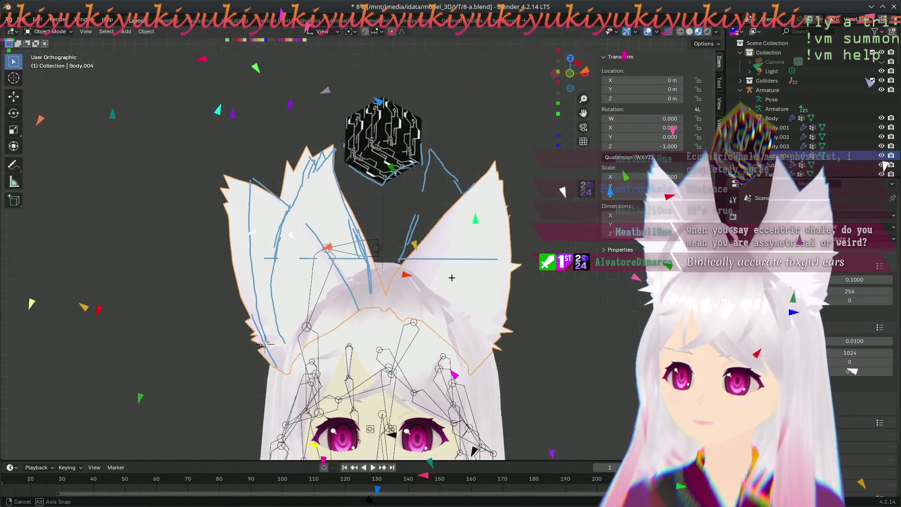
middle_click_drag(186, 288, 341, 289)
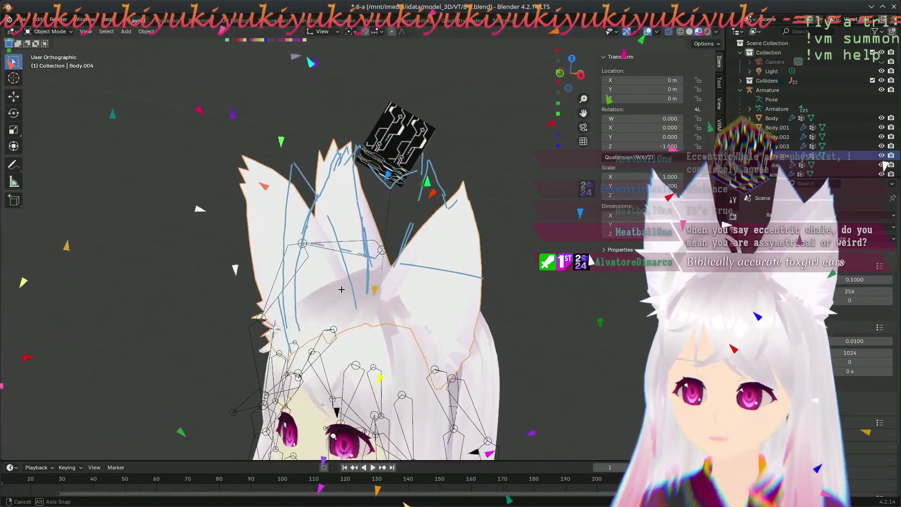
mouse_move(416, 305)
middle_mouse_down()
mouse_move(212, 286)
mouse_move(210, 309)
middle_mouse_up()
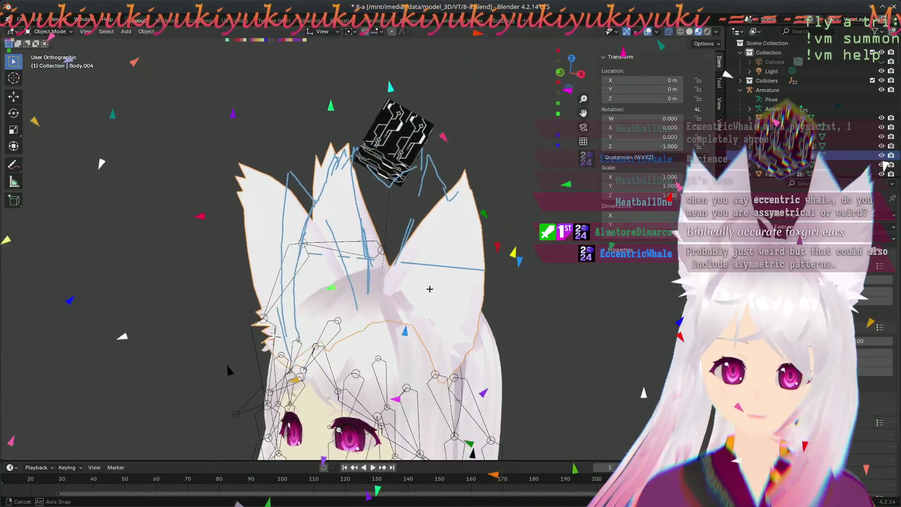
mouse_move(366, 284)
middle_mouse_down()
mouse_move(354, 315)
mouse_move(359, 348)
mouse_move(377, 258)
mouse_move(340, 268)
mouse_move(428, 196)
middle_mouse_up()
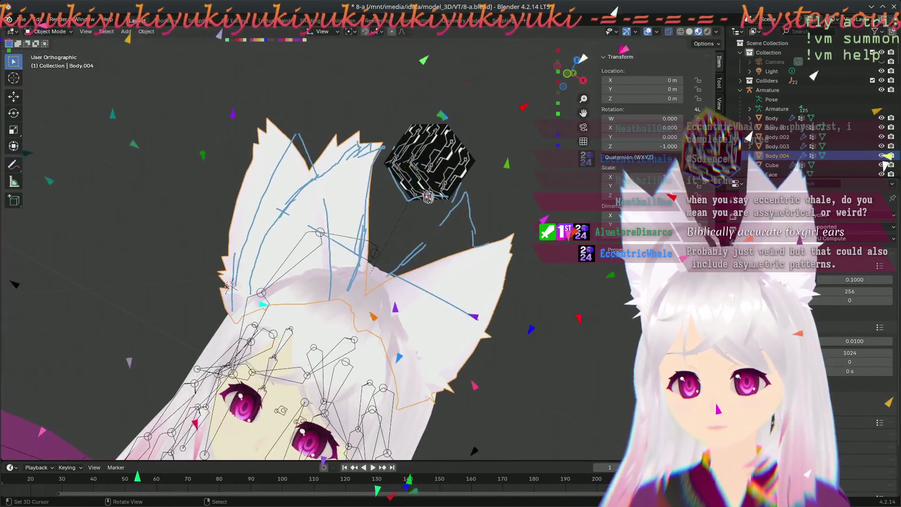
mouse_move(399, 249)
middle_mouse_down()
mouse_move(229, 252)
mouse_move(230, 281)
middle_mouse_up()
mouse_move(213, 380)
middle_mouse_down()
mouse_move(408, 384)
mouse_move(404, 305)
middle_mouse_up()
key("KP_1")
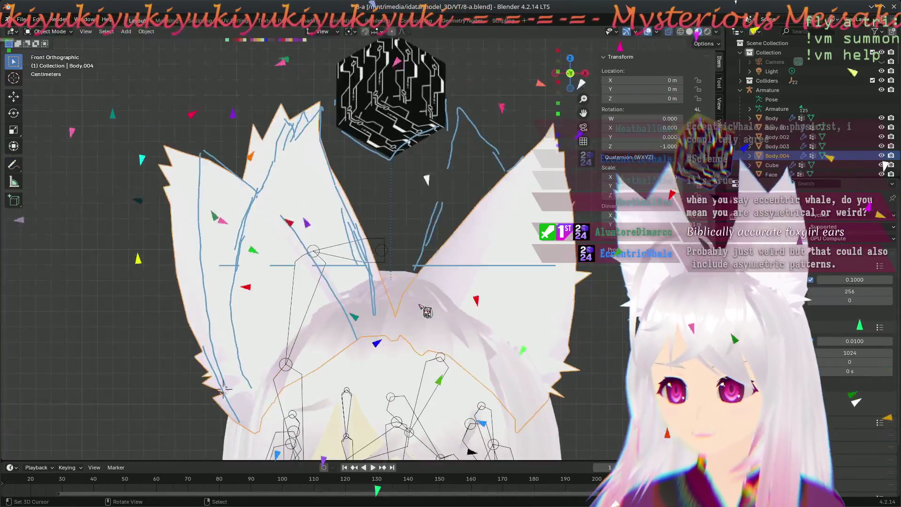
- Enter Edit Mode on Body.004 in front view, zoomed in on the ear bases
key("KP_7")
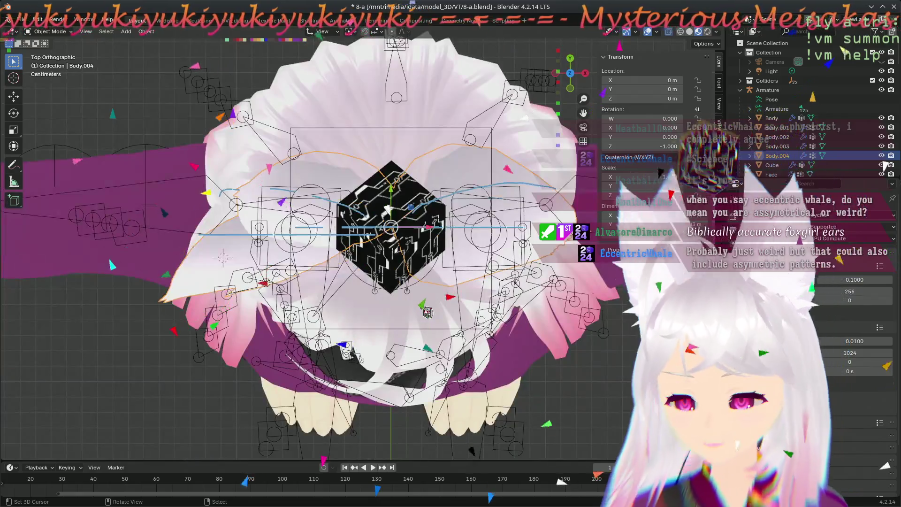
key("KP_1")
key("Tab")
scroll(391, 287, "up", 2)
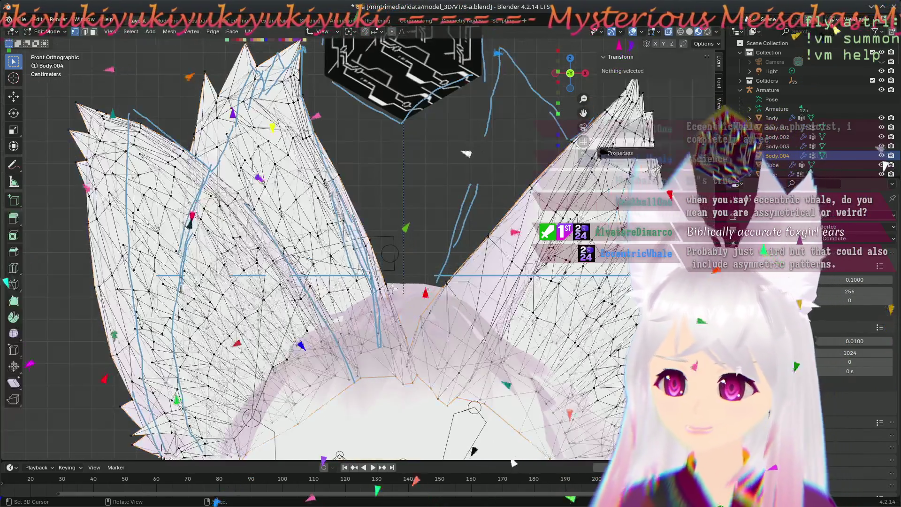
scroll(451, 386, "up", 4)
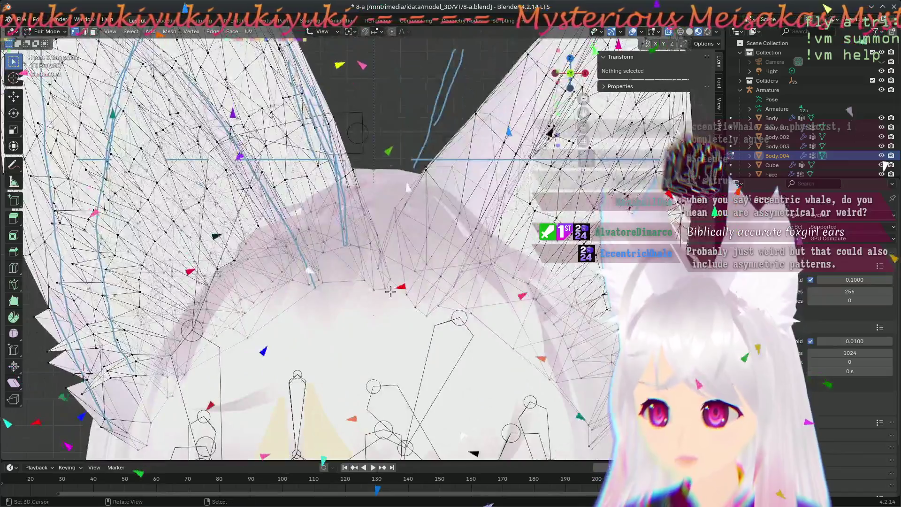
scroll(395, 302, "up", 3)
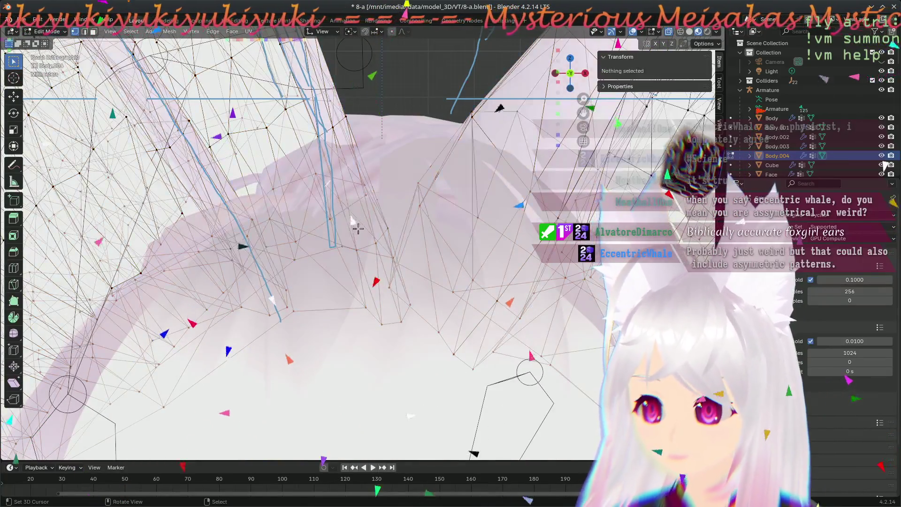
- Box-select the first two groups of ear-base vertices and pull them down toward the hair
key("b")
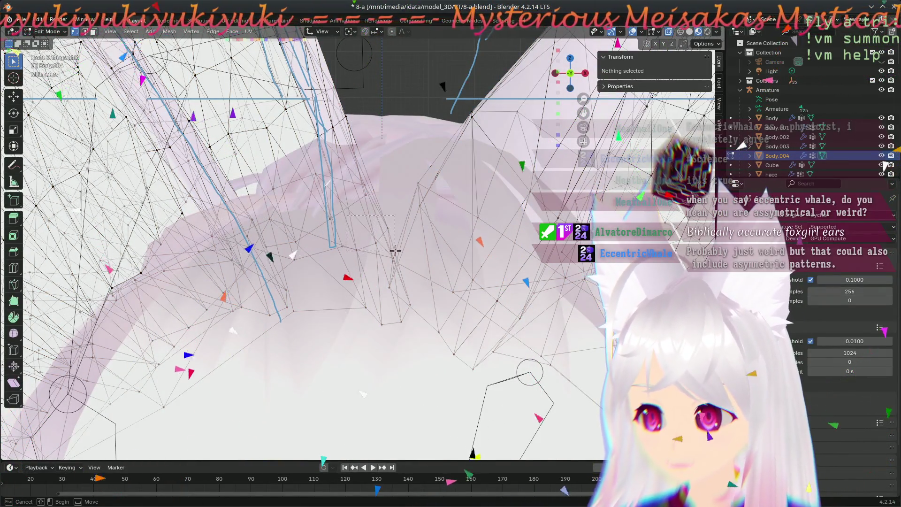
left_click_drag(394, 253, 394, 254)
key("g")
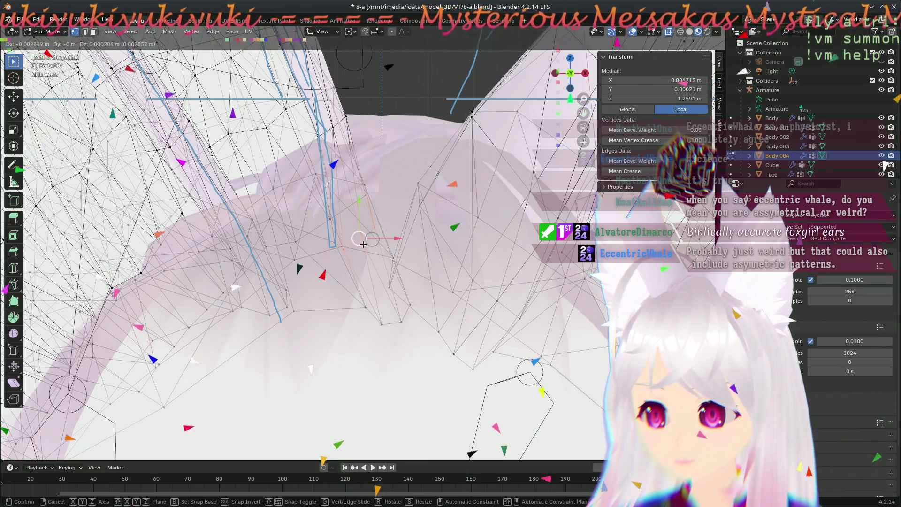
left_click(374, 243)
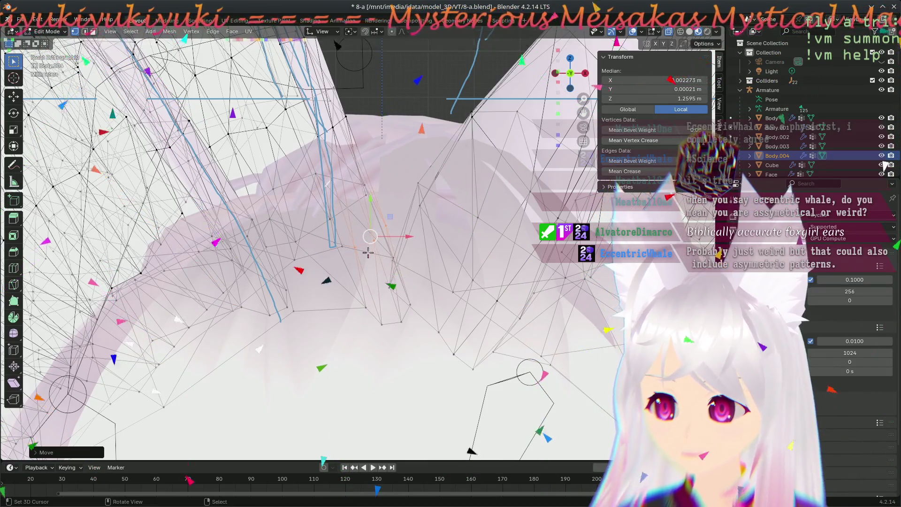
left_click(376, 313)
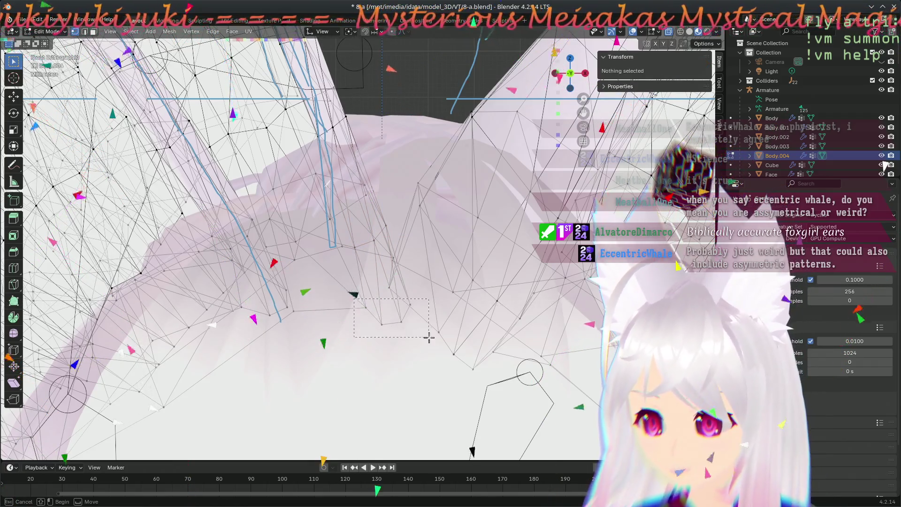
left_click_drag(428, 336, 428, 336)
key("g")
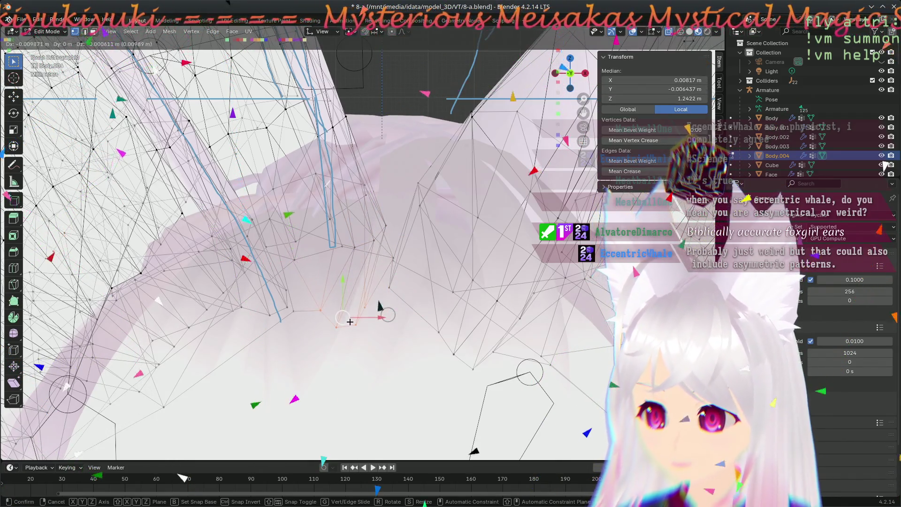
key("Escape")
left_click(319, 212)
- Move the vertices where the ear meets the hair, then a single ear-base vertex
key("b")
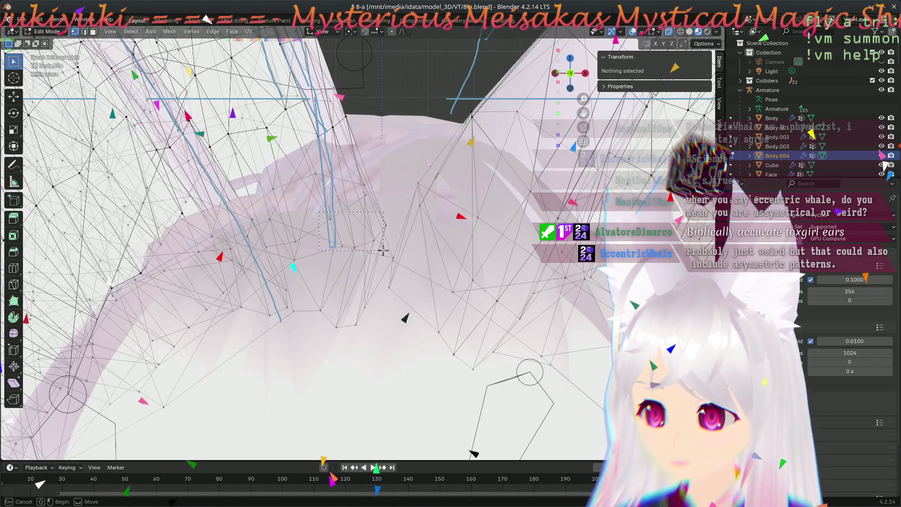
left_click_drag(387, 253, 387, 252)
key("g")
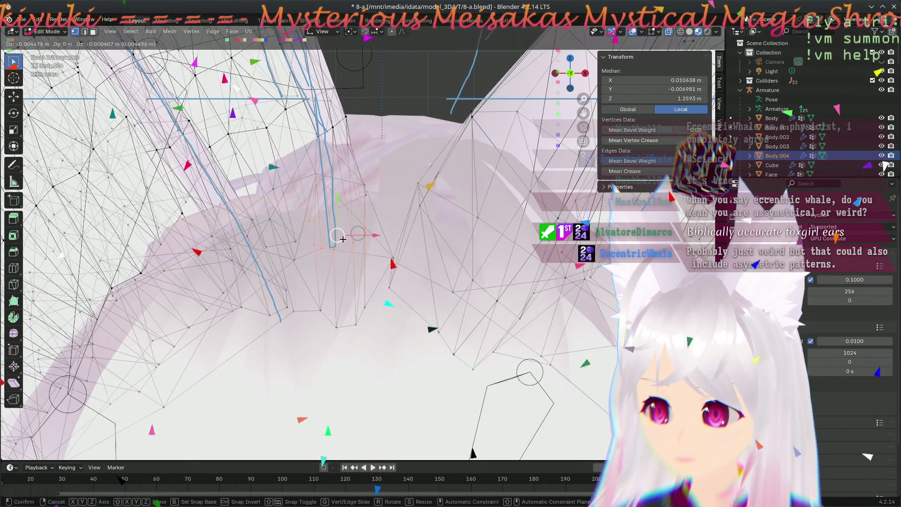
key("Escape")
left_click(386, 249)
key("b")
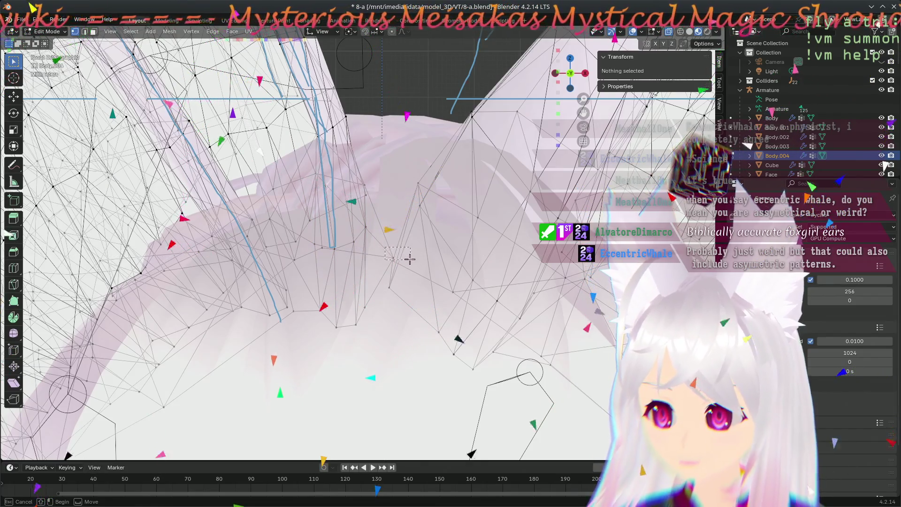
left_click_drag(410, 259, 410, 260)
key("g")
key("Escape")
left_click(428, 261)
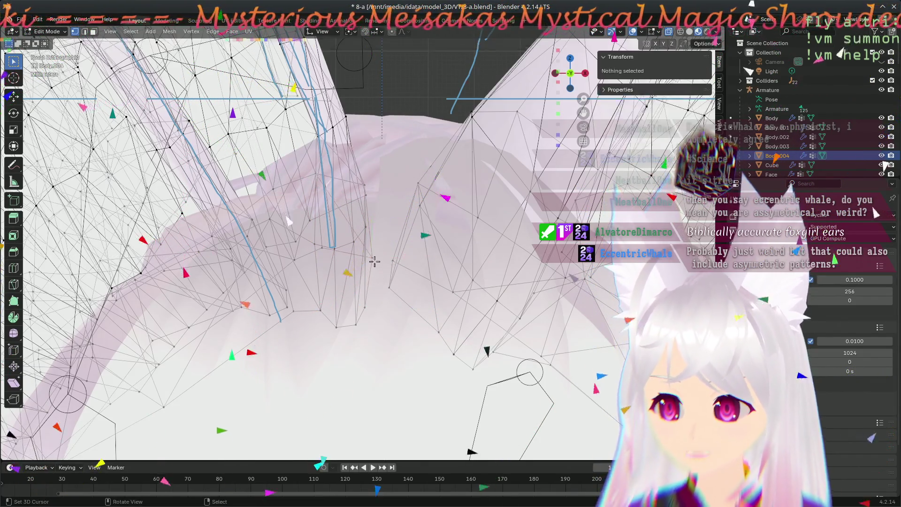
- From a tilted view, move the vertex between the ears to X 0.004045, Y 0.002965, Z 1.2385 m
scroll(404, 259, "down", 5)
scroll(389, 253, "up", 4)
scroll(357, 300, "up", 2)
key("b")
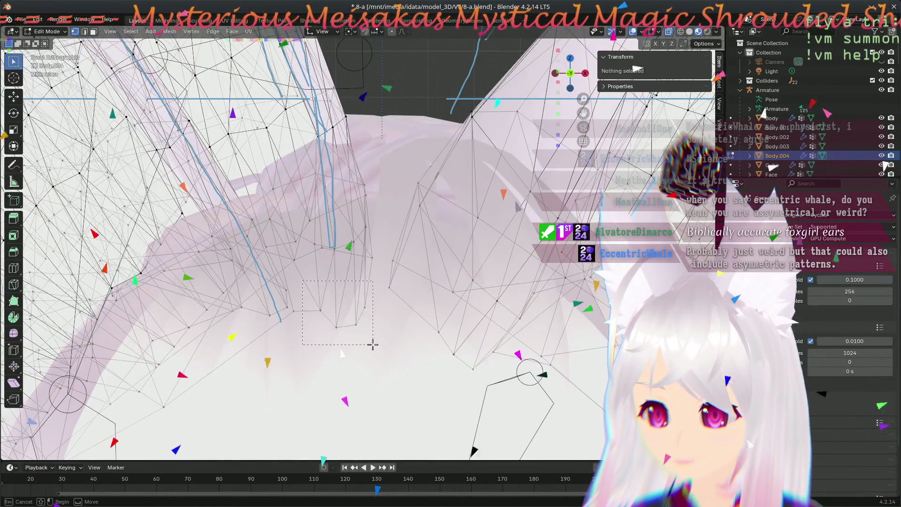
left_click_drag(373, 344, 342, 316)
scroll(367, 215, "down", 3)
mouse_move(366, 215)
middle_mouse_down()
mouse_move(348, 355)
mouse_move(362, 246)
middle_mouse_up()
scroll(363, 246, "up", 3)
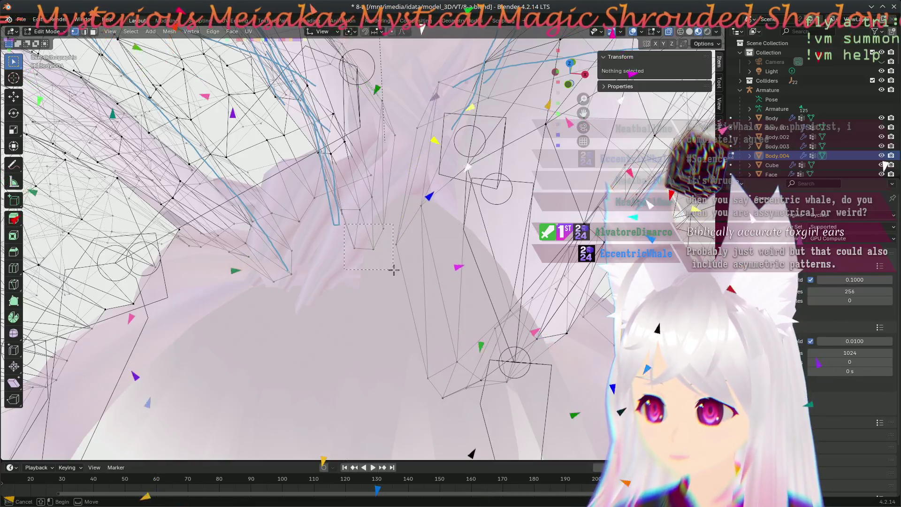
left_click_drag(392, 267, 383, 263)
middle_click_drag(369, 242, 357, 219)
key("g")
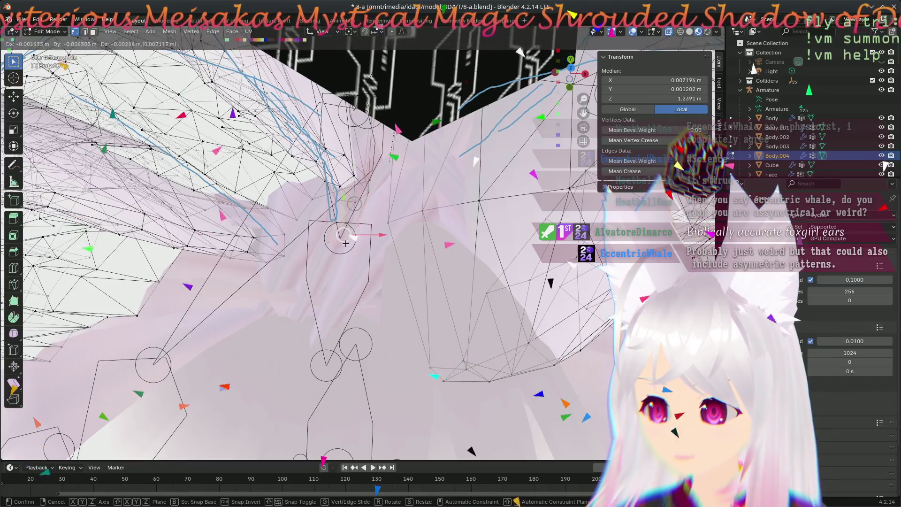
left_click(360, 252)
middle_click_drag(359, 252, 375, 208)
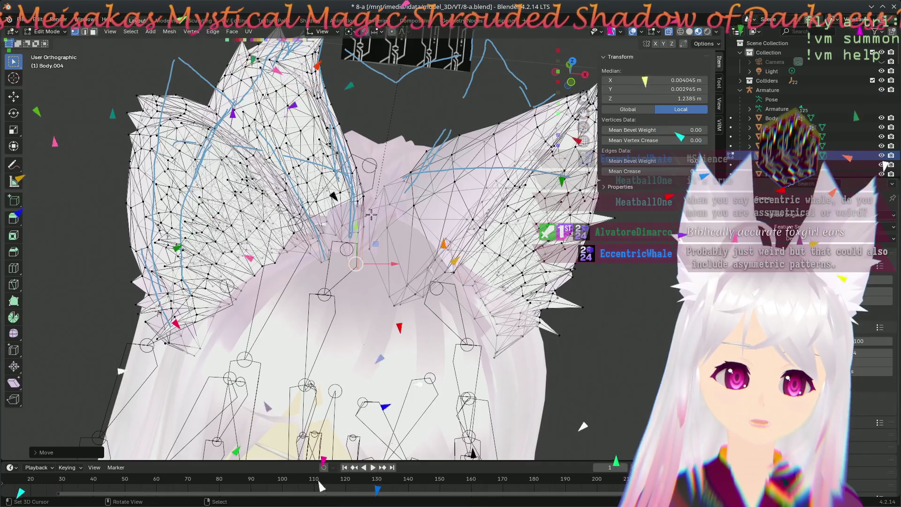
- Move another ear-base vertex to X 0.012024, Y 0.008495, Z 1.2829 m, checking it from several angles
scroll(360, 219, "up", 2)
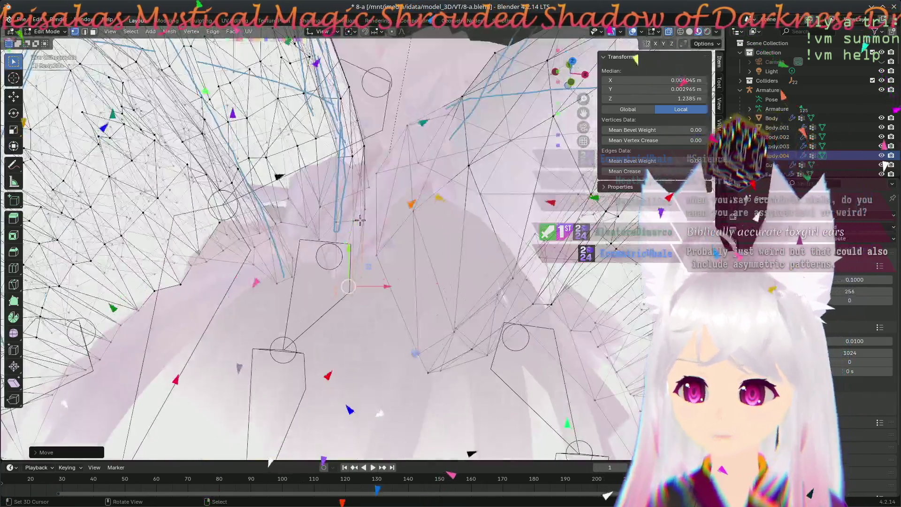
left_click(292, 273)
mouse_move(292, 273)
middle_mouse_down()
mouse_move(362, 303)
mouse_move(347, 229)
middle_mouse_up()
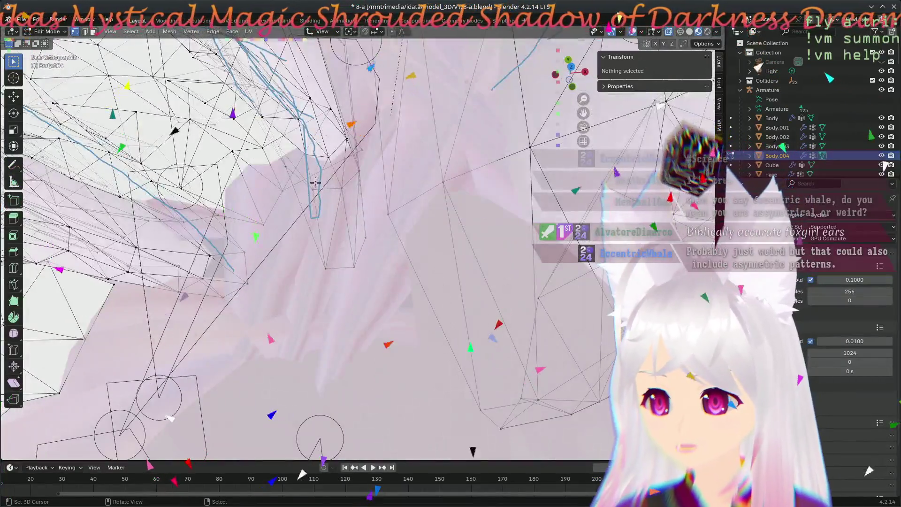
left_click(315, 186)
key("g")
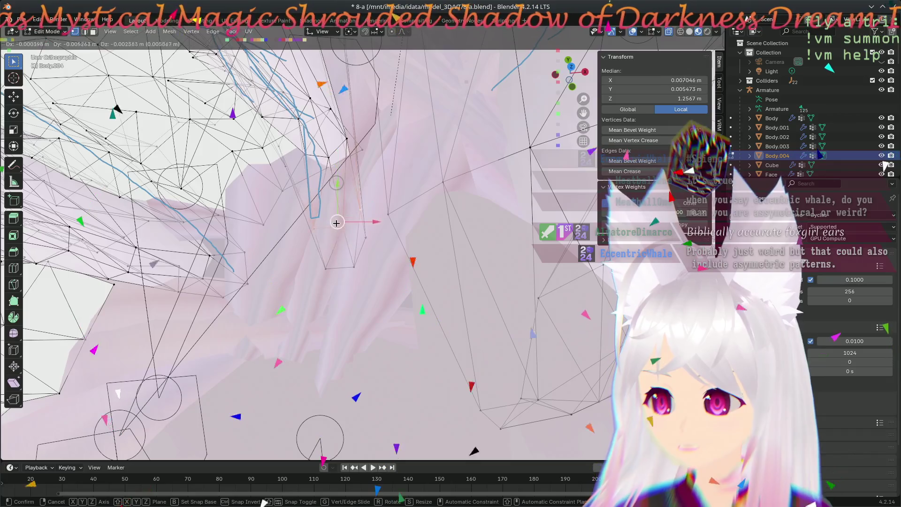
left_click(408, 253)
mouse_move(400, 240)
middle_mouse_down()
mouse_move(354, 221)
mouse_move(347, 281)
mouse_move(366, 231)
mouse_move(356, 249)
mouse_move(297, 217)
mouse_move(354, 242)
middle_mouse_up()
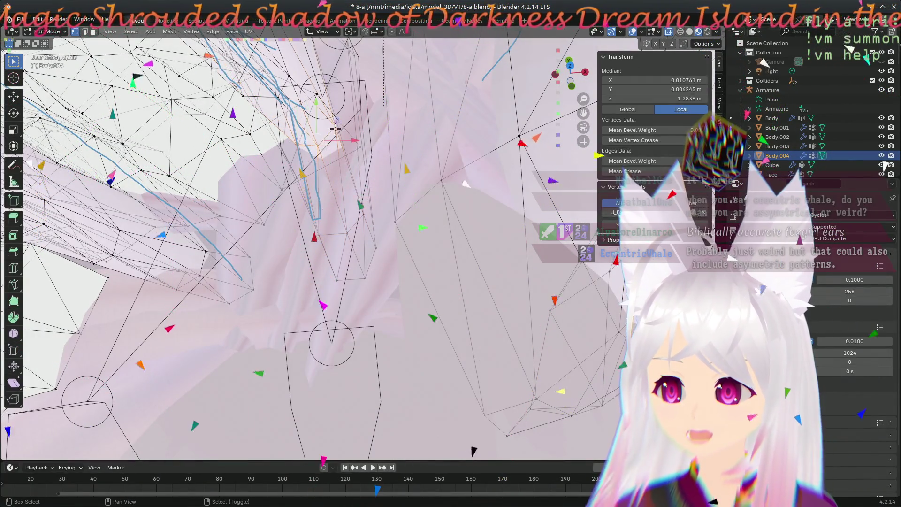
mouse_move(328, 173)
middle_mouse_down()
mouse_move(342, 207)
mouse_move(277, 223)
mouse_move(281, 262)
mouse_move(254, 312)
middle_mouse_up()
left_click(330, 212)
scroll(254, 312, "down", 3)
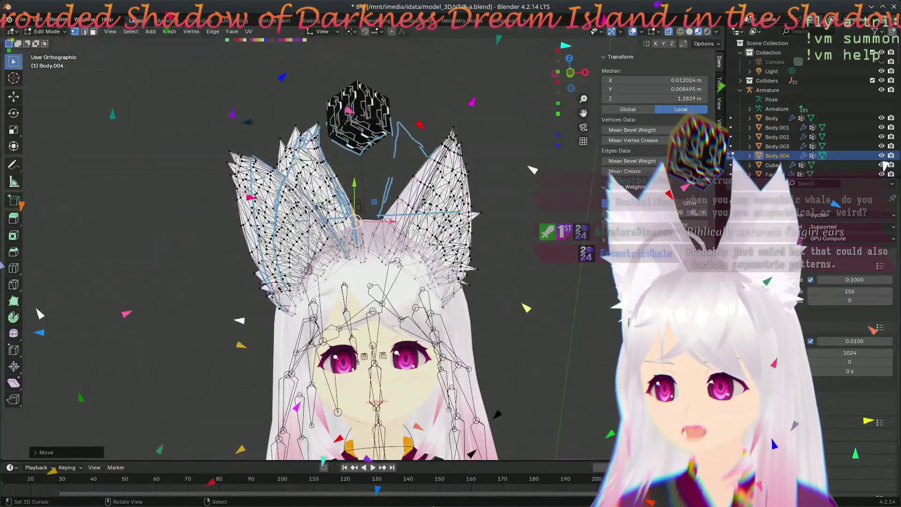
scroll(387, 404, "up", 5)
mouse_move(387, 404)
middle_mouse_down()
mouse_move(384, 375)
mouse_move(325, 336)
middle_mouse_up()
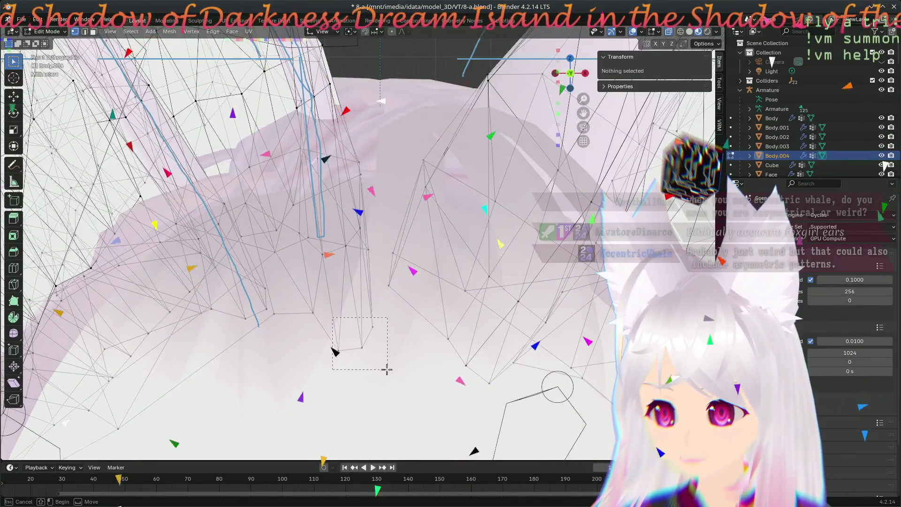